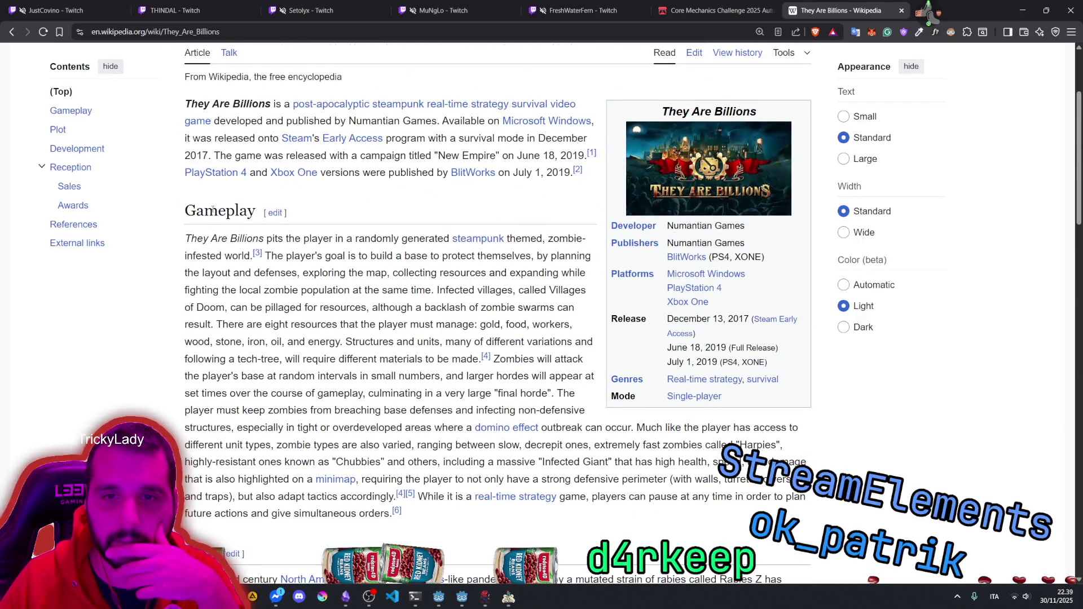
scroll(213, 209, "up", 3)
Step: Skim the gameplay and plot sections of the They Are Billions Wikipedia article
scroll(377, 260, "down", 3)
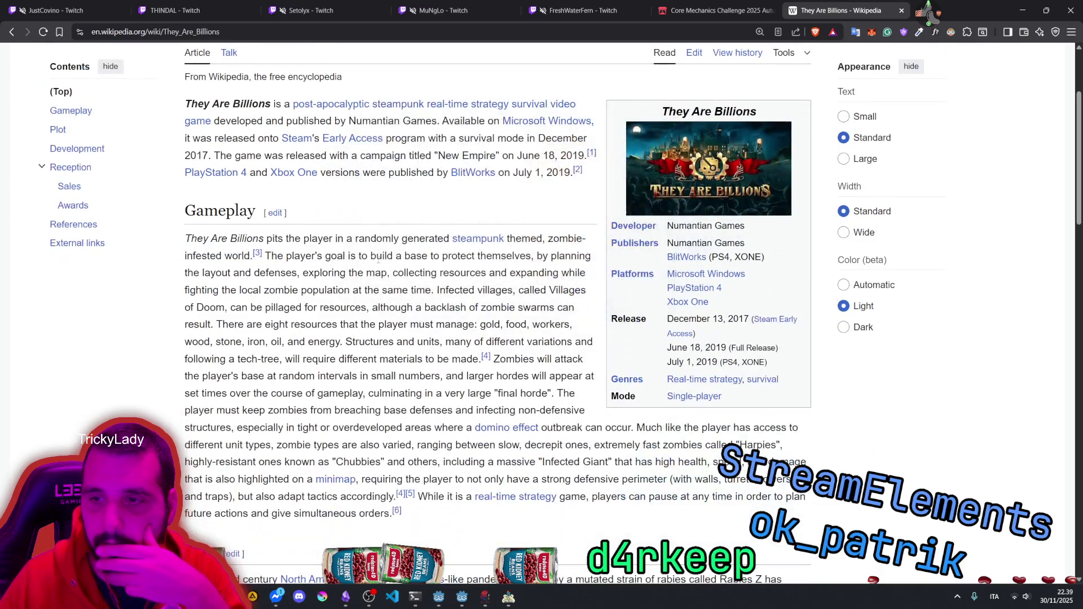
scroll(599, 248, "down", 8)
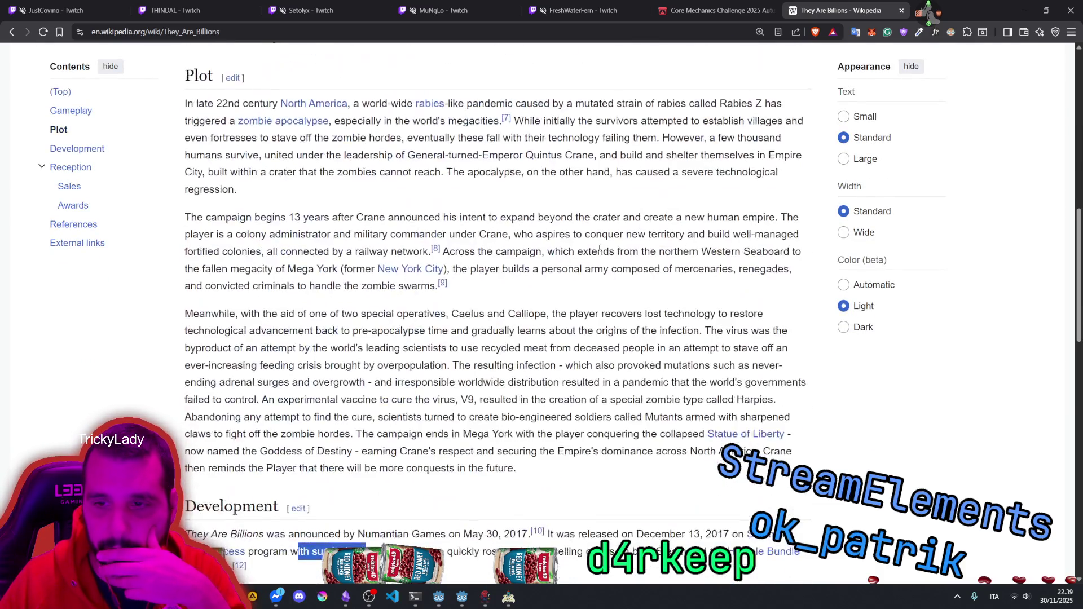
scroll(599, 248, "down", 9)
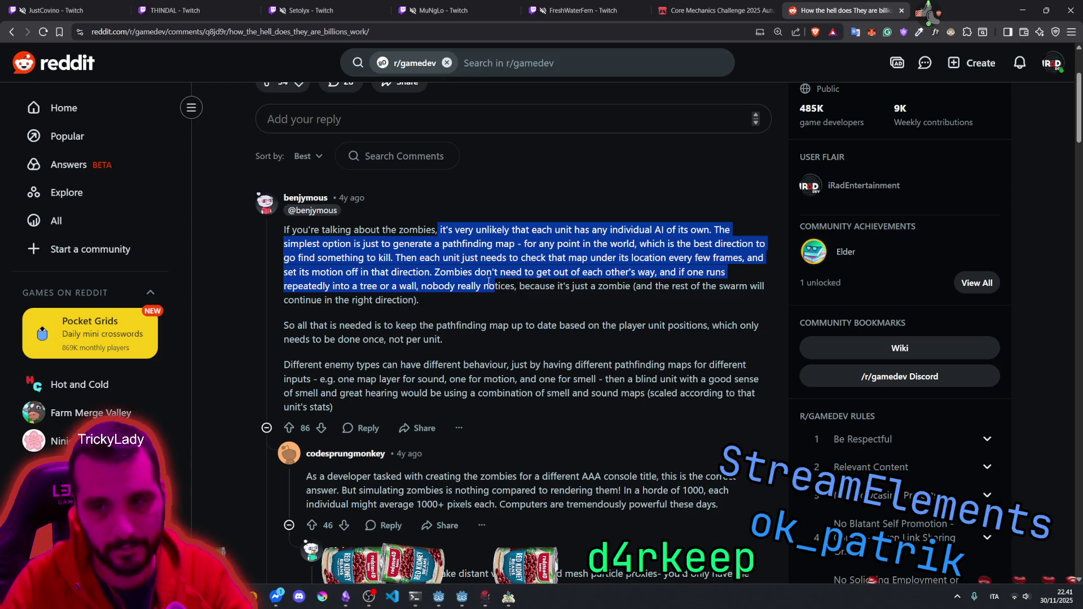
left_click(612, 273)
left_click_drag(661, 273, 446, 273)
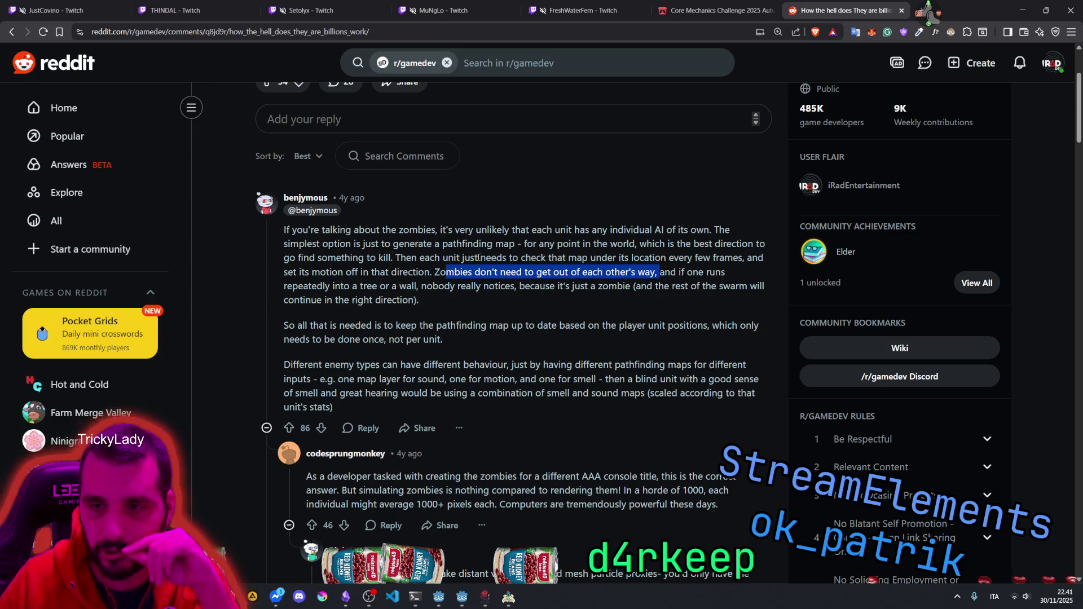
mouse_move(530, 257)
left_mouse_down()
mouse_move(742, 258)
mouse_move(291, 272)
mouse_move(719, 272)
mouse_move(354, 277)
mouse_move(626, 284)
mouse_move(355, 301)
left_mouse_up()
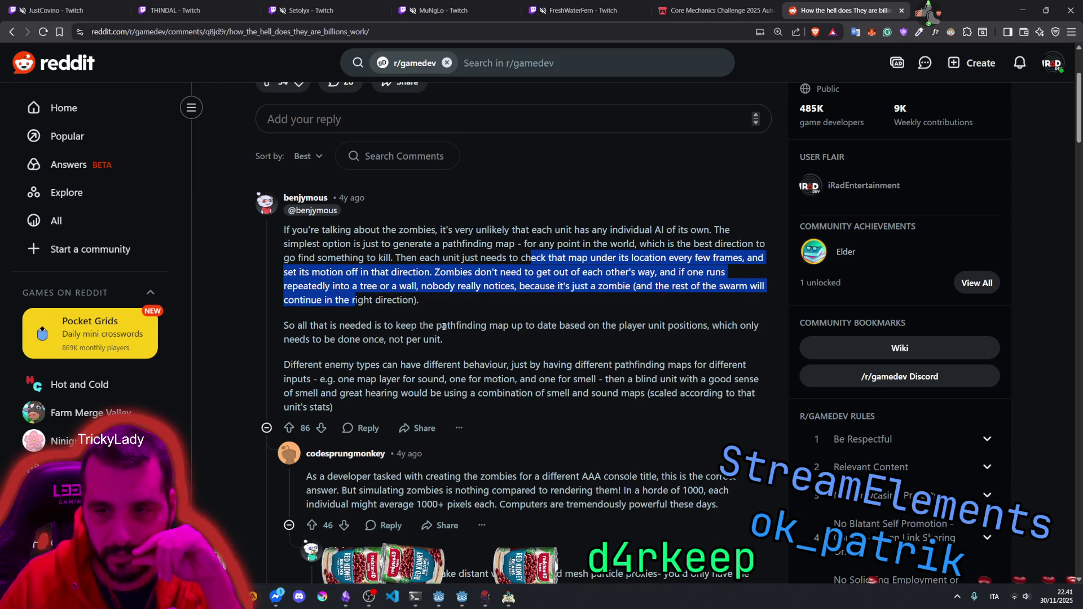
mouse_move(442, 325)
left_mouse_down()
mouse_move(727, 322)
mouse_move(366, 339)
mouse_move(410, 325)
mouse_move(445, 338)
left_mouse_up()
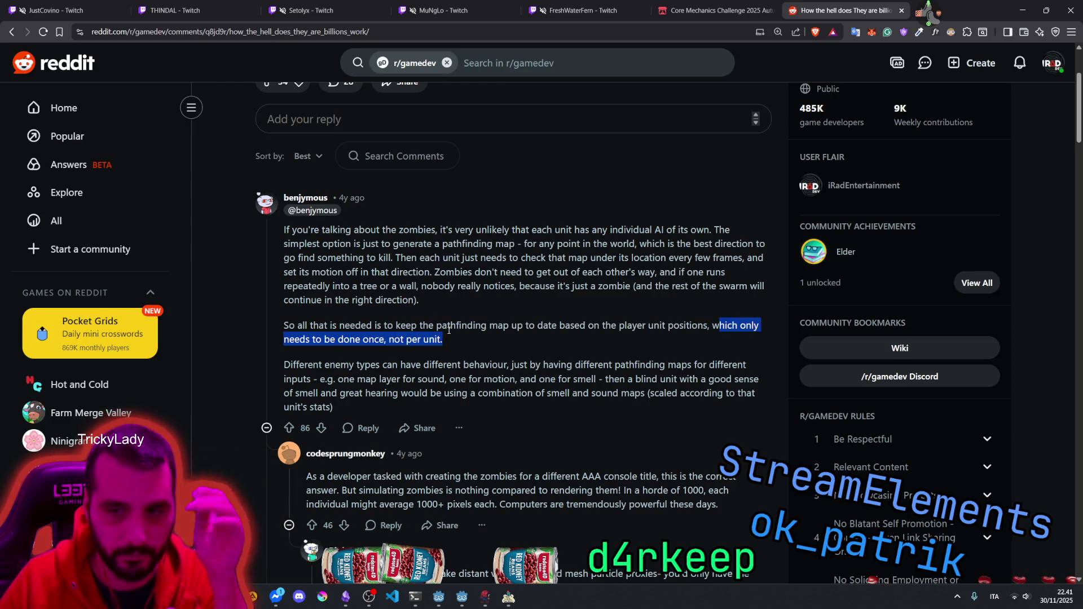
scroll(452, 318, "down", 3)
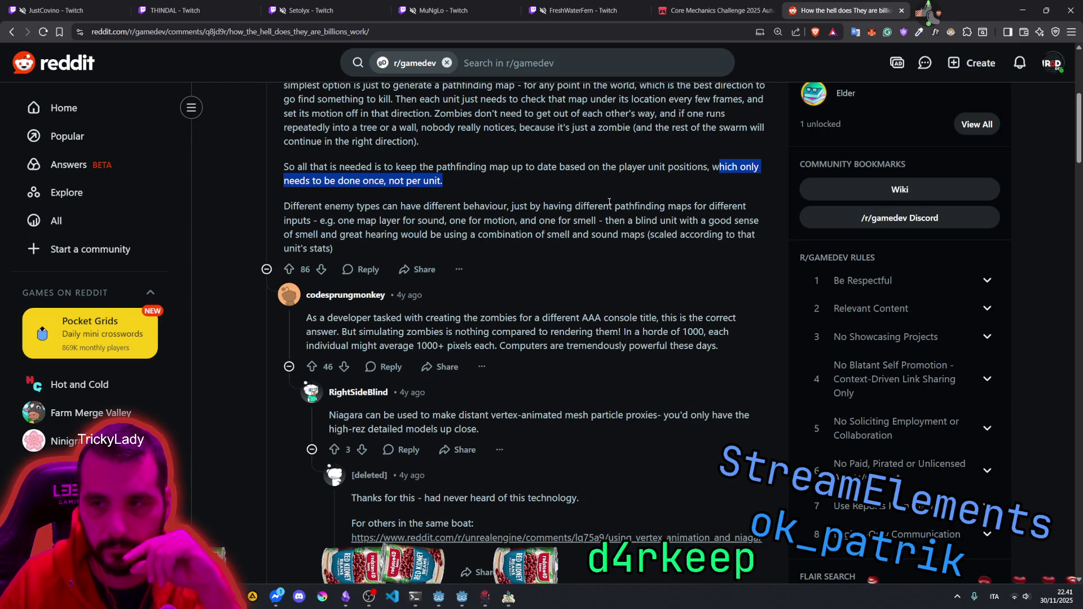
left_click_drag(387, 220, 471, 220)
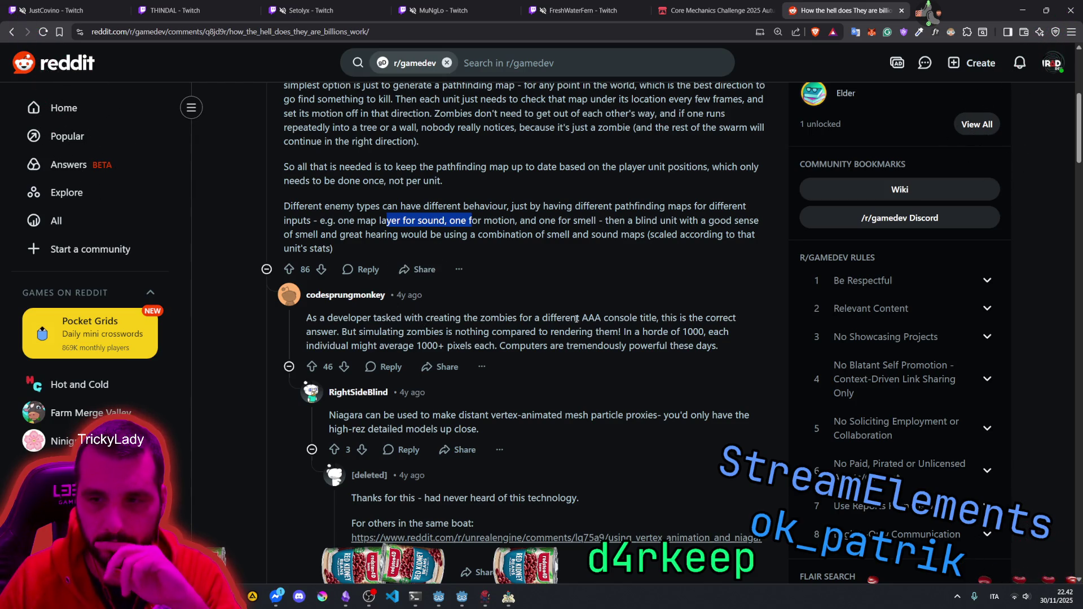
mouse_move(661, 318)
left_mouse_down()
mouse_move(389, 345)
mouse_move(331, 334)
mouse_move(698, 332)
mouse_move(391, 346)
mouse_move(692, 345)
left_mouse_up()
left_click(551, 331)
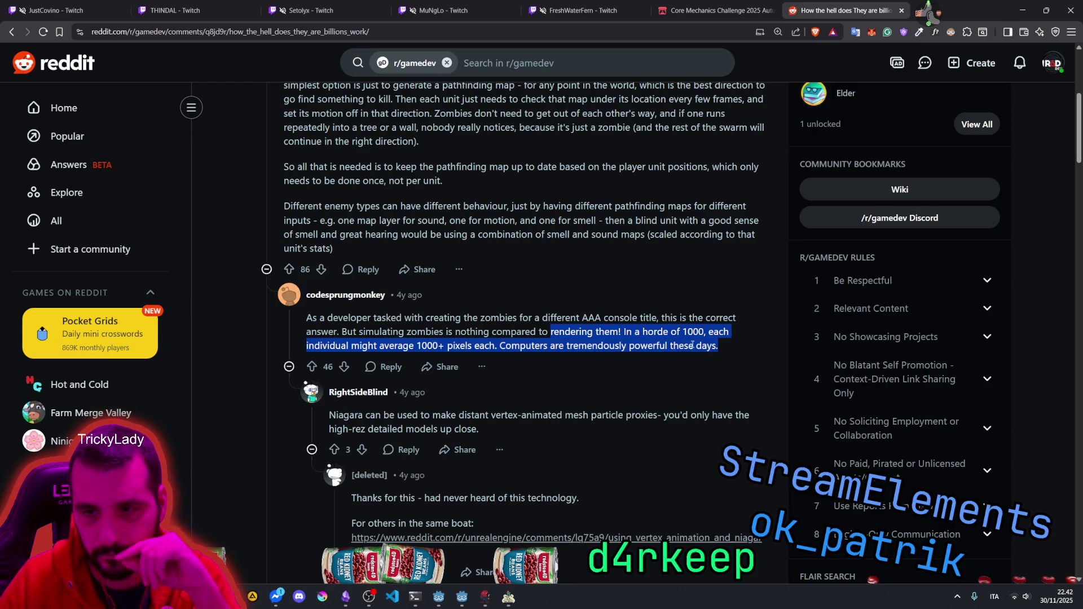
scroll(692, 345, "down", 3)
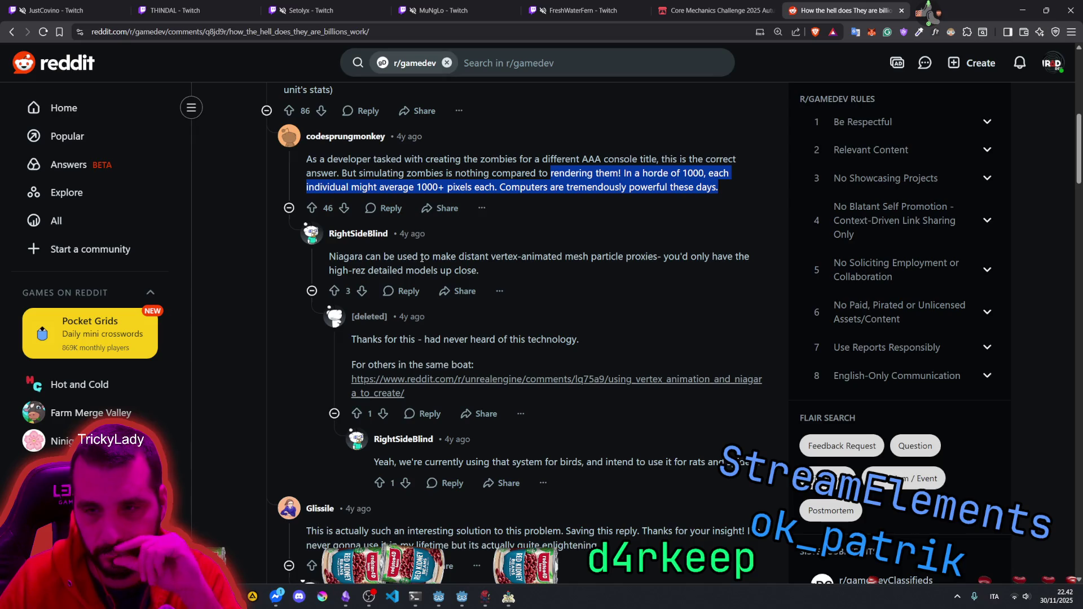
mouse_move(459, 257)
left_mouse_down()
mouse_move(533, 263)
mouse_move(742, 252)
mouse_move(375, 255)
mouse_move(358, 266)
mouse_move(454, 271)
mouse_move(490, 257)
mouse_move(459, 257)
left_mouse_up()
scroll(448, 292, "down", 1)
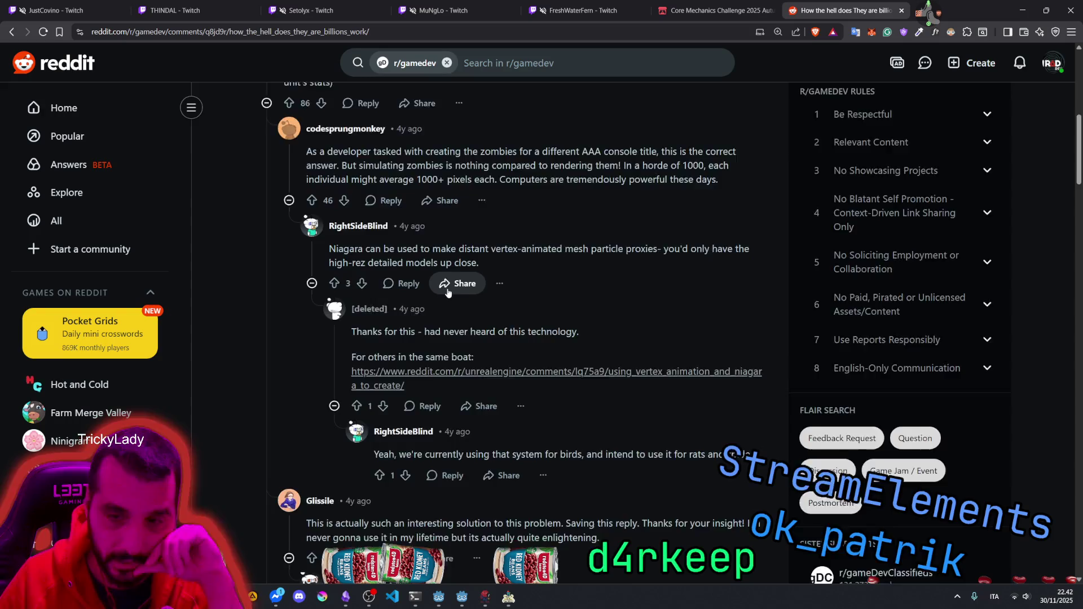
scroll(448, 292, "down", 2)
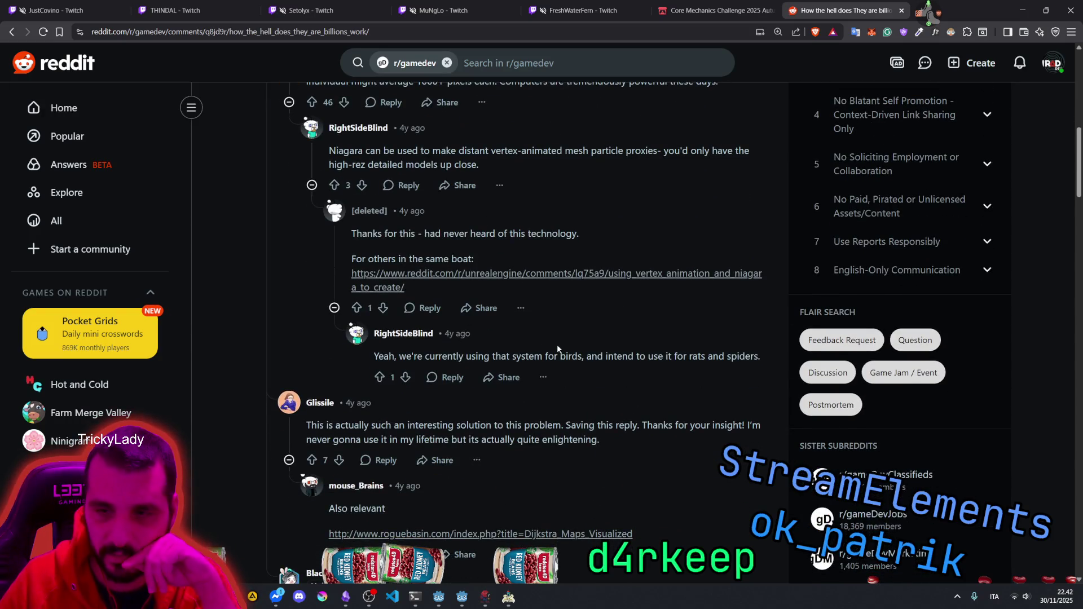
left_click_drag(586, 356, 773, 365)
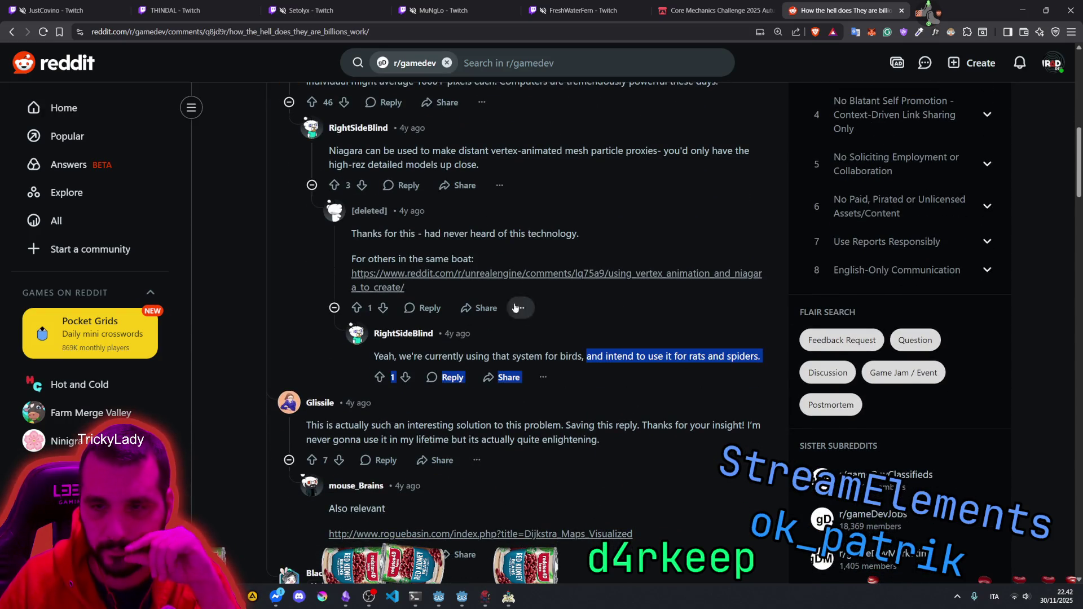
scroll(436, 347, "down", 2)
mouse_move(456, 320)
left_mouse_down()
mouse_move(620, 321)
mouse_move(306, 320)
mouse_move(369, 334)
left_mouse_up()
scroll(475, 337, "down", 3)
scroll(475, 337, "down", 2)
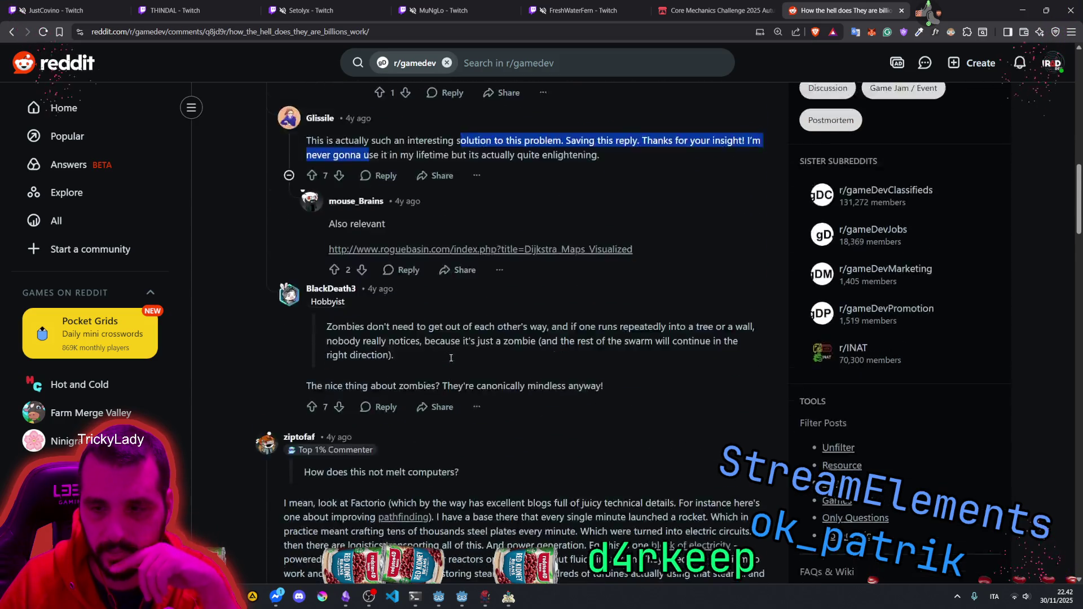
scroll(357, 364, "up", 10)
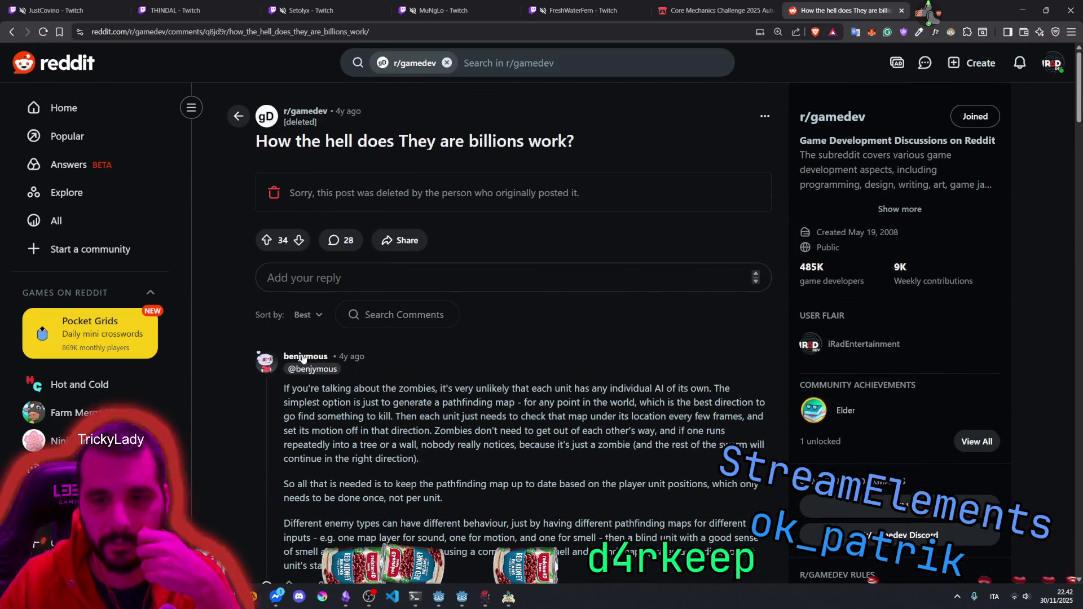
scroll(338, 360, "down", 1)
left_click_drag(334, 349, 406, 392)
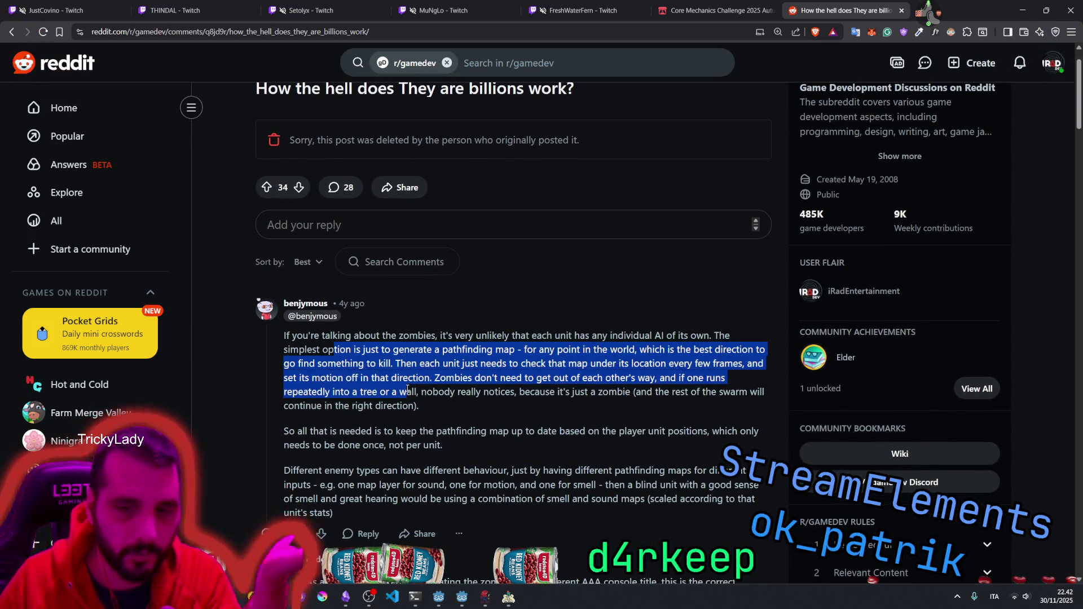
scroll(431, 357, "down", 2)
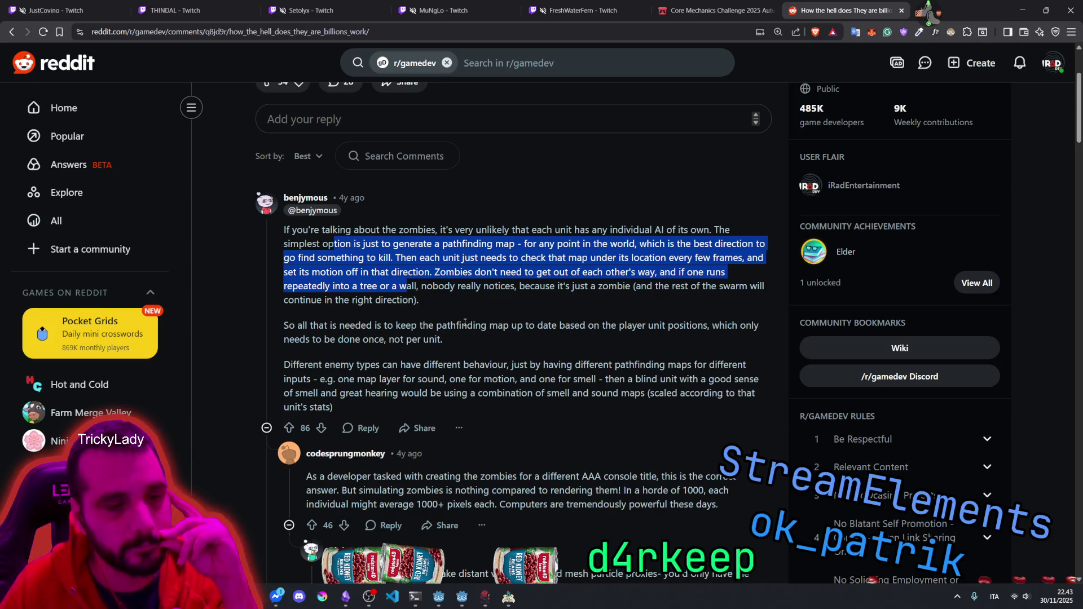
scroll(501, 321, "down", 6)
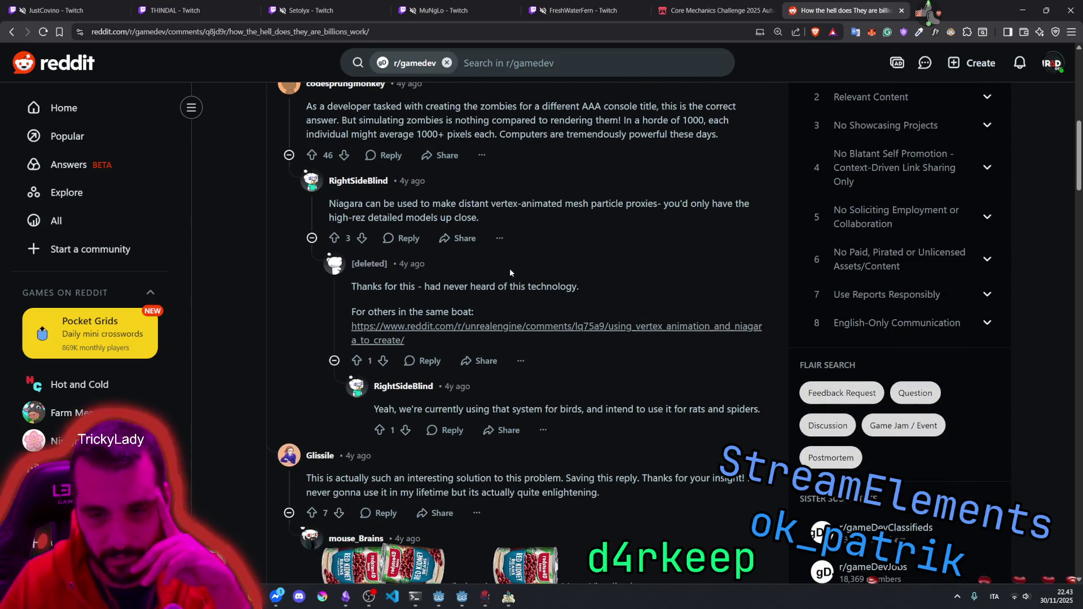
scroll(506, 288, "down", 3)
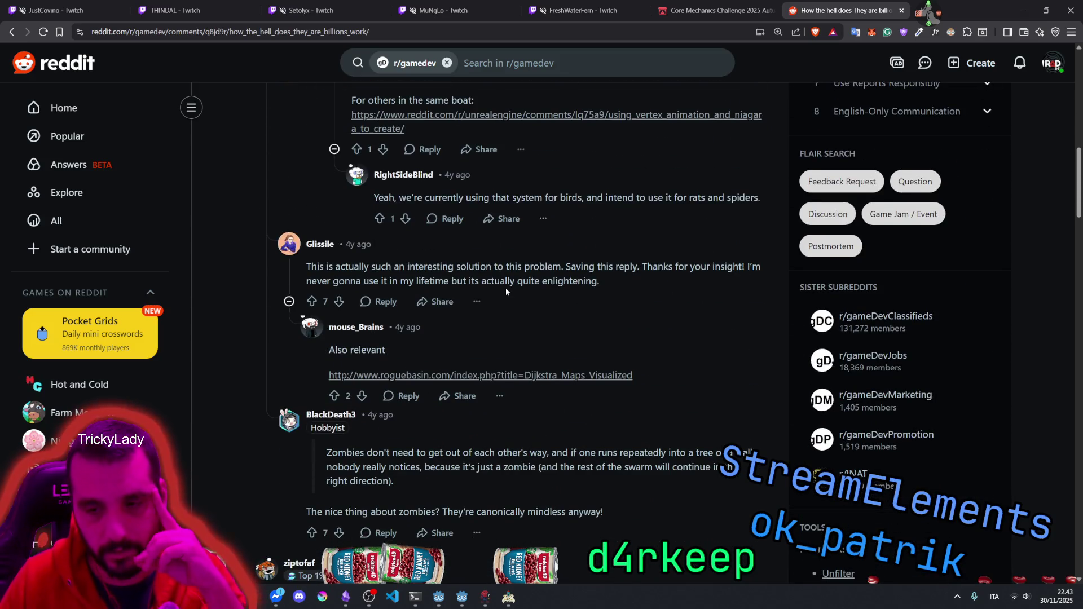
scroll(495, 405, "up", 5)
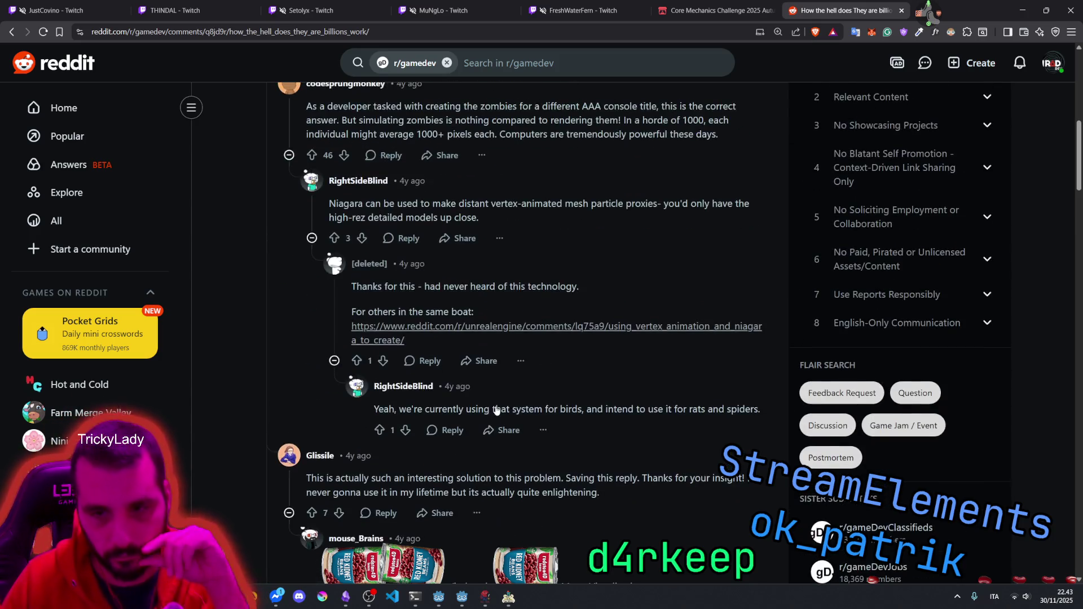
scroll(497, 410, "up", 2)
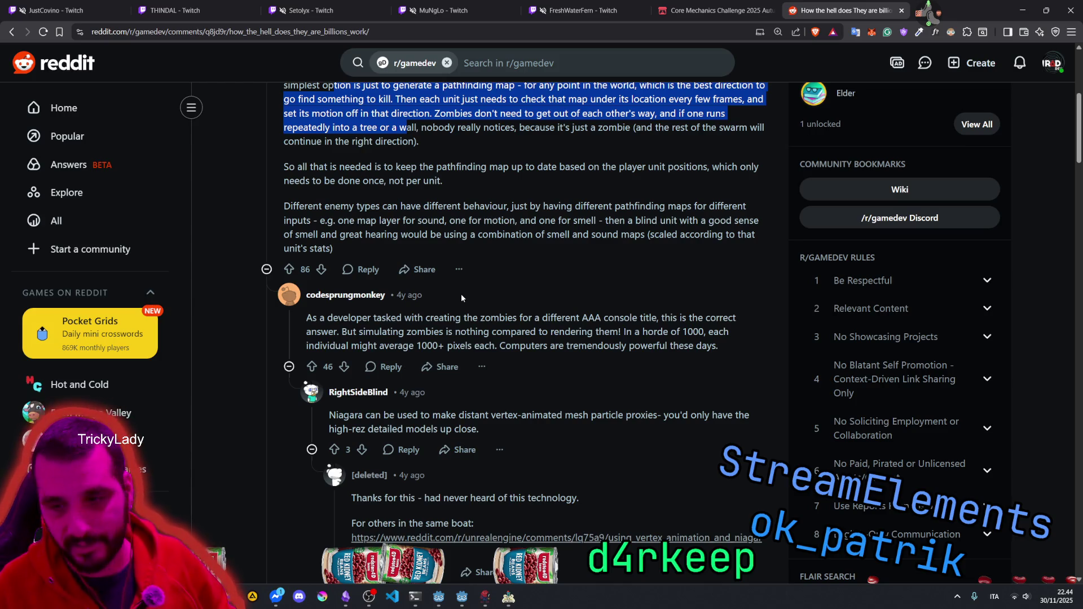
Step: Read the remaining Reddit comments, then bring up the NAUTOD debug window
scroll(475, 308, "down", 5)
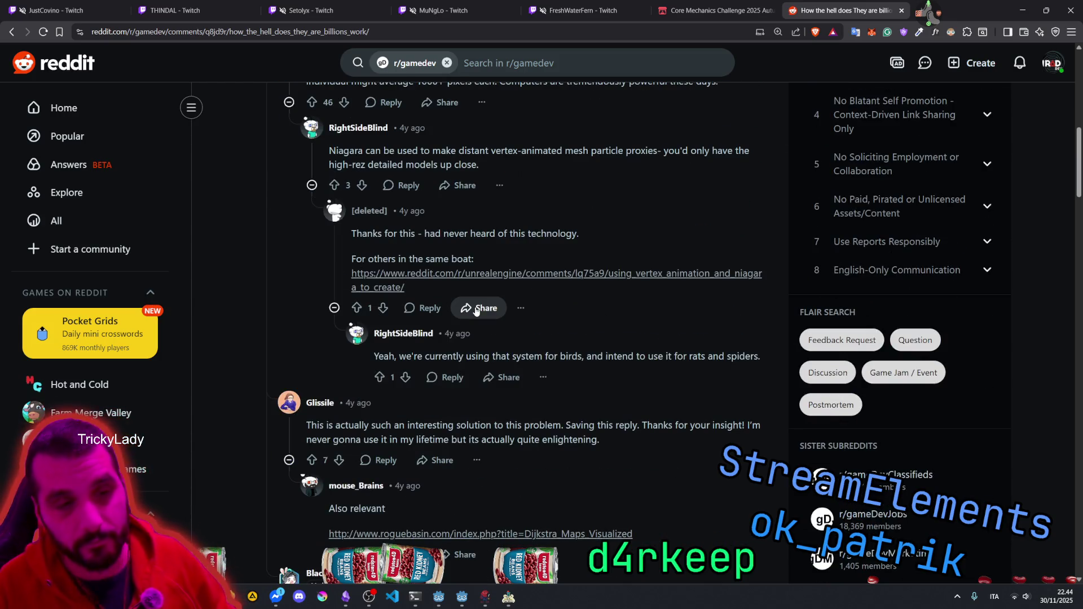
scroll(476, 310, "down", 5)
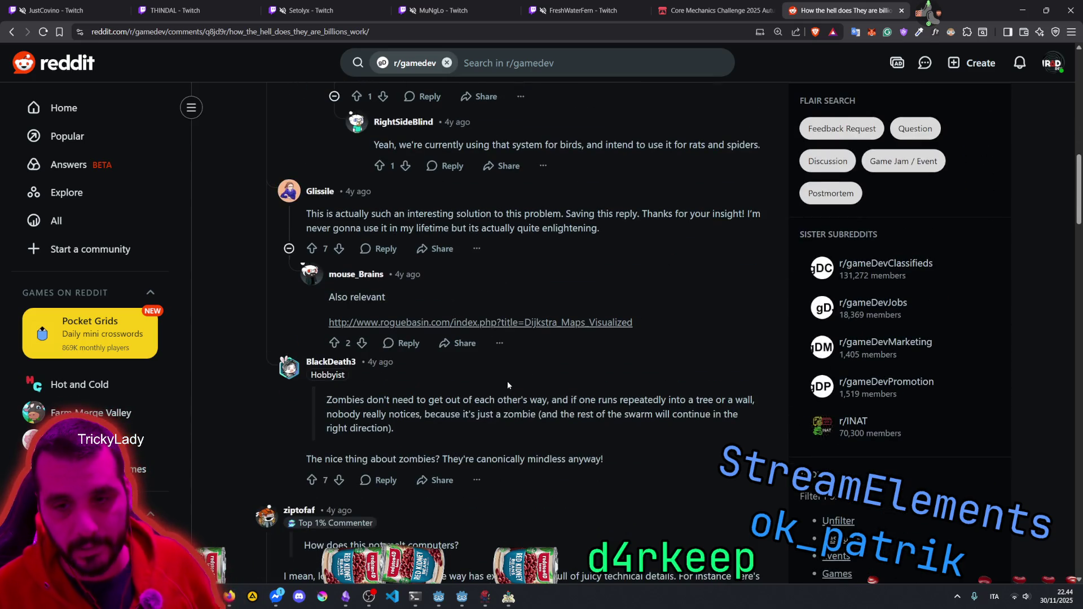
left_click(508, 596)
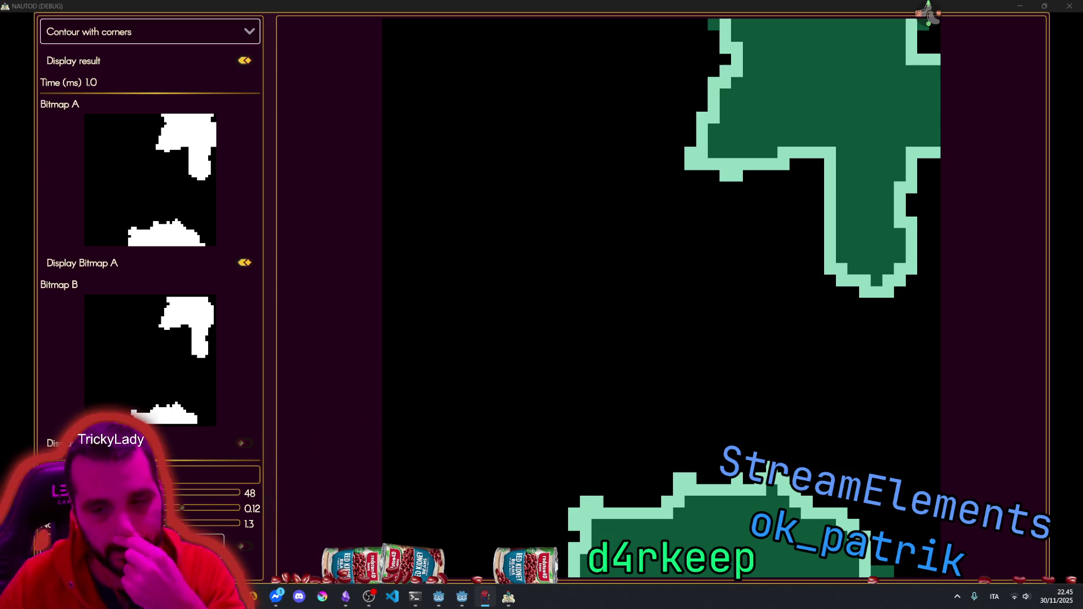
Step: Show numbered contour-with-corners labels in NAUTOD and hide Bitmap A's green fill
key("alt+Tab")
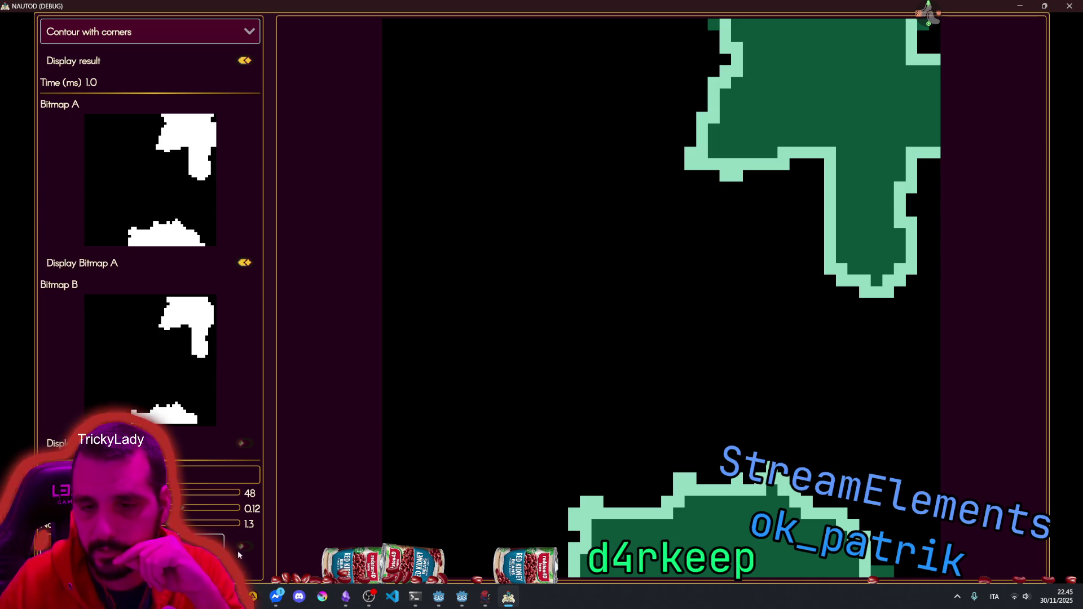
left_click(240, 548)
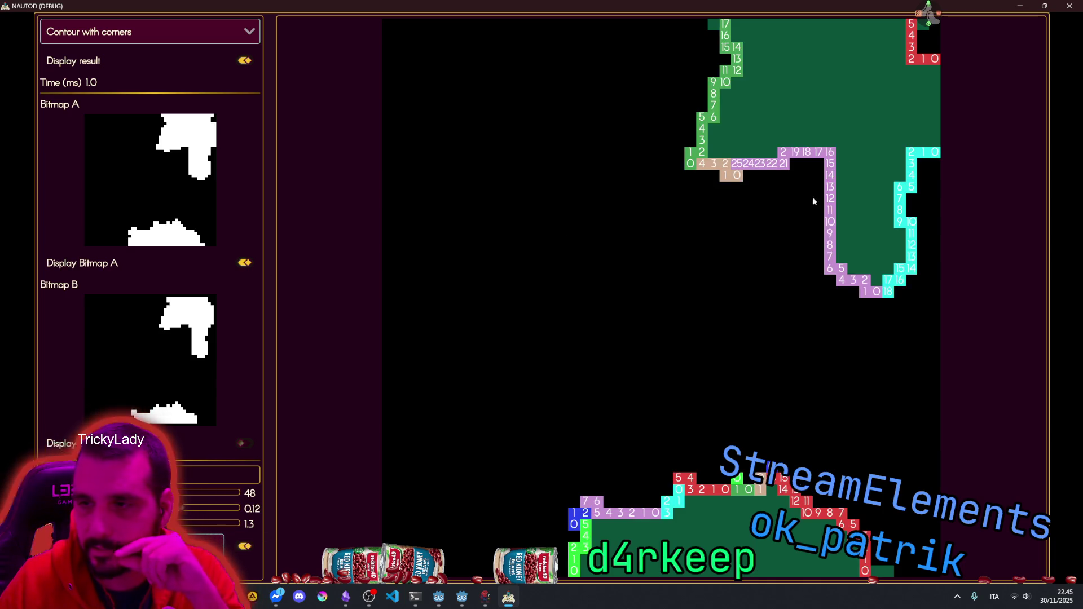
left_click(244, 264)
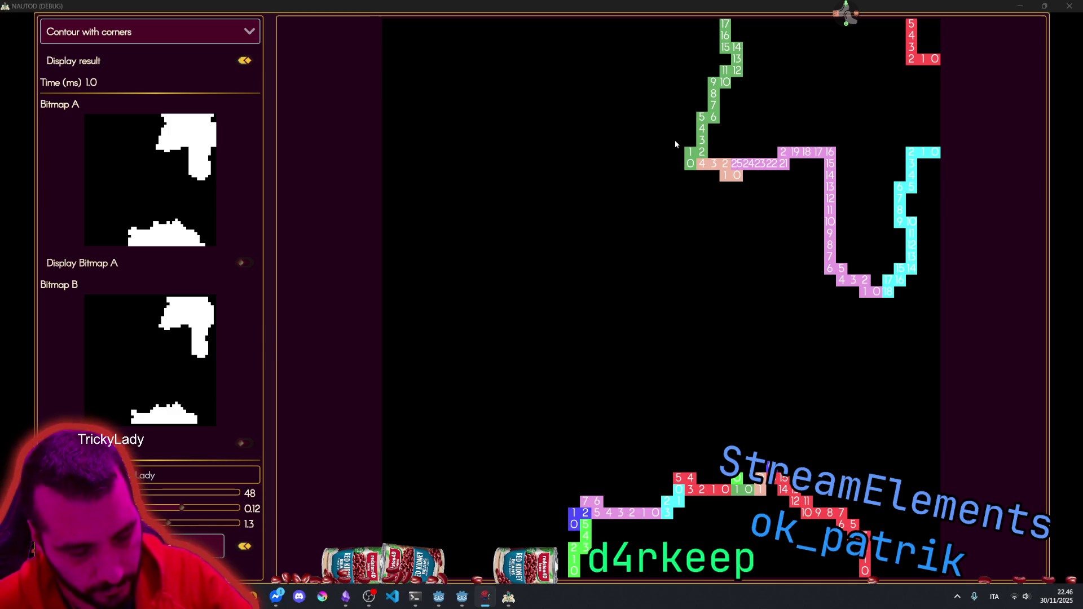
Step: Return to Godot and view test_btm_utils zoomed out in 2D with a taller output panel
left_click(461, 602)
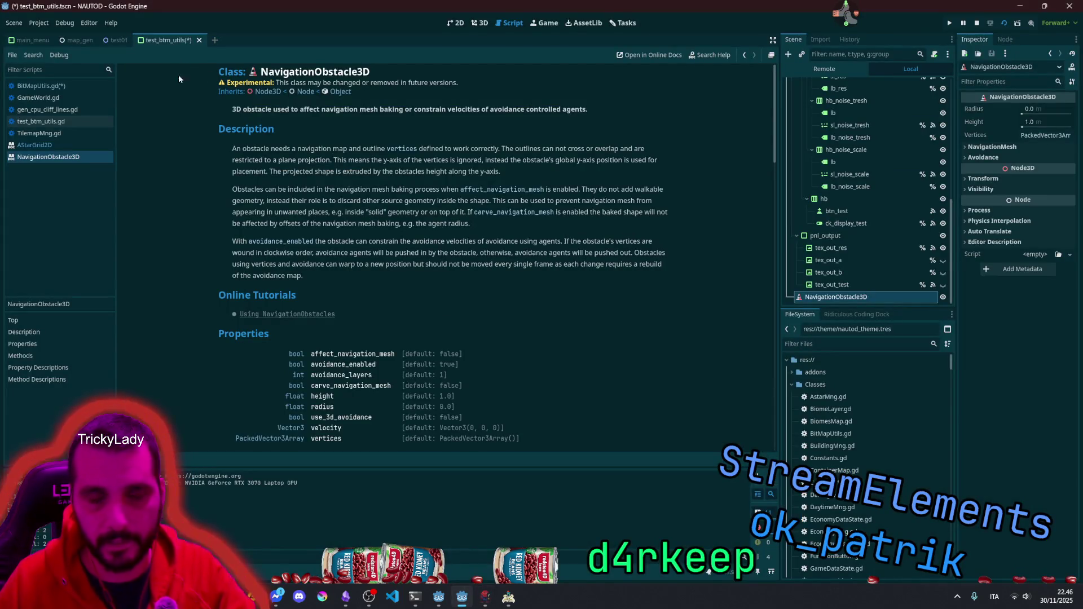
left_click(456, 22)
scroll(382, 289, "down", 4)
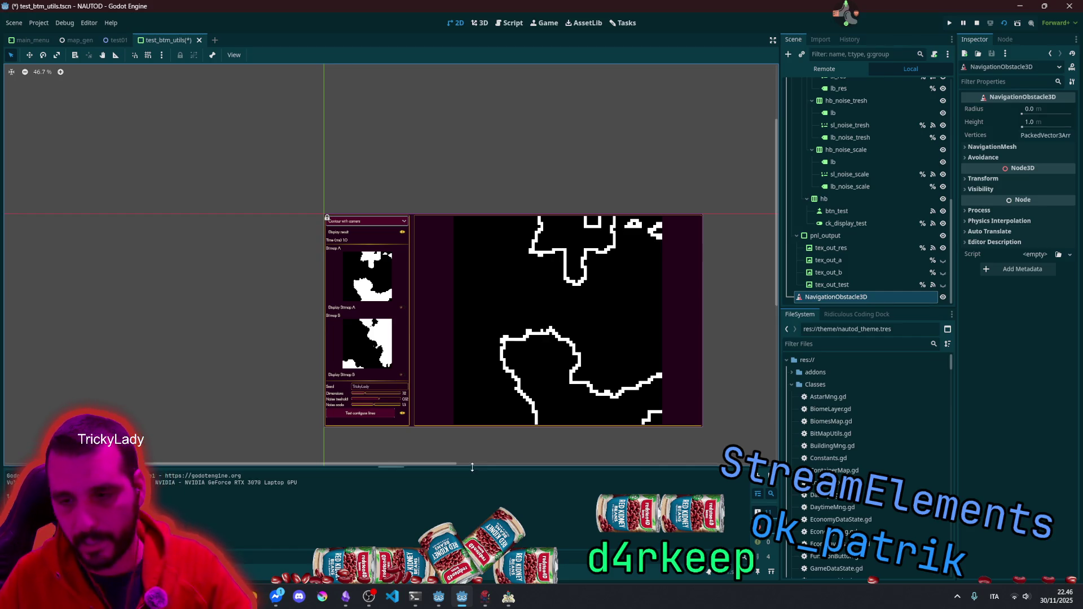
left_click_drag(476, 468, 475, 420)
Step: Open test01, expand tm_cliffs, and view the tml_cliff_00 tilesheet in an enlarged Tiles panel
left_click(116, 40)
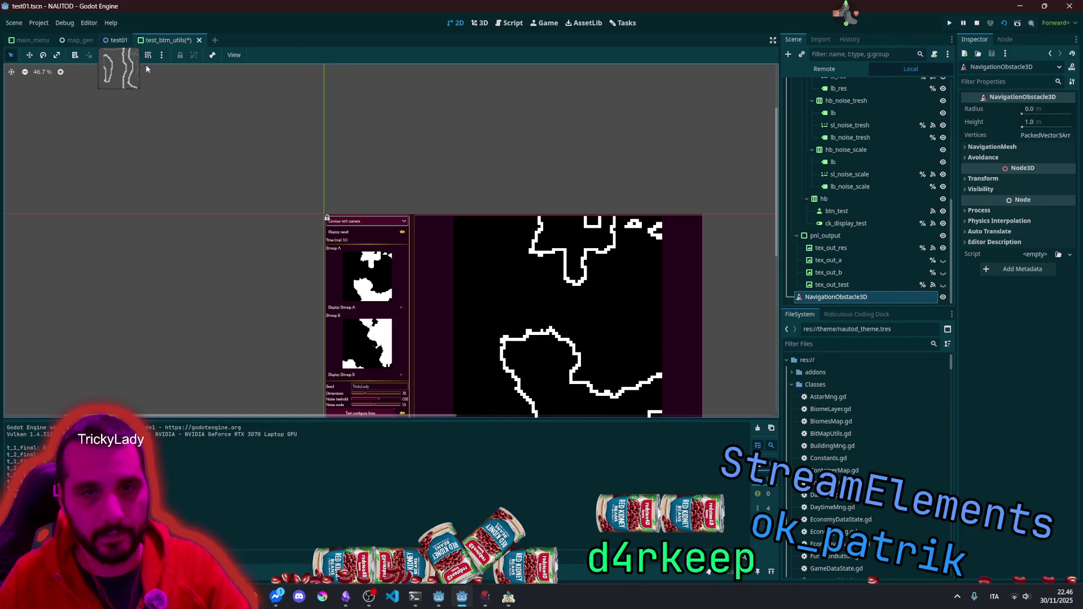
left_click(829, 158)
left_click(796, 158)
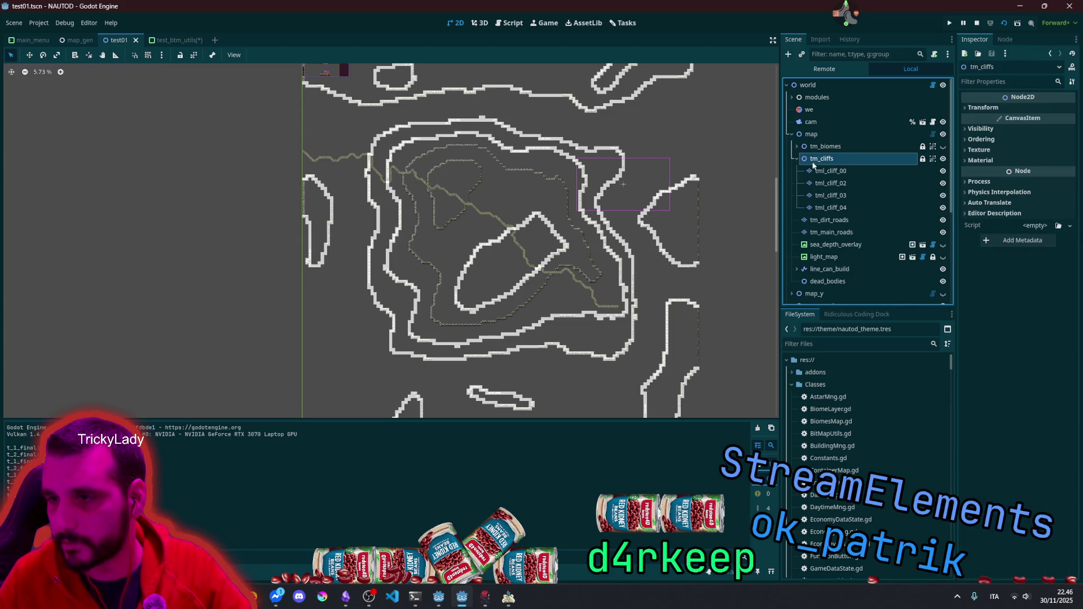
left_click(830, 170)
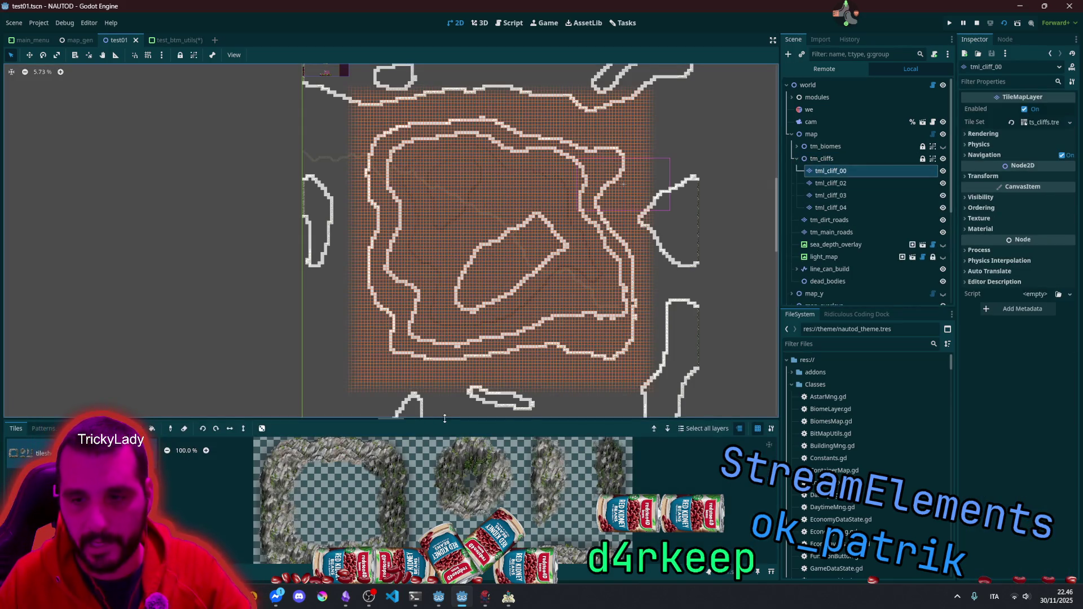
left_click_drag(447, 420, 445, 190)
scroll(429, 406, "up", 3)
scroll(430, 406, "up", 1)
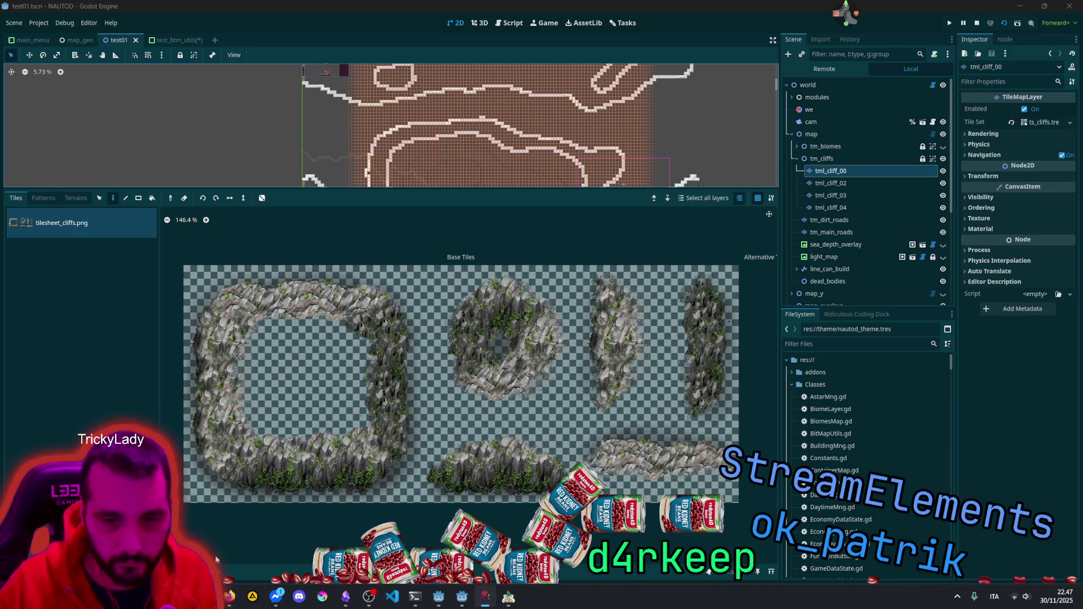
Step: Close the Tiles panel and zoom around the map to inspect the cliff tiles
key("ctrl+j")
scroll(289, 150, "up", 12)
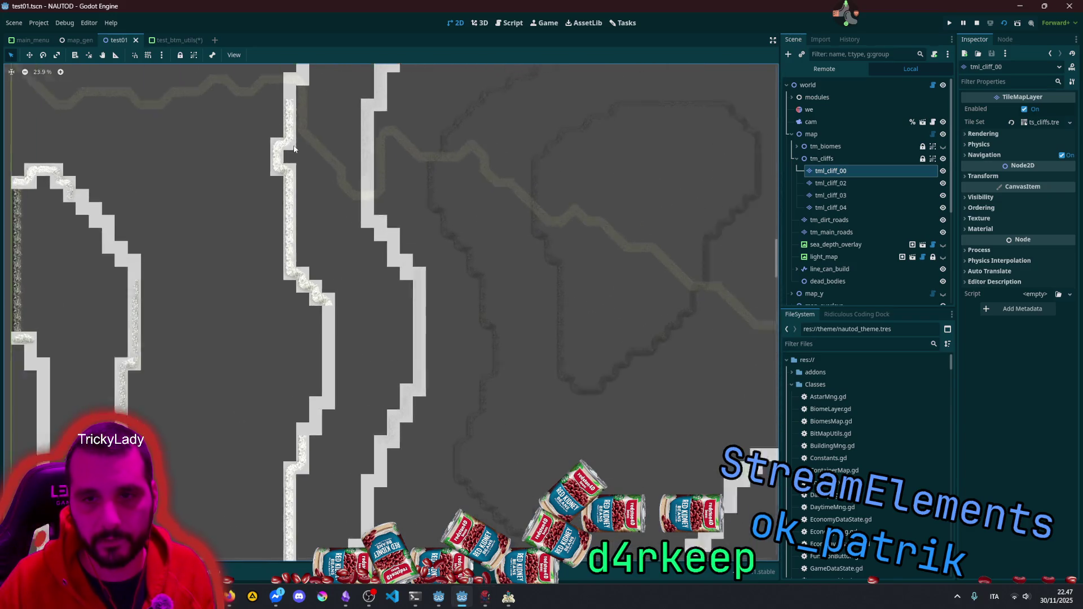
scroll(288, 150, "up", 2)
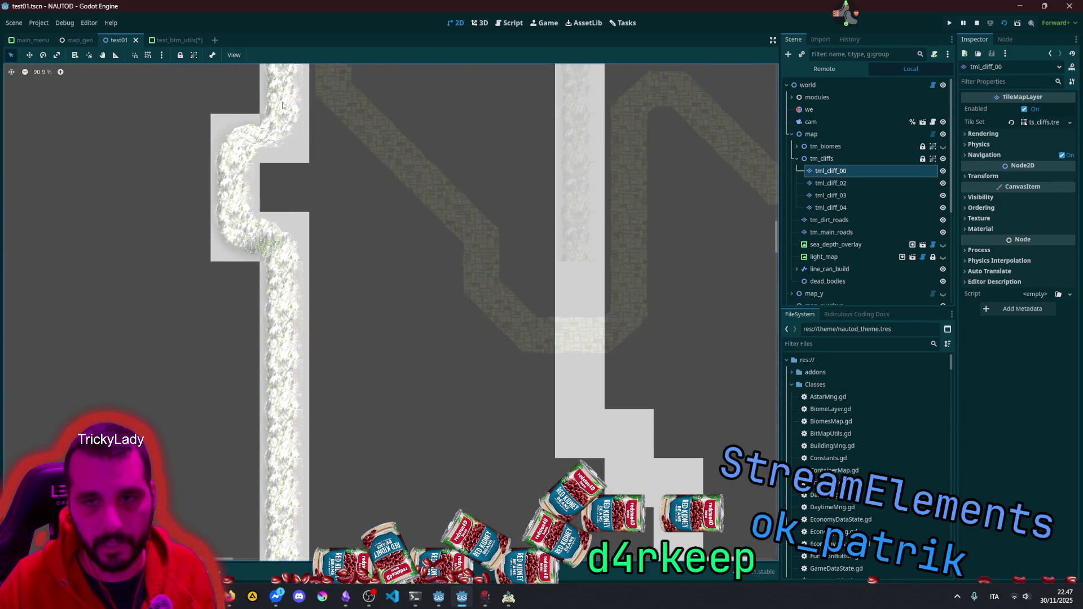
scroll(256, 183, "down", 5)
scroll(257, 183, "down", 2)
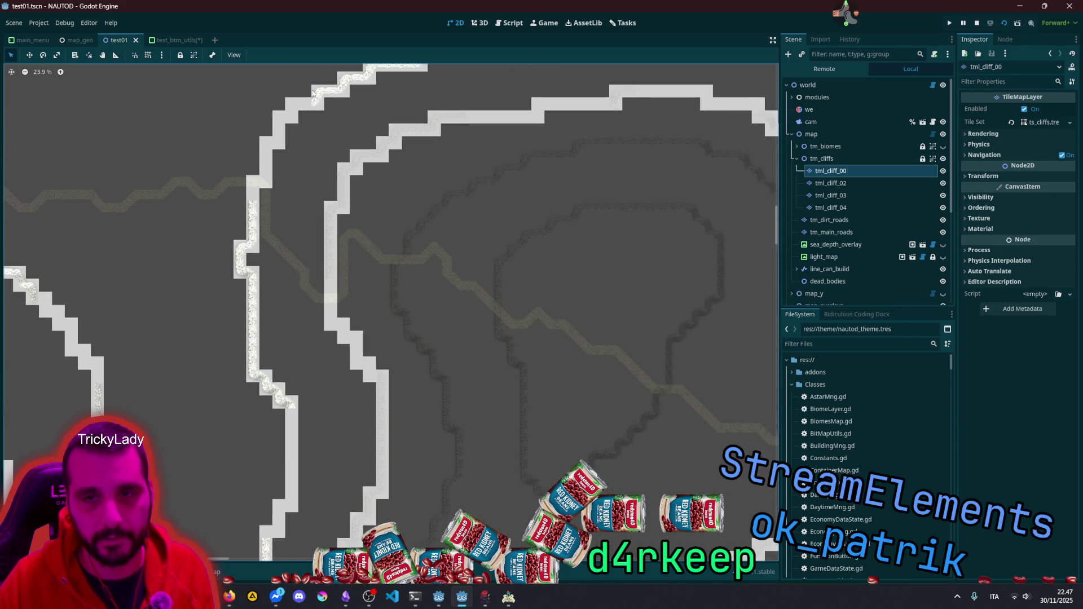
scroll(398, 113, "down", 3)
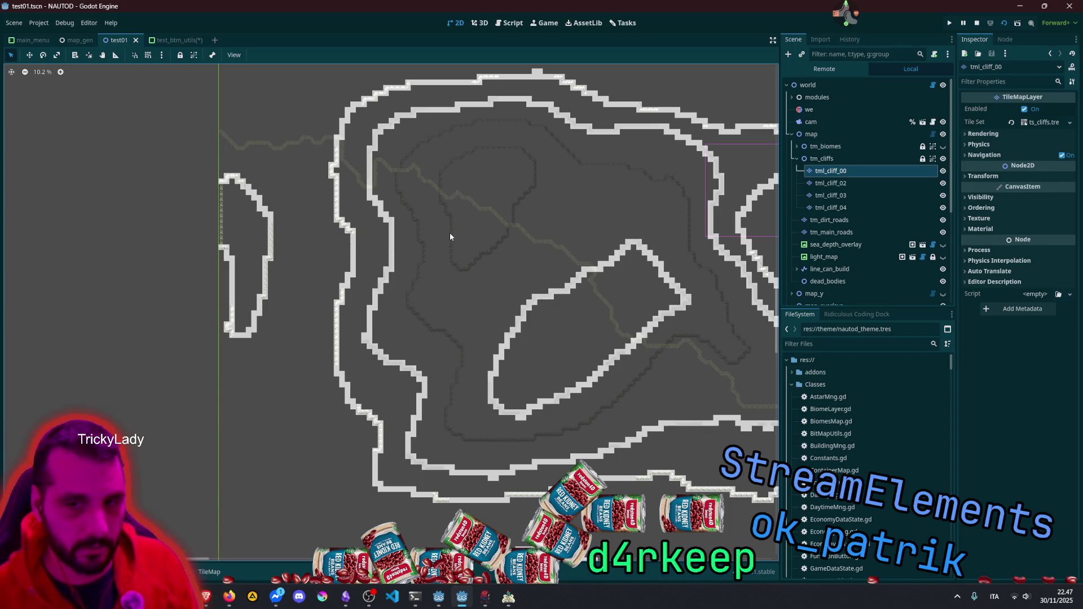
scroll(449, 232, "up", 4)
scroll(339, 339, "up", 5)
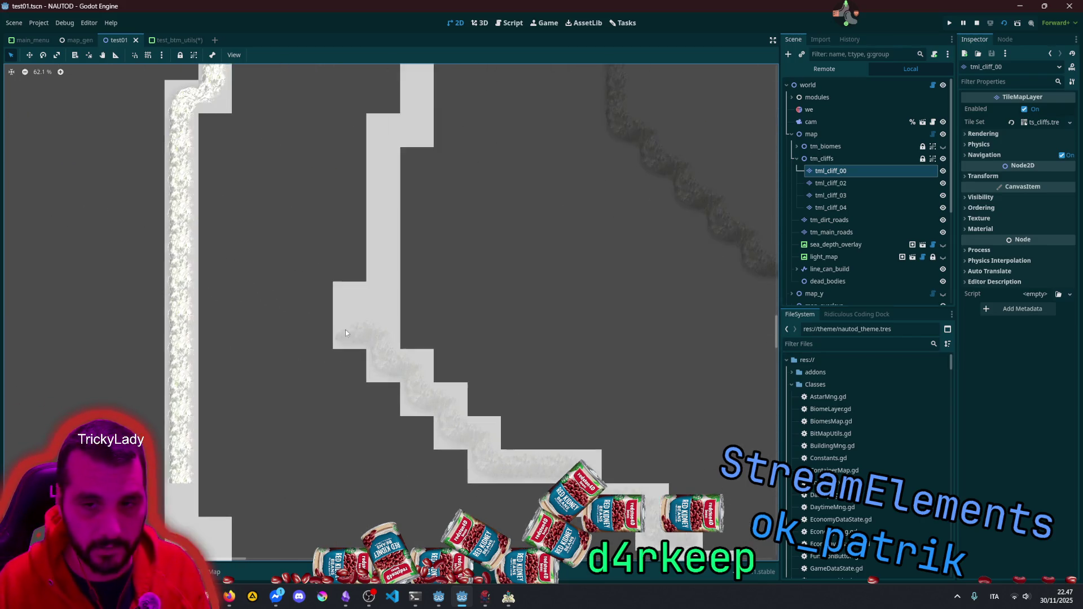
scroll(345, 332, "up", 2)
scroll(388, 275, "up", 2)
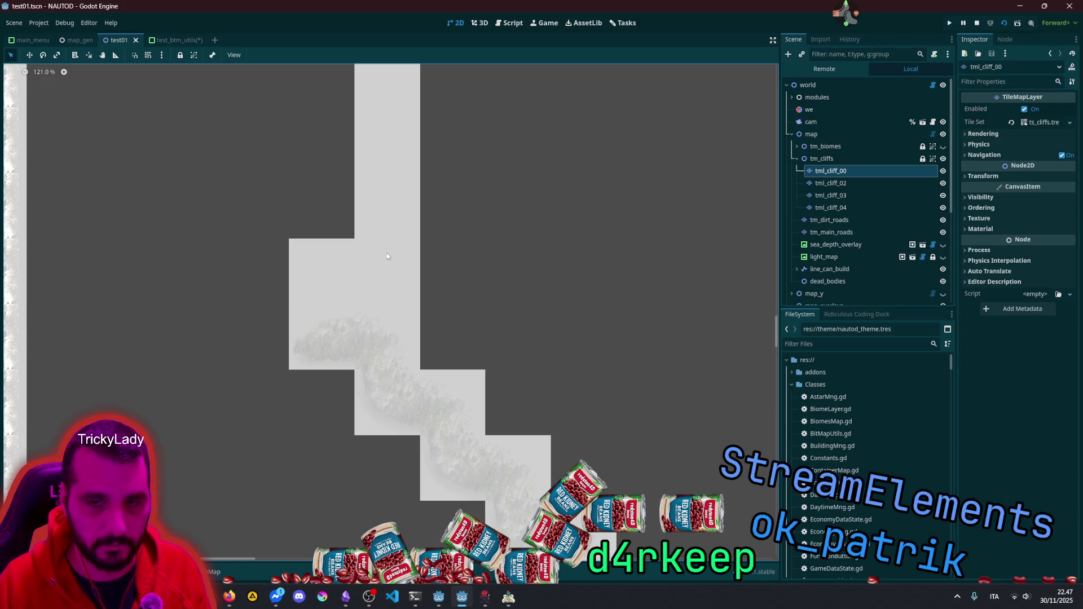
scroll(380, 266, "down", 2)
scroll(381, 266, "down", 4)
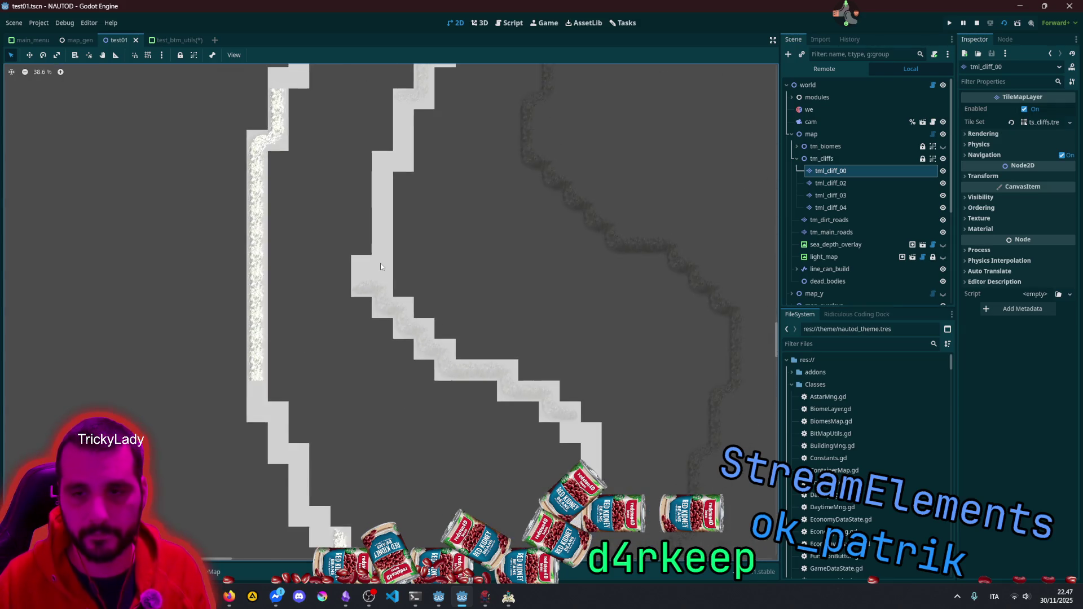
scroll(381, 266, "up", 3)
scroll(386, 312, "down", 20)
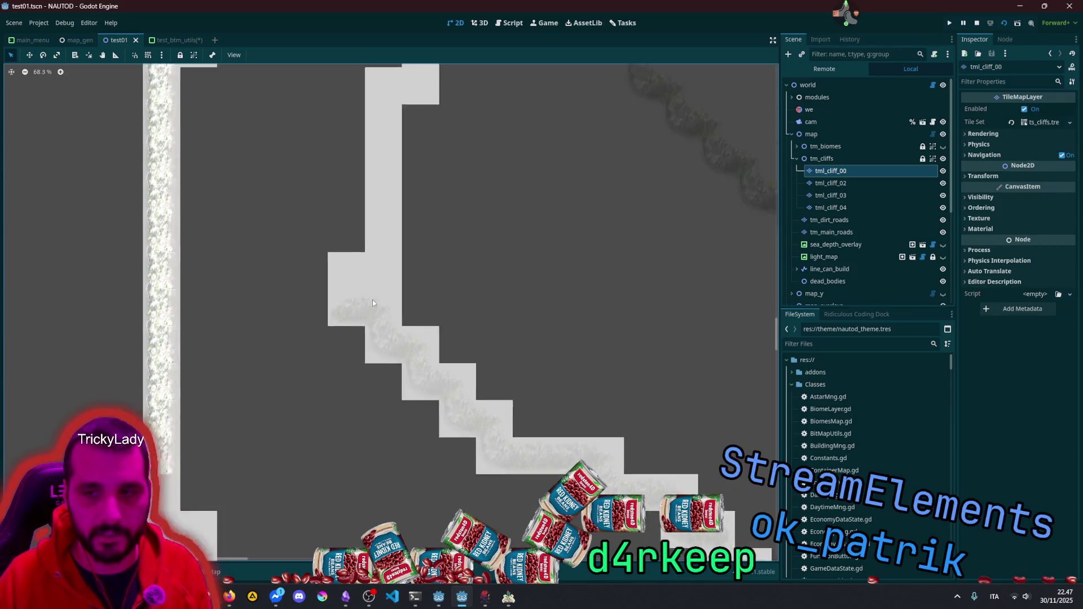
scroll(533, 335, "right", 3)
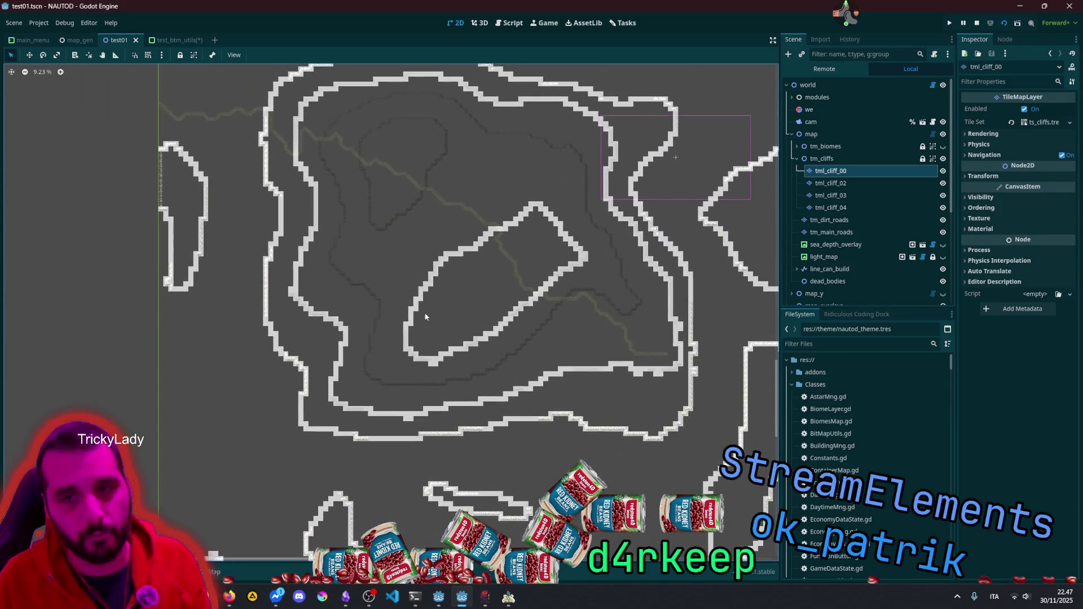
scroll(436, 199, "down", 2)
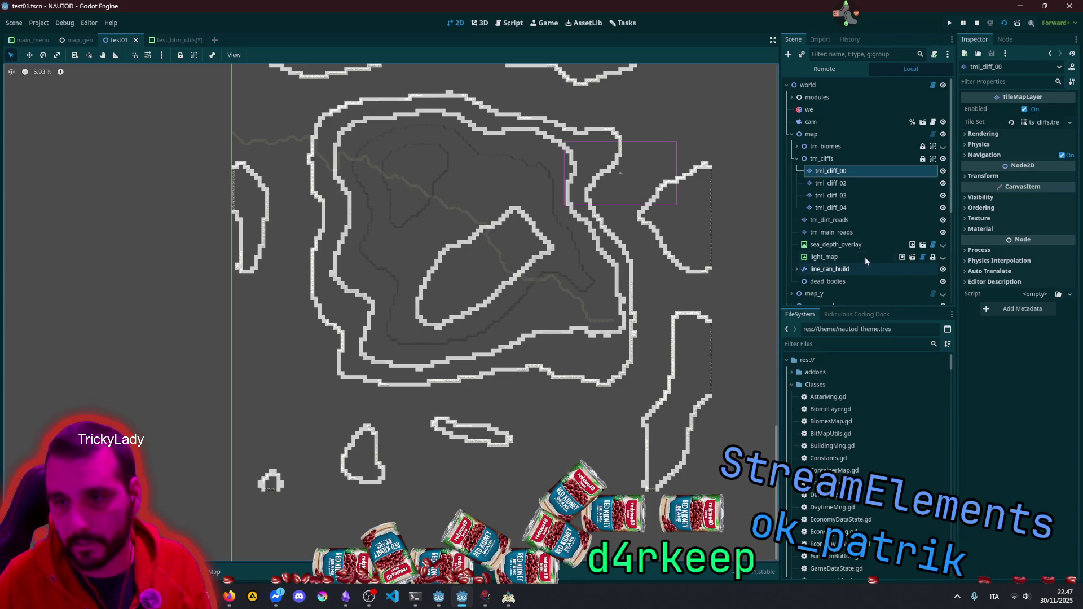
Step: Select tm_cliffs and frame the nested cliff contour rings around the central hills
left_click(845, 159)
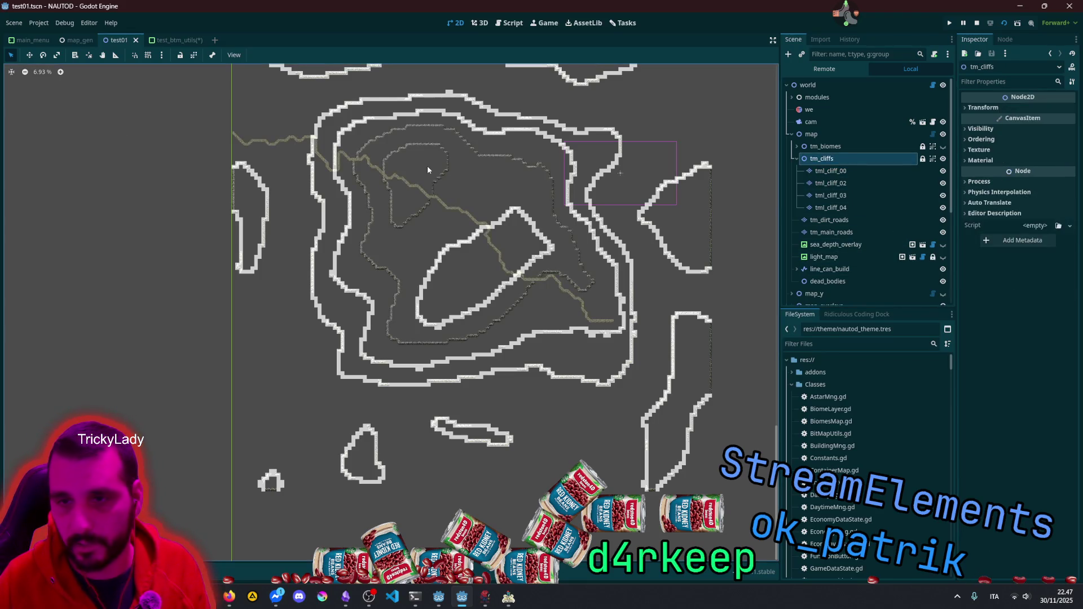
scroll(428, 165, "up", 8)
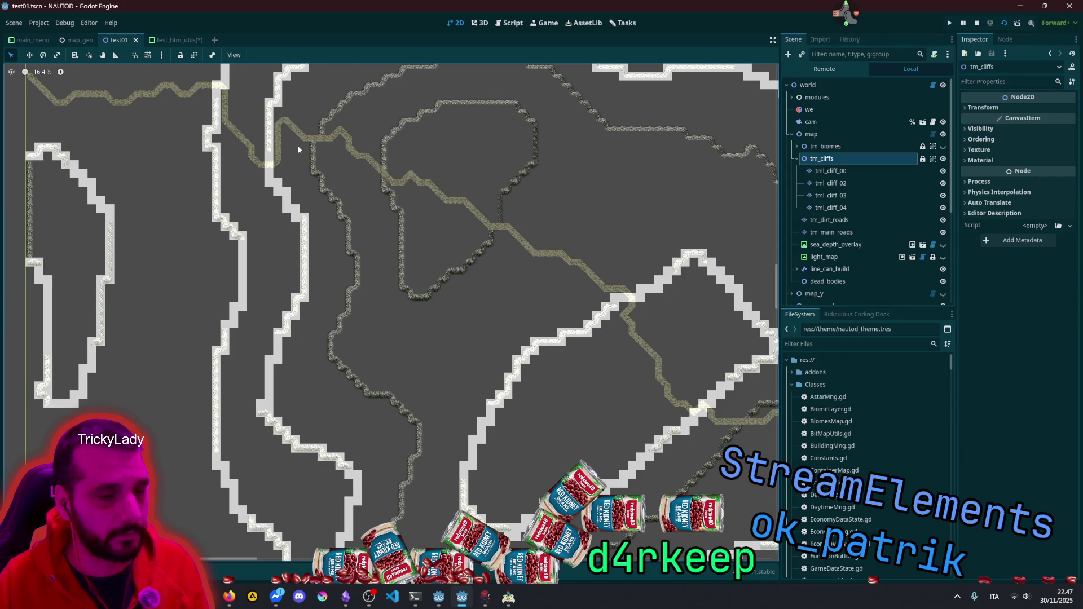
scroll(332, 169, "down", 5)
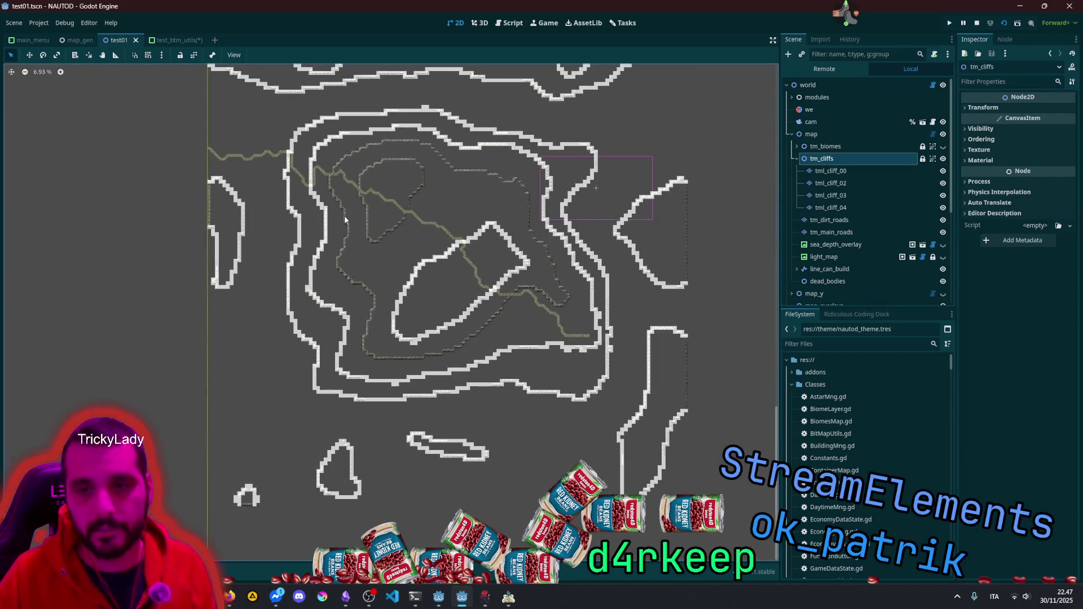
left_click_drag(422, 290, 386, 289)
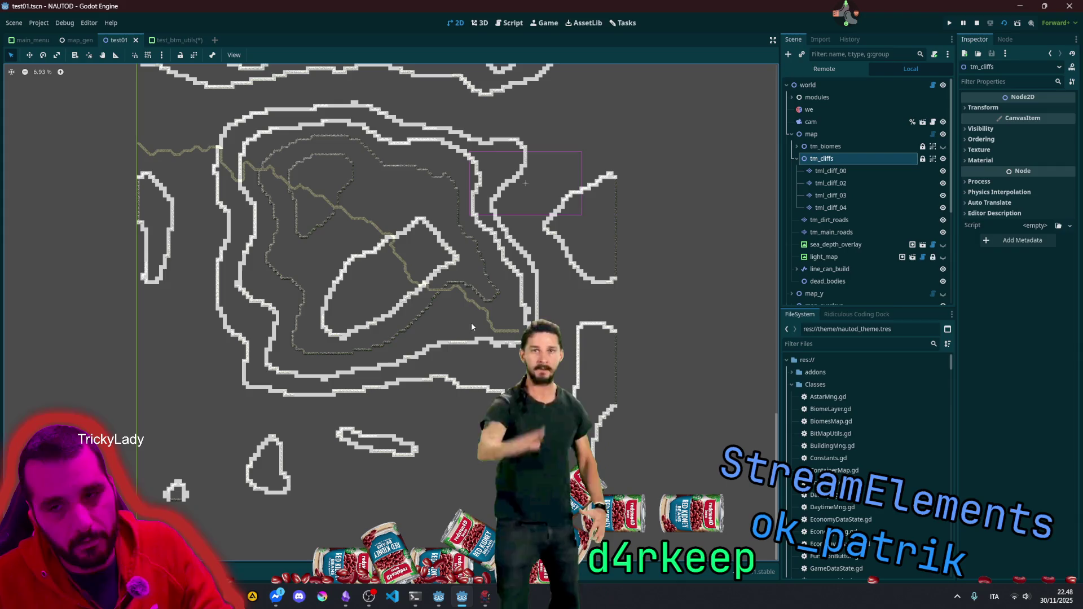
scroll(423, 319, "up", 6)
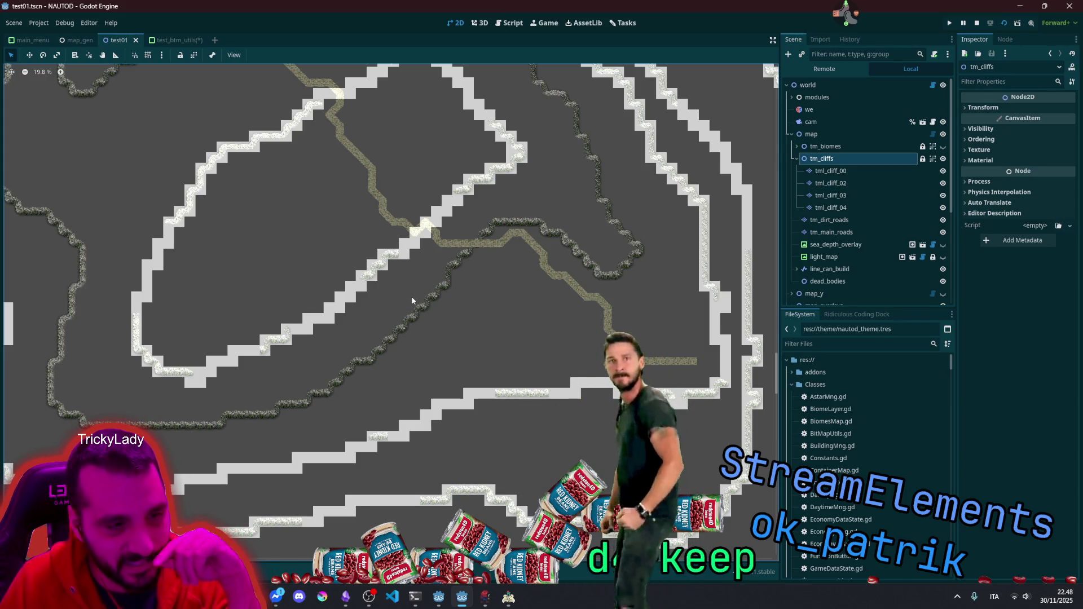
scroll(411, 296, "down", 3)
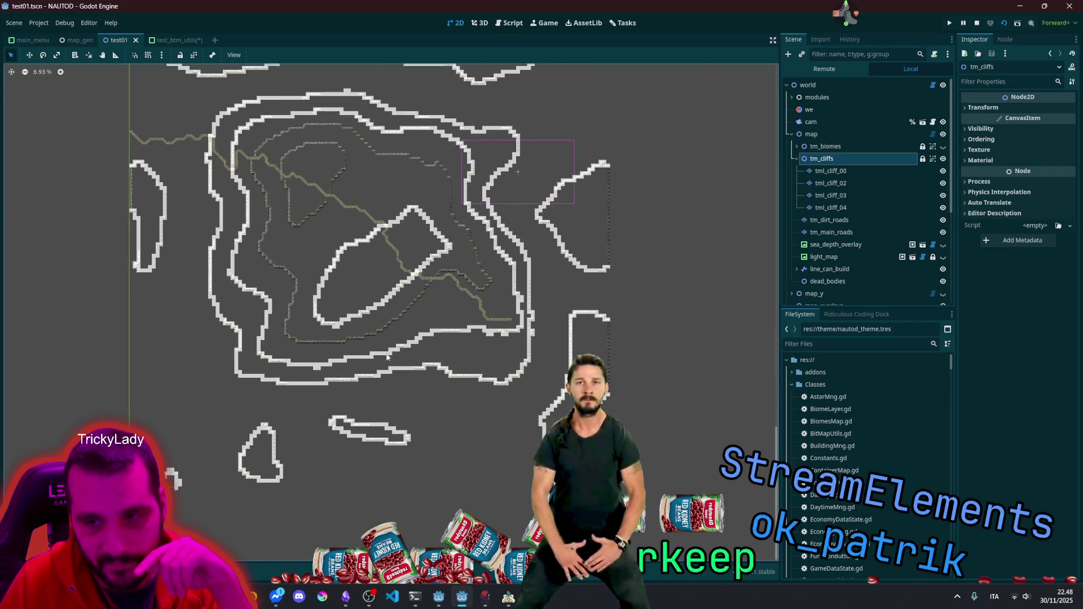
scroll(459, 321, "up", 1)
scroll(844, 246, "down", 5)
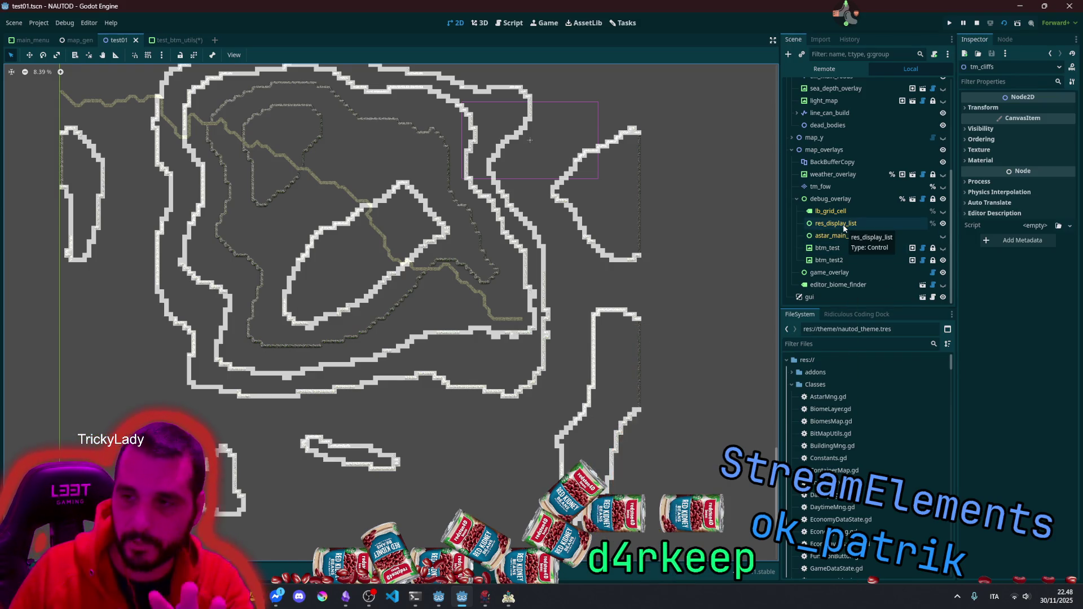
Step: Try several btm_elevations entries in btm_test's Pr to Display, settling on btm_elevations[1]
left_click(842, 251)
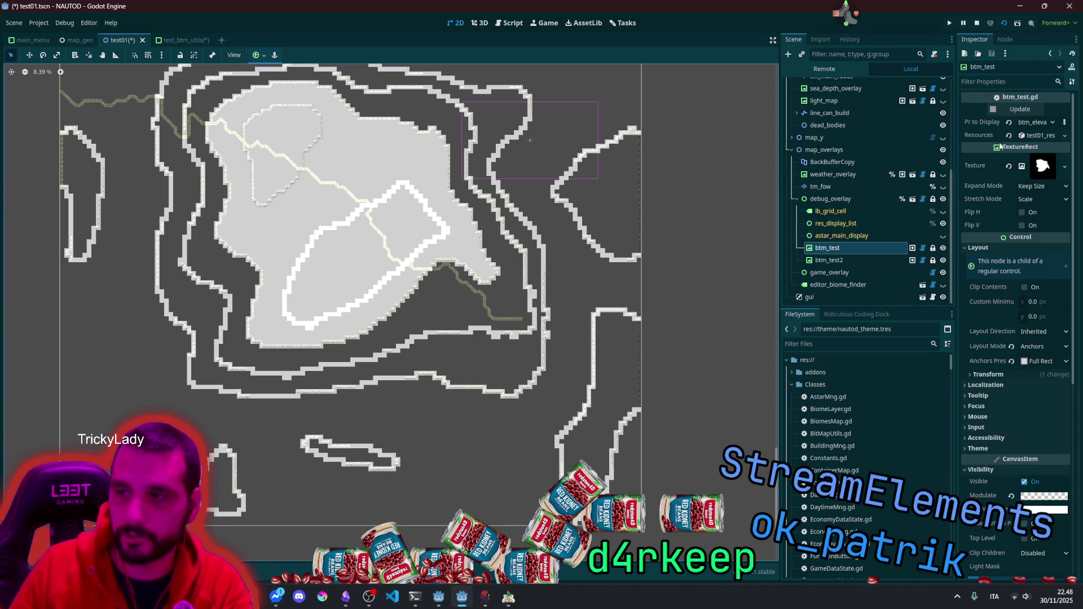
left_click(1036, 124)
left_click(1037, 125)
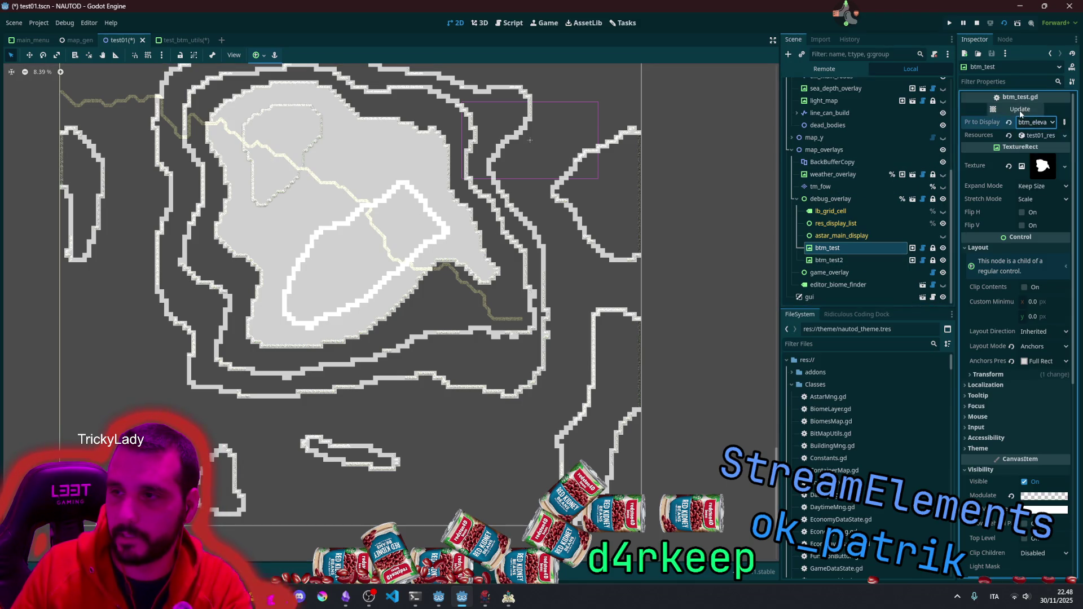
left_click(1042, 125)
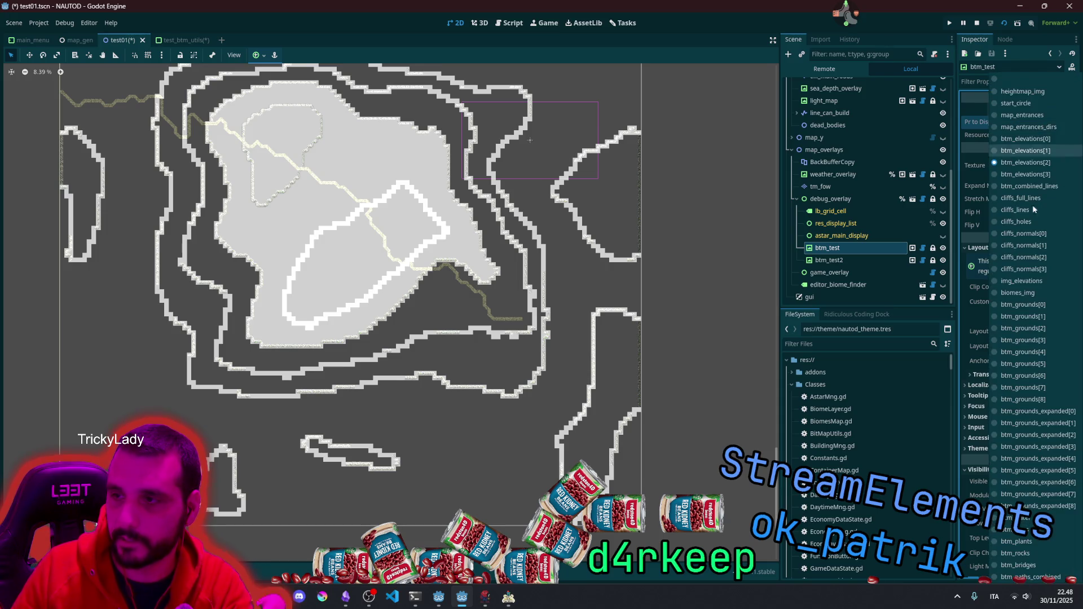
left_click(1035, 176)
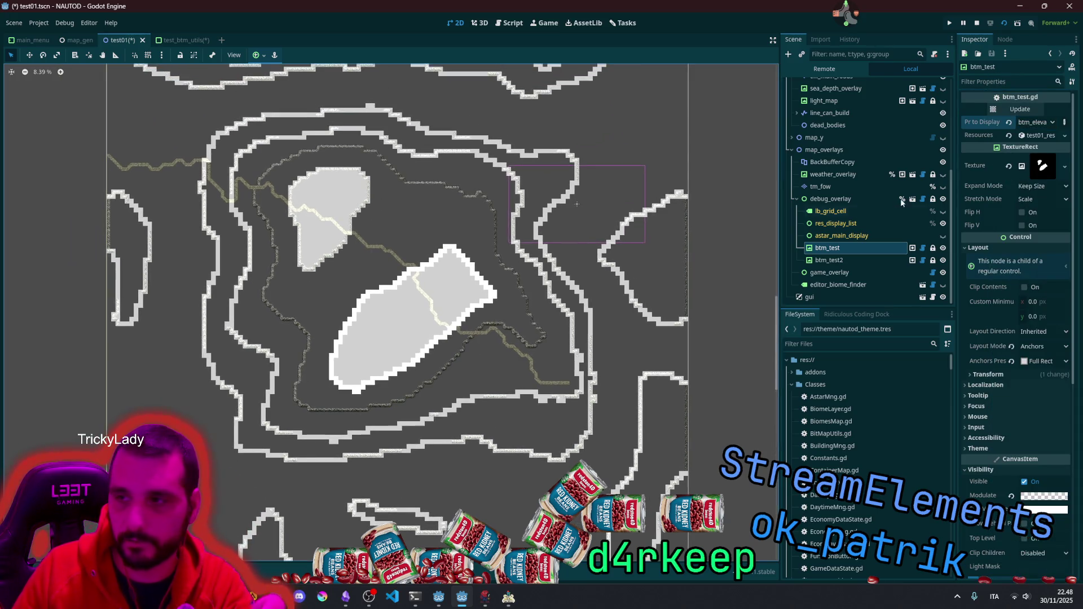
left_click(1036, 122)
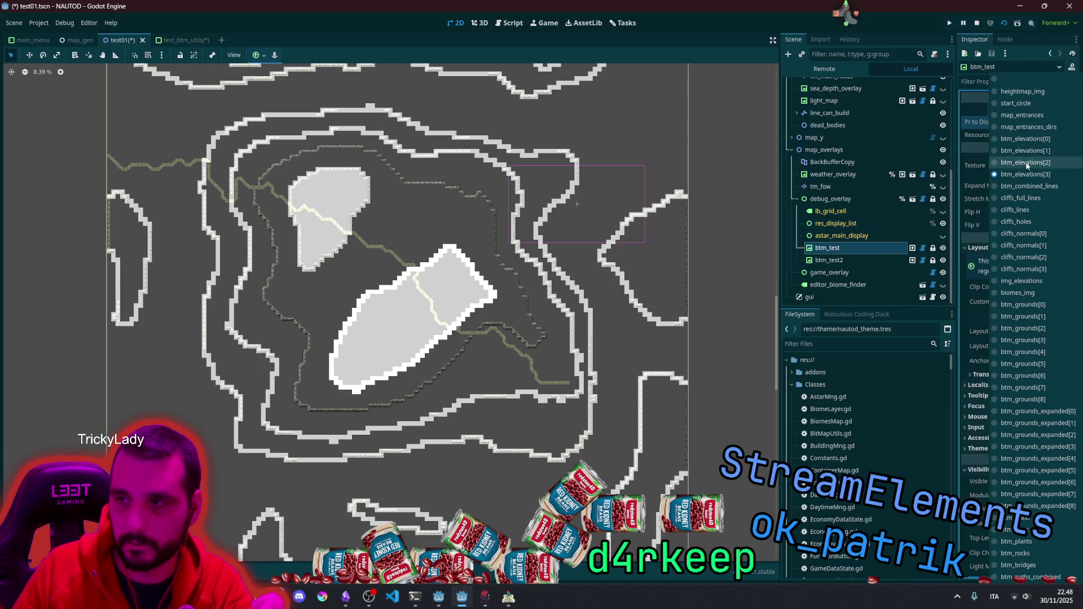
left_click(1040, 163)
left_click(1041, 125)
left_click(1041, 150)
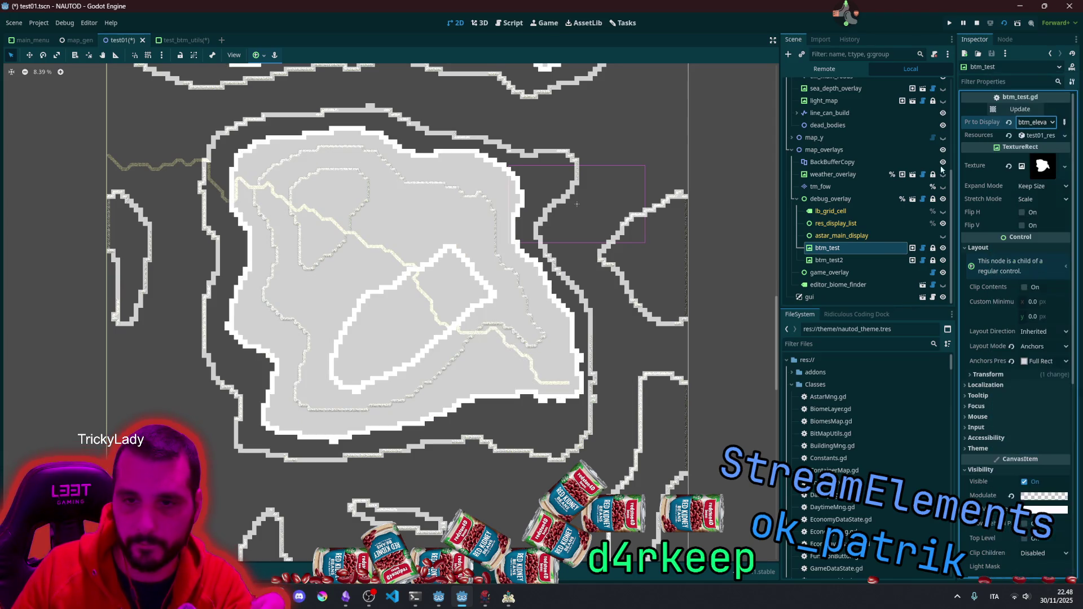
scroll(547, 140, "down", 3)
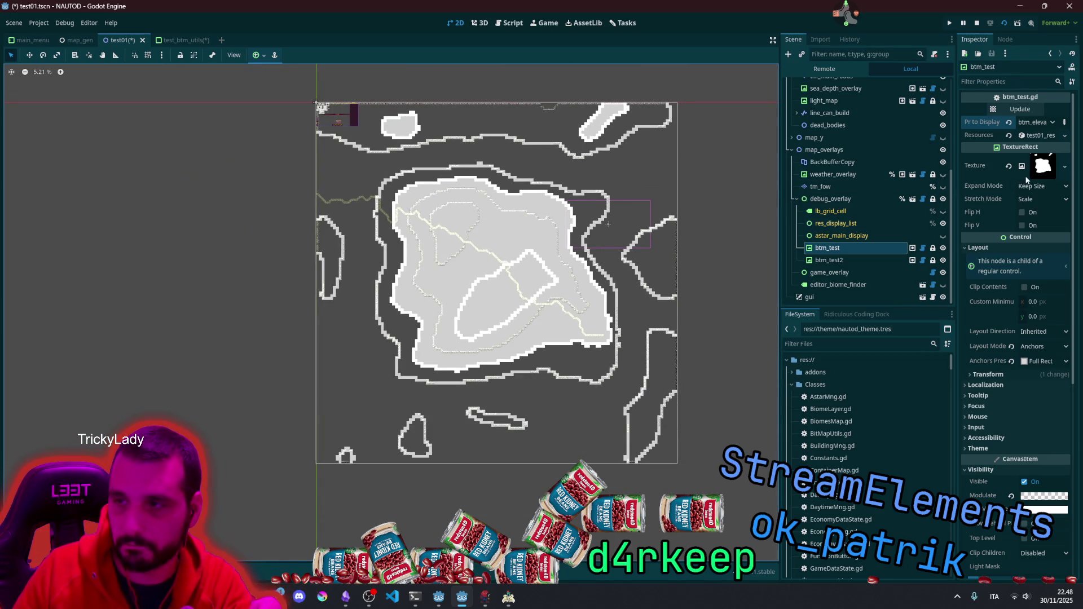
Step: Switch btm_test to display btm_elevations[0] and reframe the map around it
left_click(1035, 121)
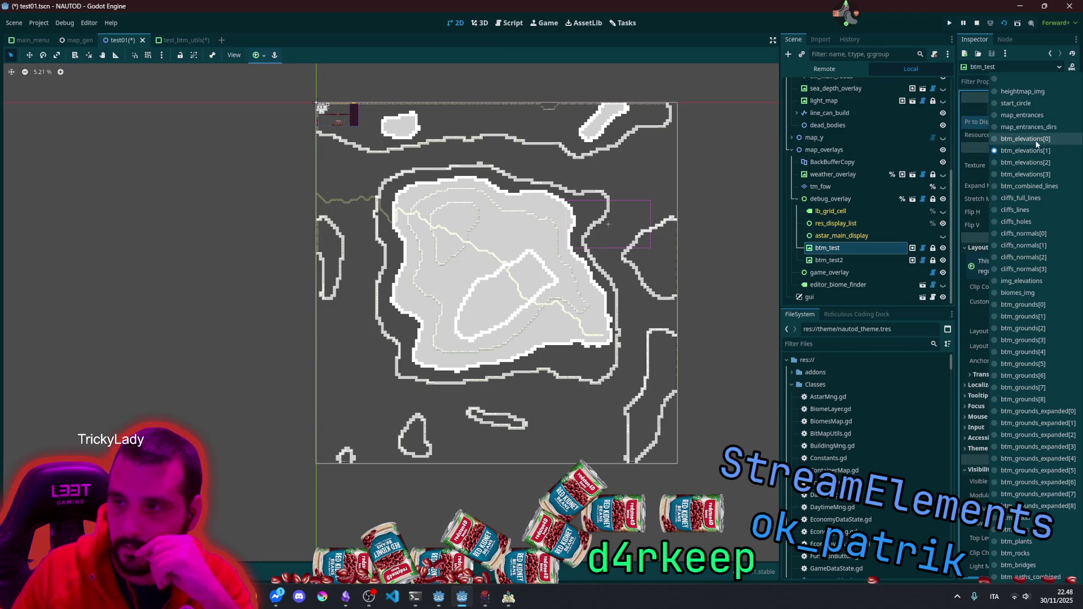
left_click(1036, 141)
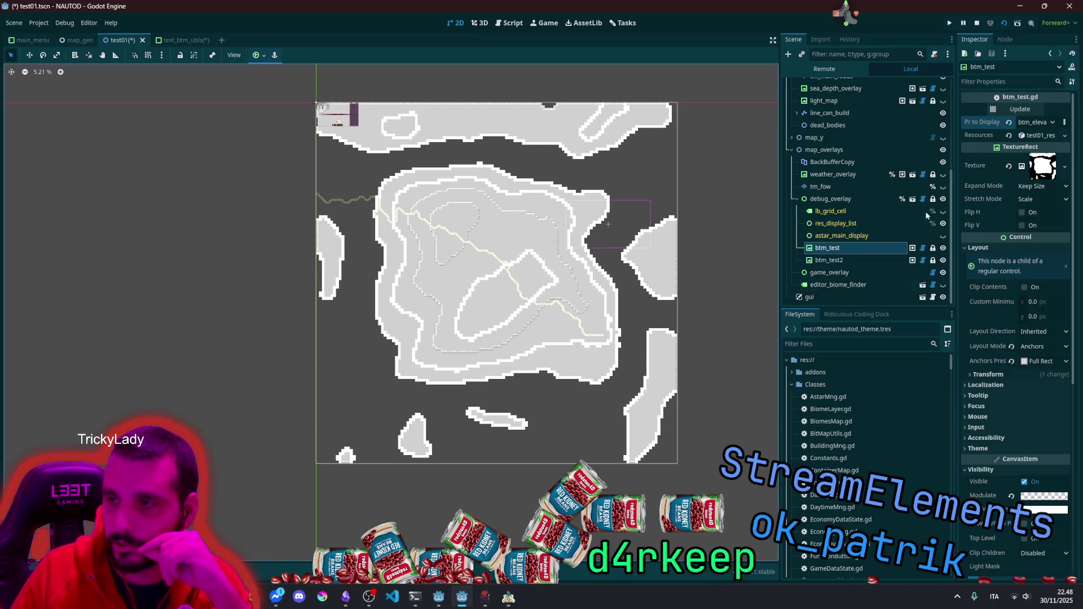
scroll(285, 187, "up", 2)
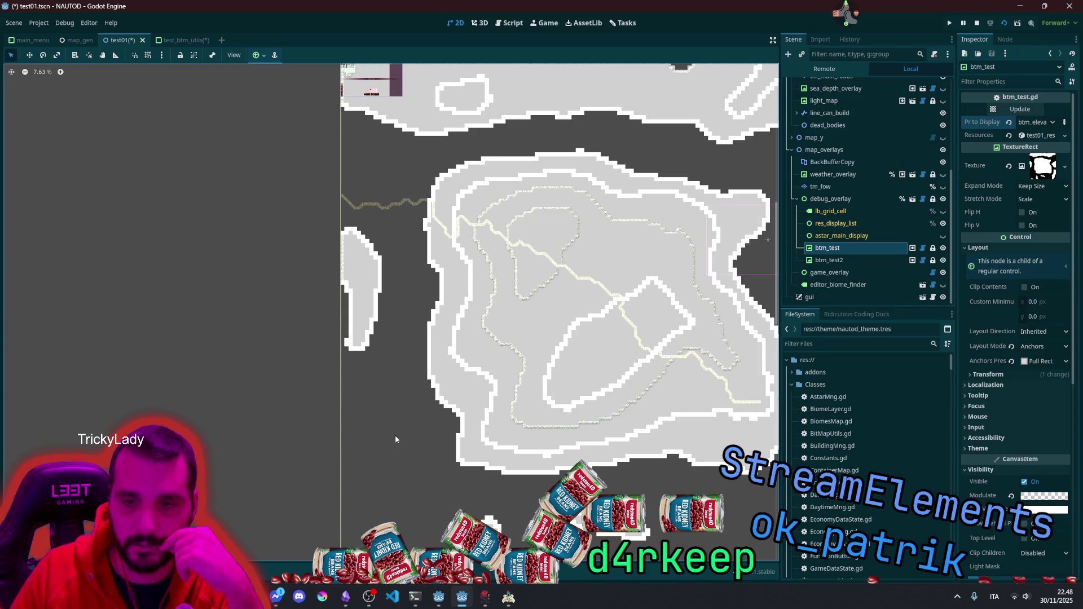
mouse_move(396, 440)
left_mouse_down()
mouse_move(333, 244)
mouse_move(338, 271)
left_mouse_up()
scroll(688, 316, "up", 10)
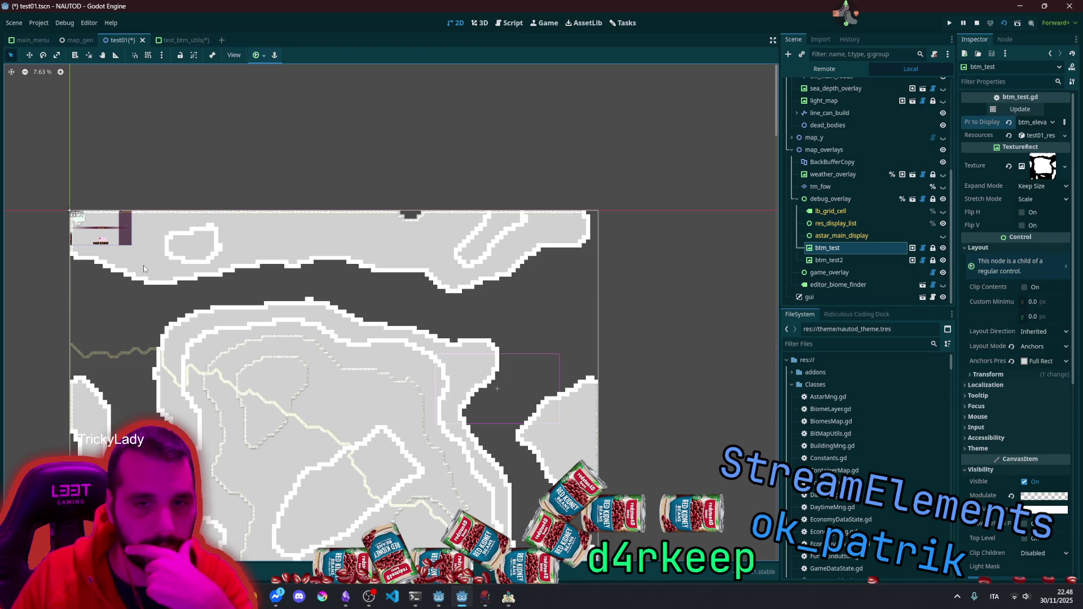
scroll(435, 319, "up", 3)
scroll(510, 387, "down", 5)
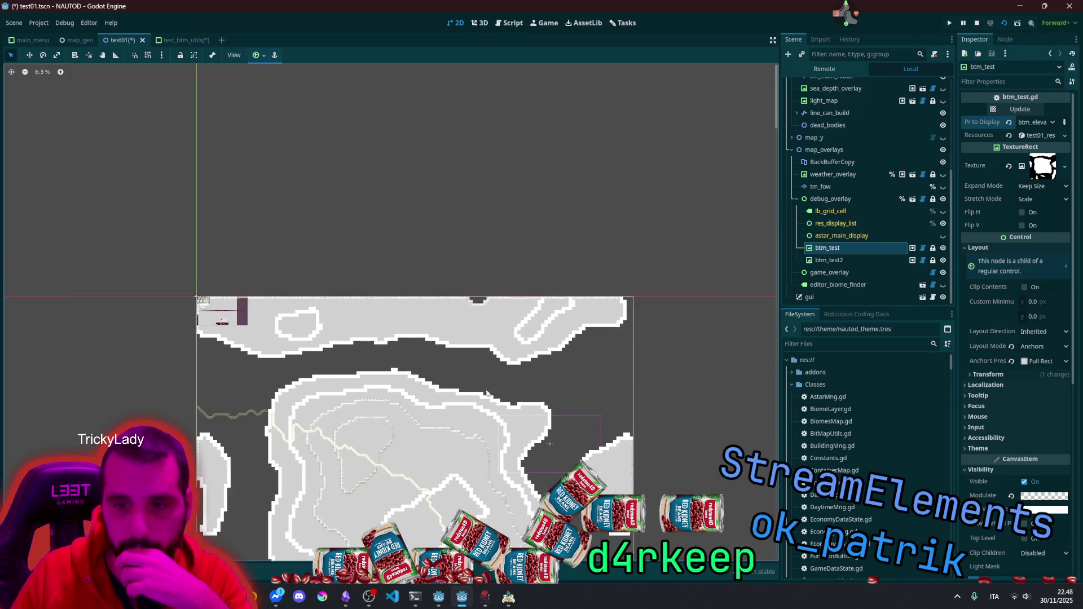
scroll(486, 393, "down", 4)
Step: Step btm_test through higher btm_elevations entries until only the inner hilltop is filled
left_click(1032, 122)
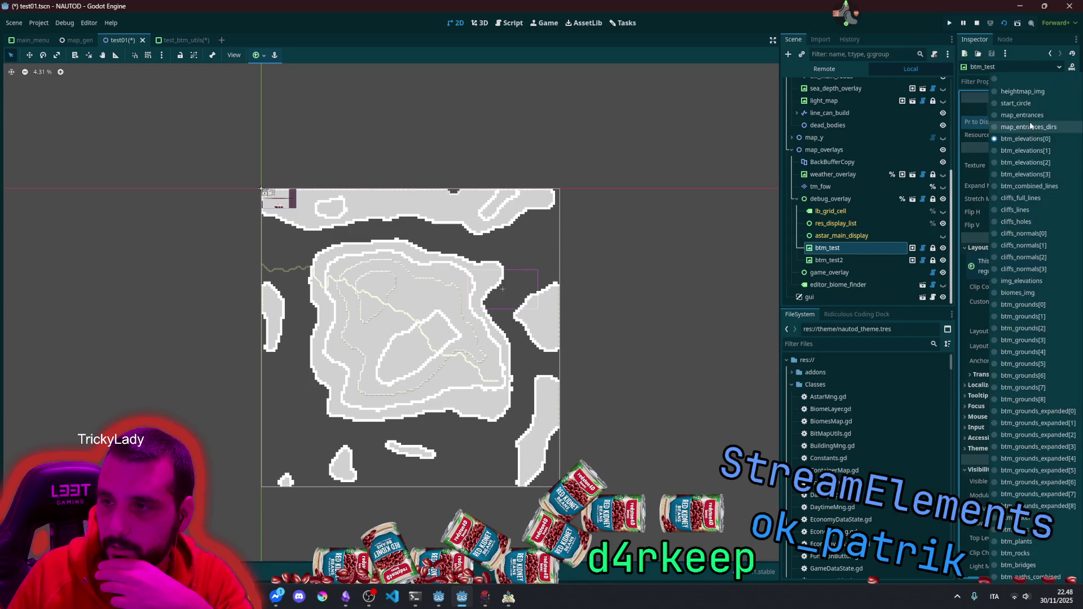
left_click(1042, 152)
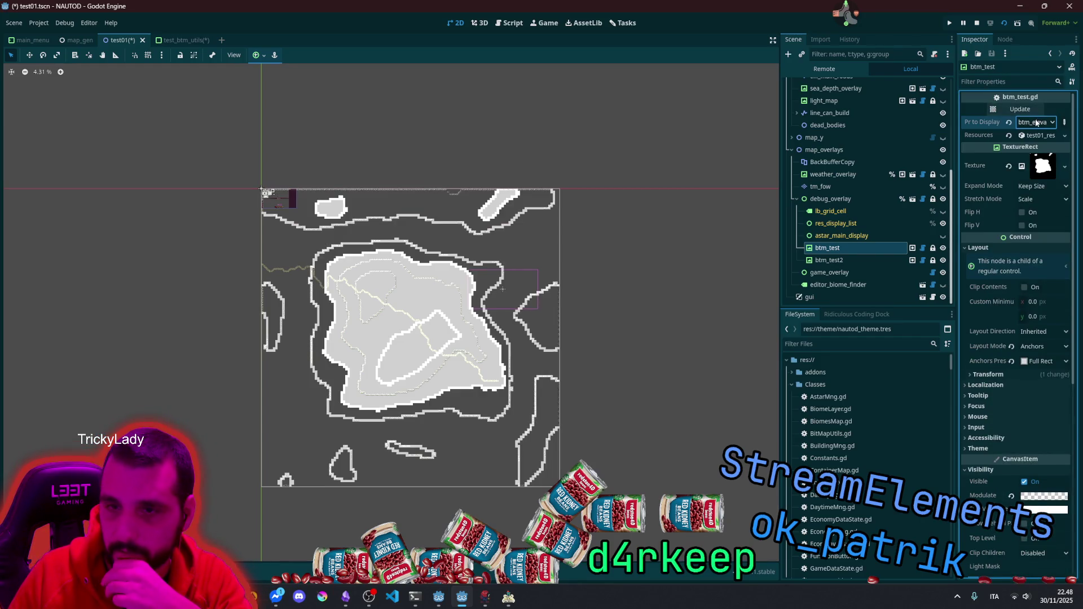
left_click(1036, 123)
left_click(1043, 161)
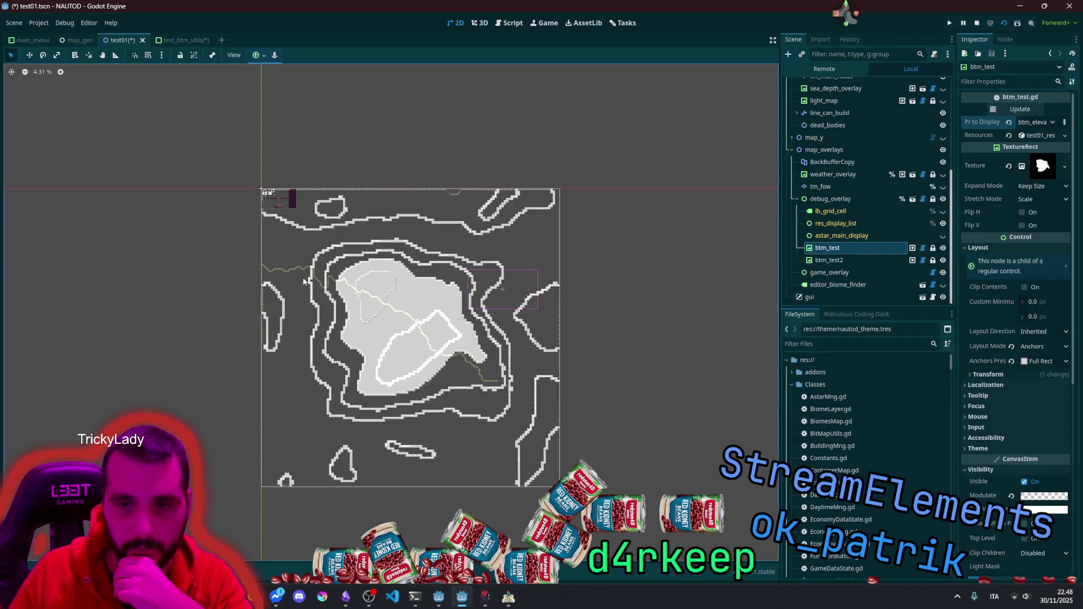
scroll(303, 281, "up", 13)
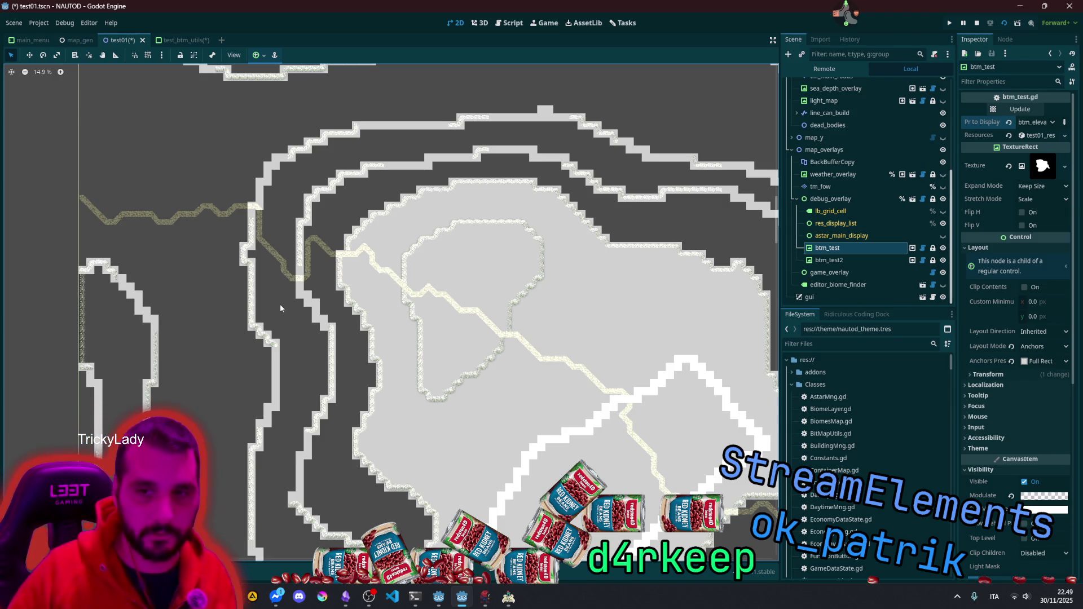
Step: Centre the plateau contours and uncheck Visible on btm_test to hide its texture
scroll(416, 327, "down", 6)
scroll(416, 327, "up", 4)
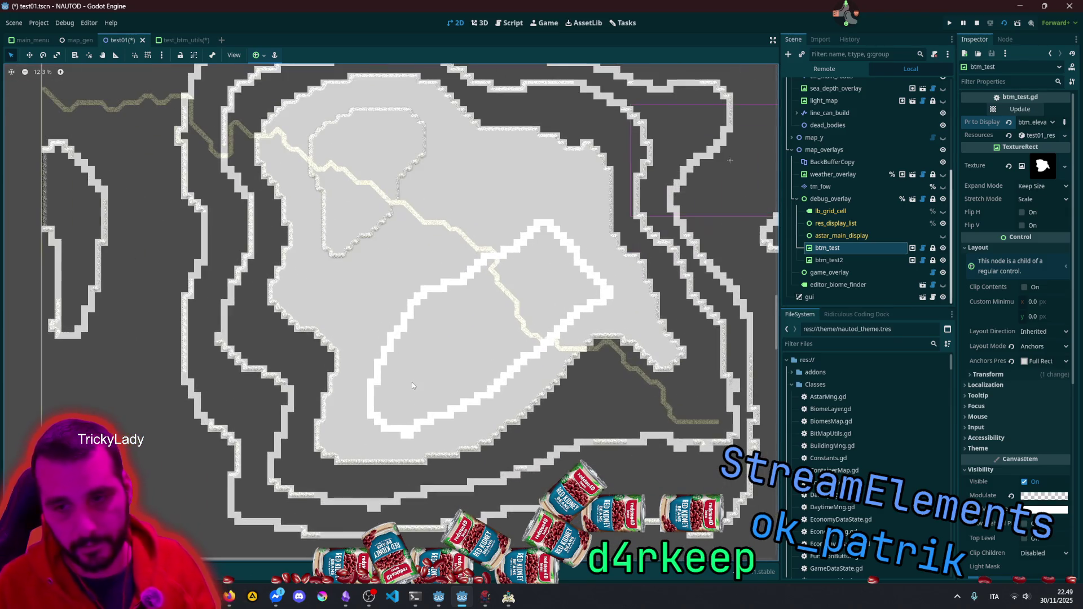
scroll(330, 449, "up", 5)
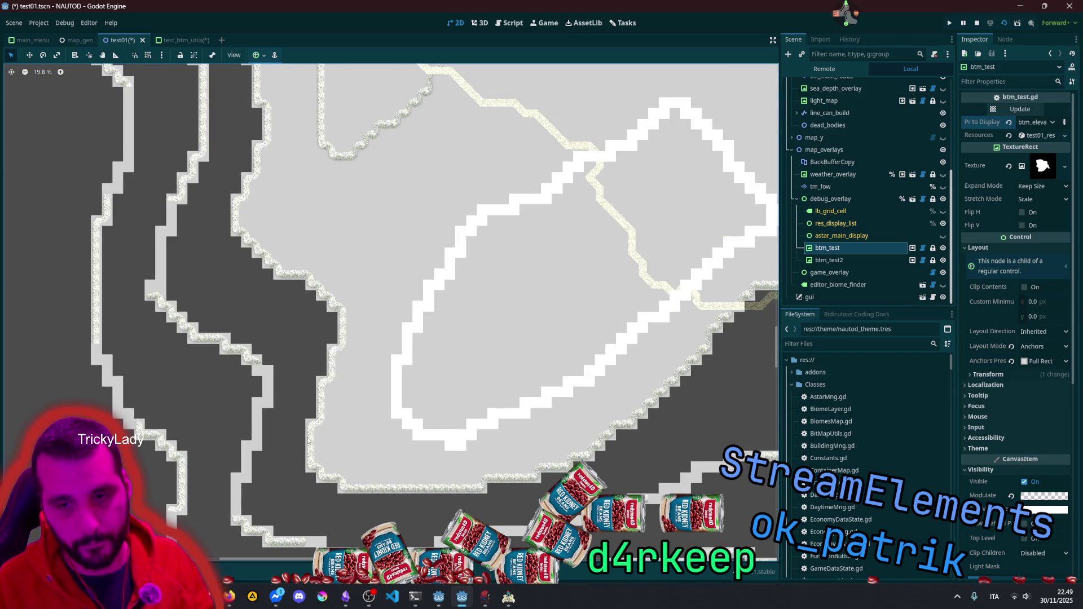
scroll(258, 228, "up", 4)
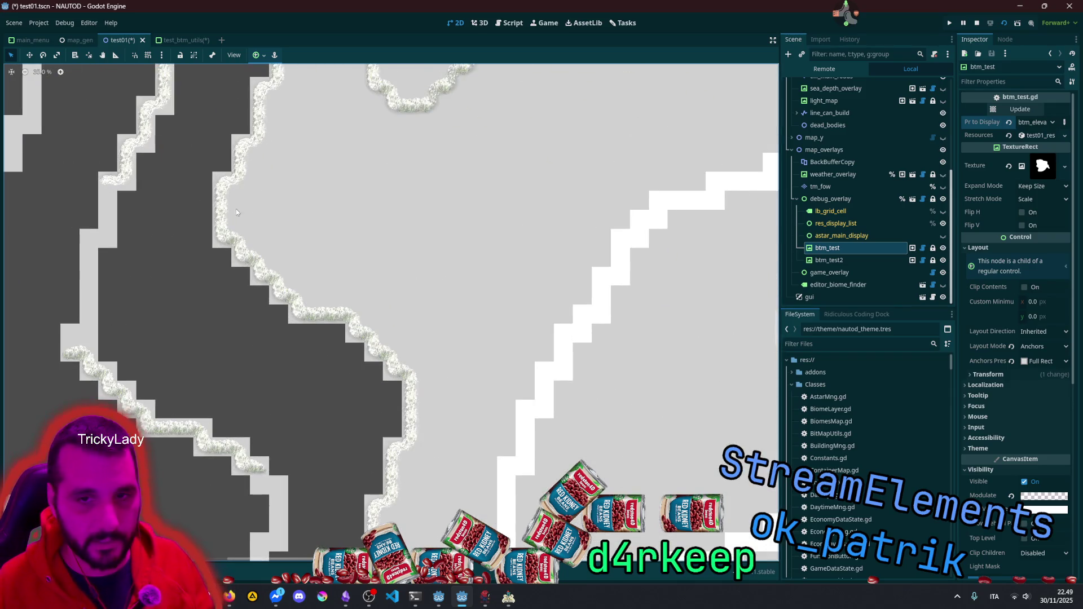
scroll(236, 208, "up", 4)
scroll(244, 146, "down", 7)
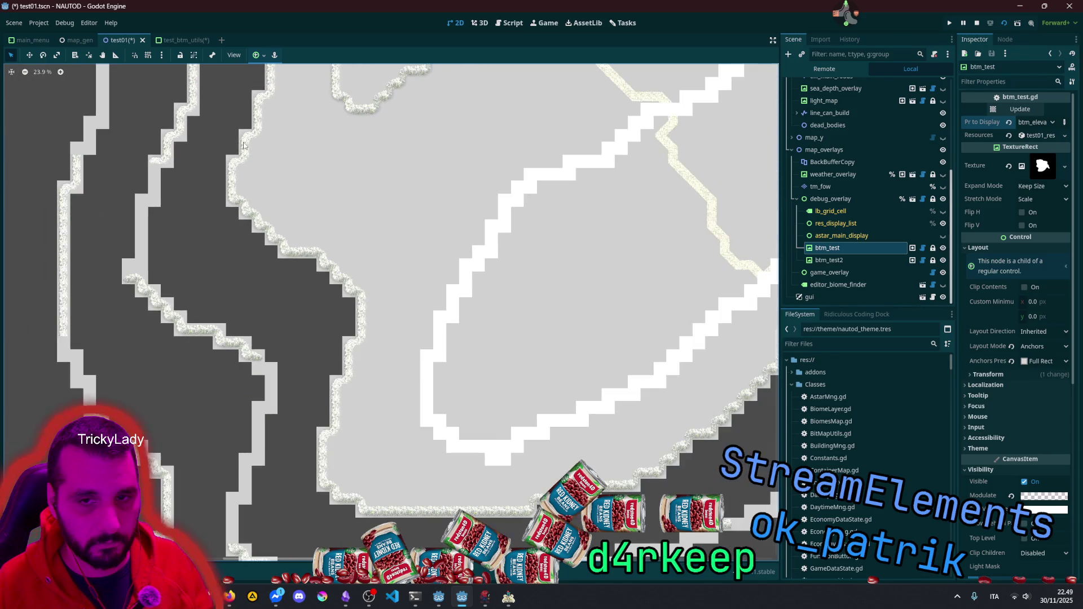
scroll(162, 242, "down", 6)
left_click_drag(162, 190, 181, 356)
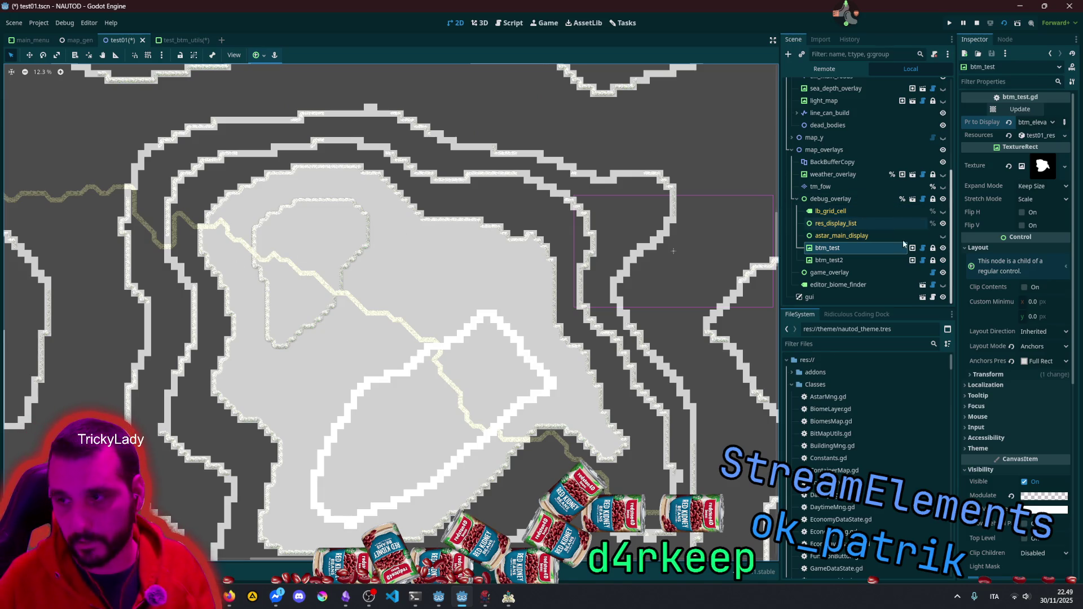
left_click(943, 247)
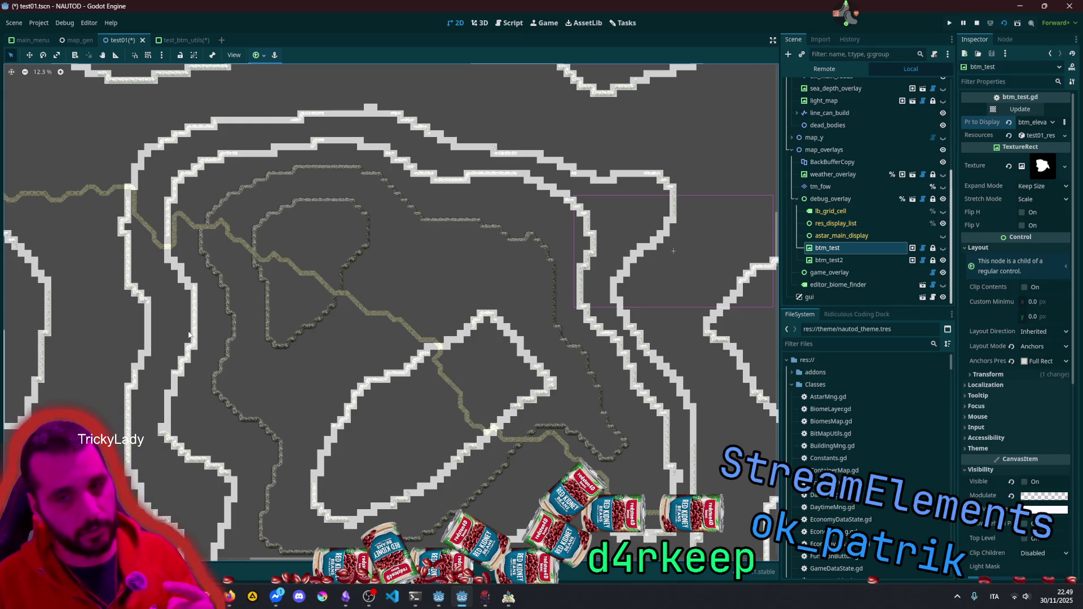
Step: Zoom and pan to inspect the cliff tiles along the lower contours
scroll(189, 335, "up", 6)
scroll(194, 345, "up", 7)
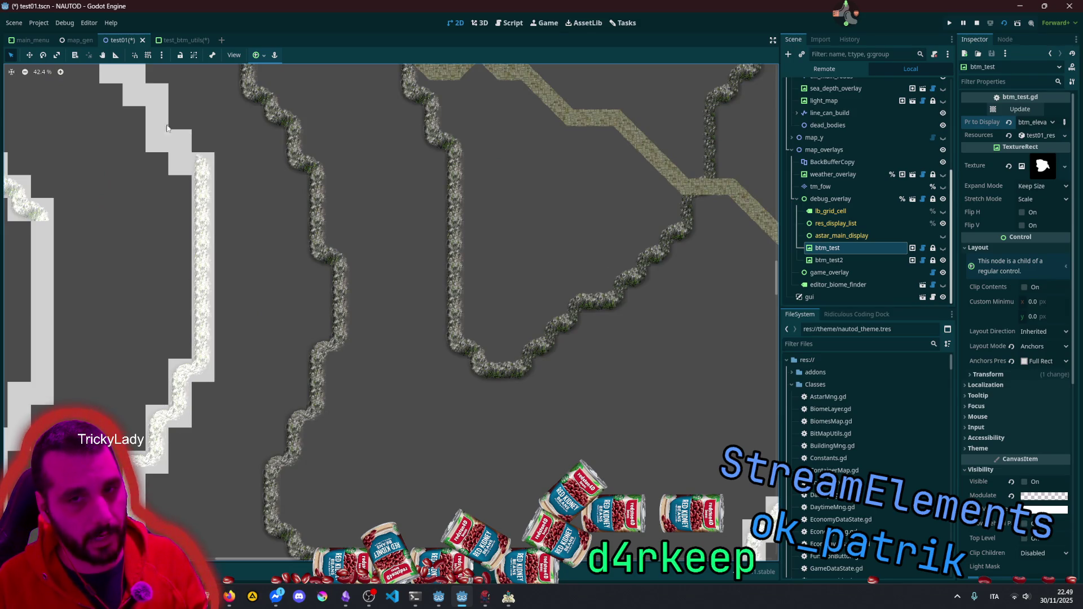
scroll(189, 332, "down", 10)
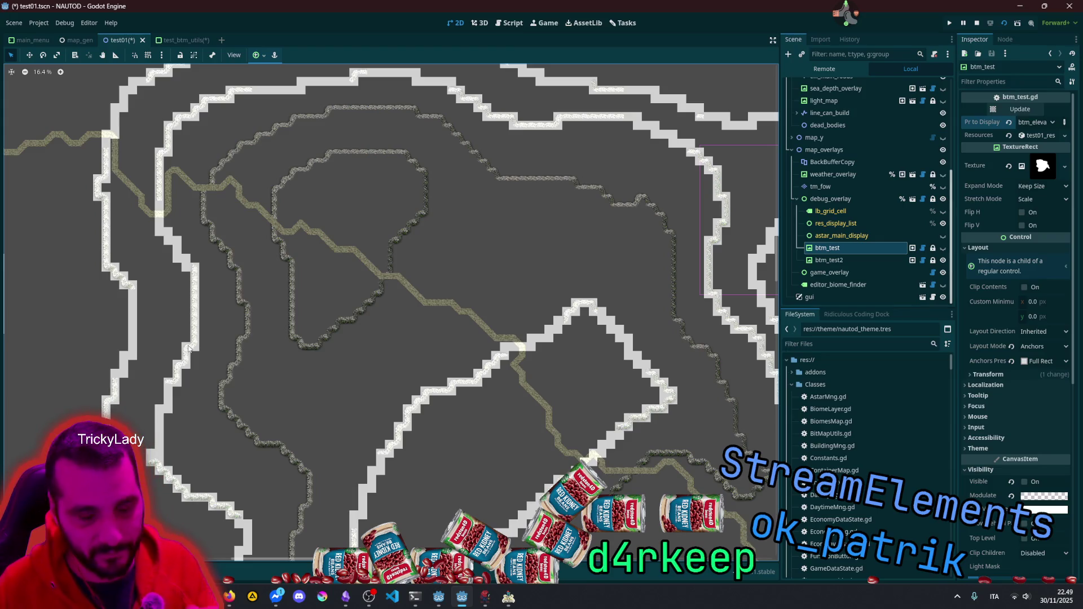
left_click_drag(196, 408, 187, 271)
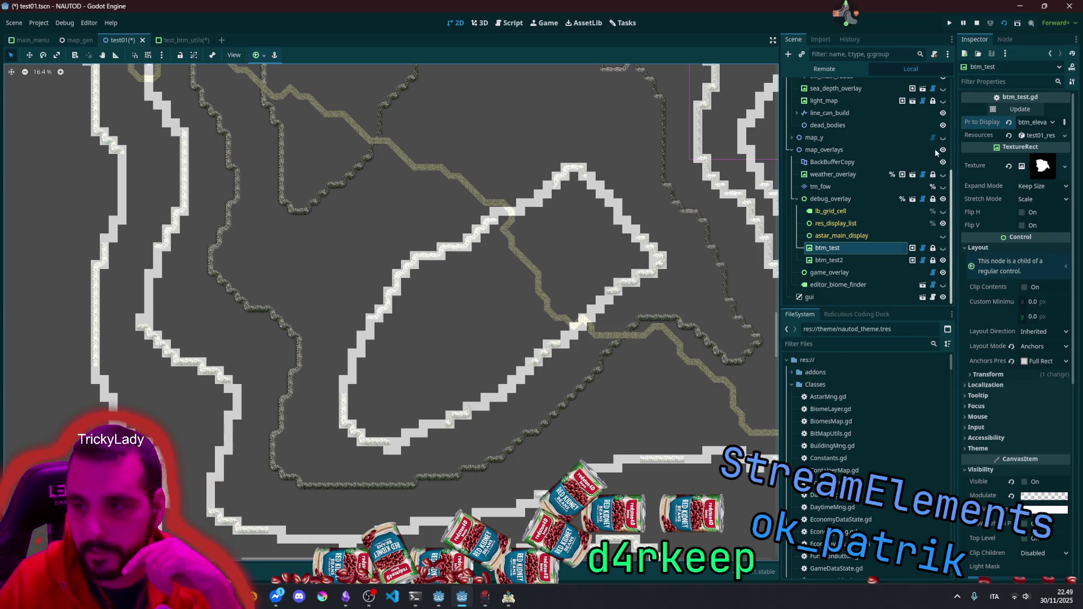
scroll(336, 411, "up", 3)
scroll(336, 411, "down", 5)
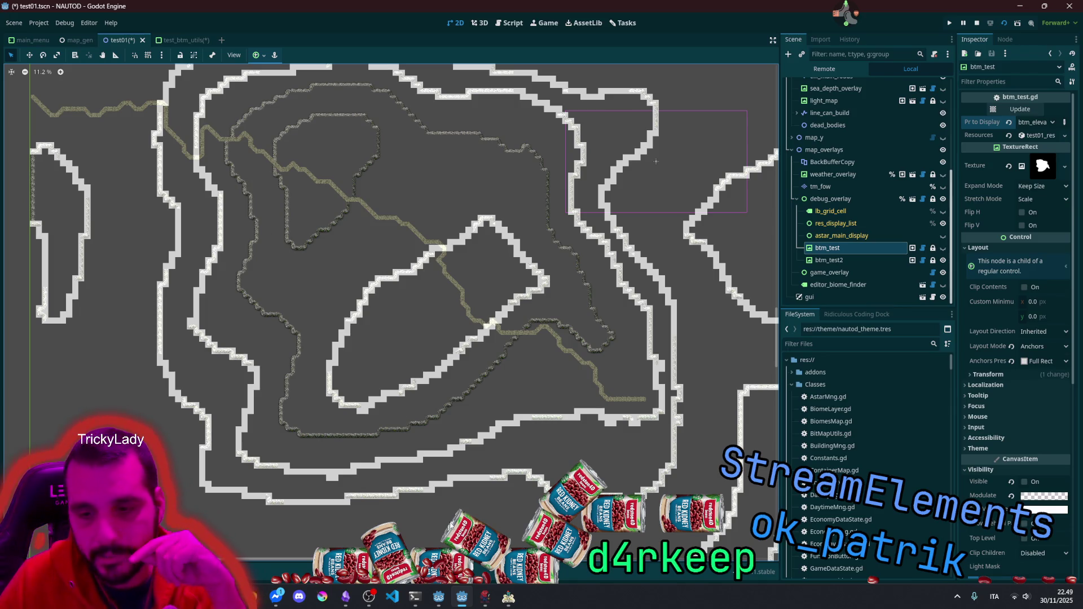
Step: Open BitMapUtils.gd at get_contiguos_lines_from_contour and select the contiguos_lines variable
key("ctrl+F3")
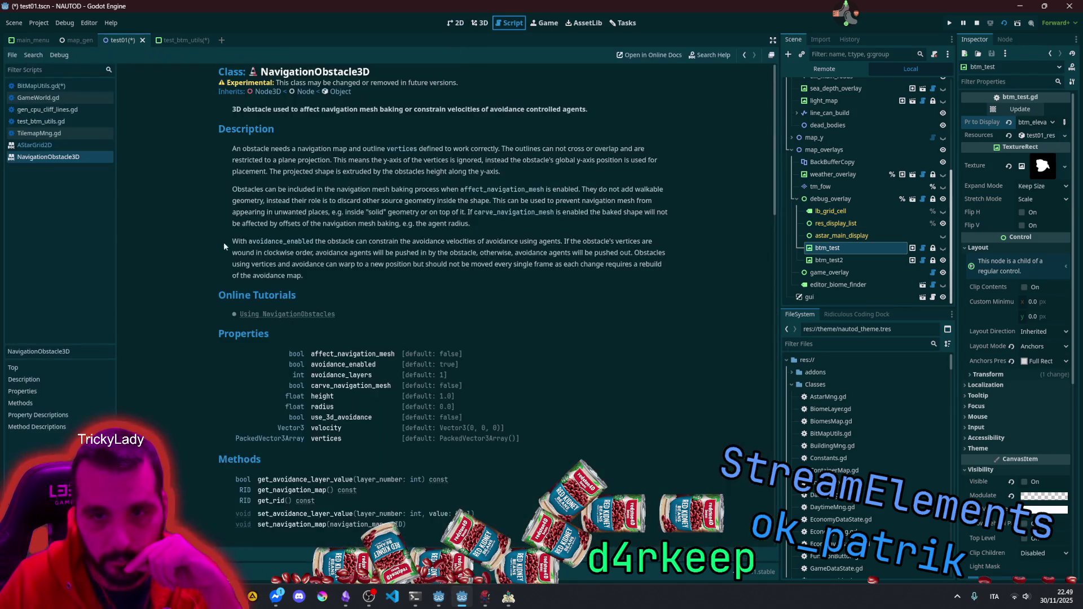
left_click(48, 86)
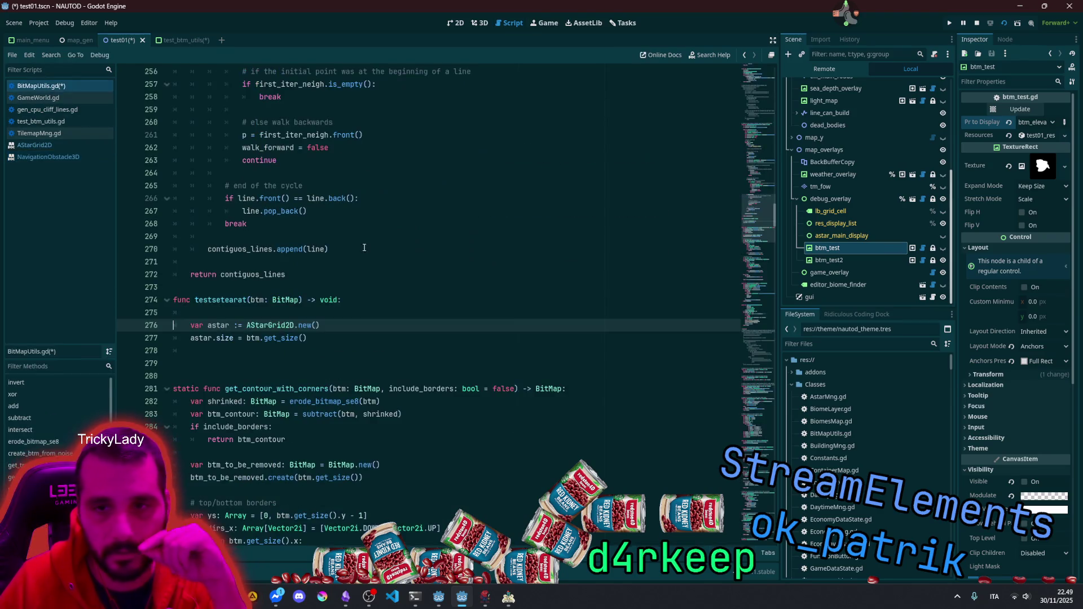
scroll(317, 295, "up", 20)
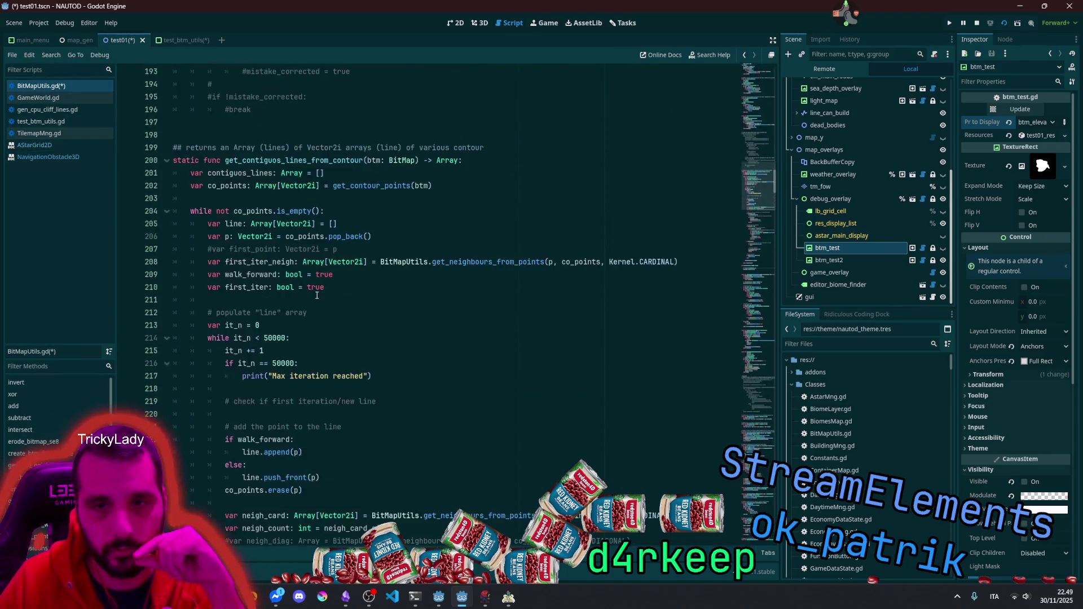
left_click(234, 263)
left_click_drag(208, 287, 307, 288)
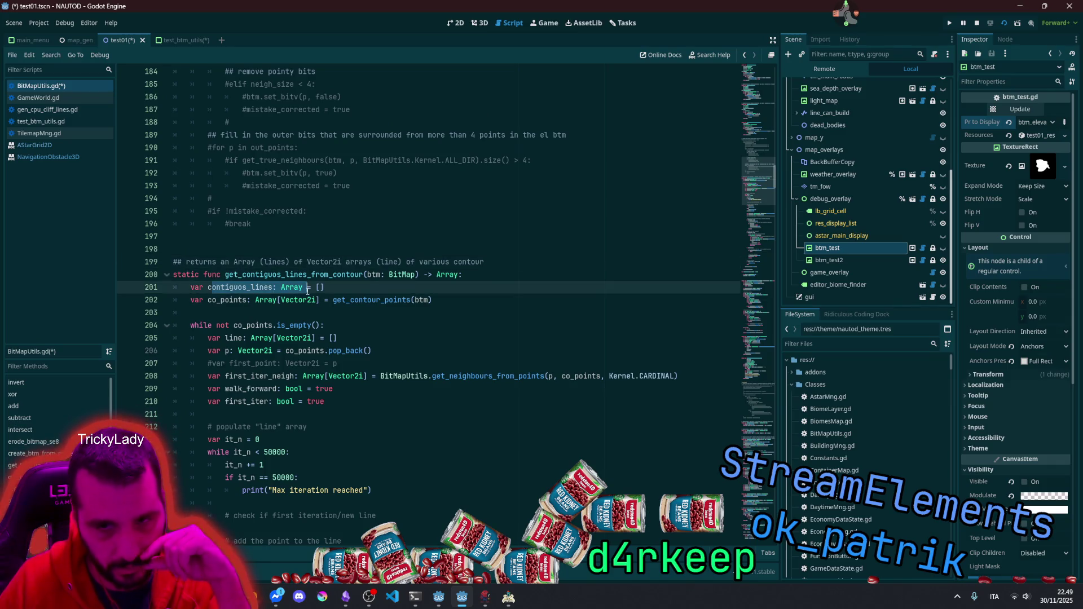
double_click(257, 288)
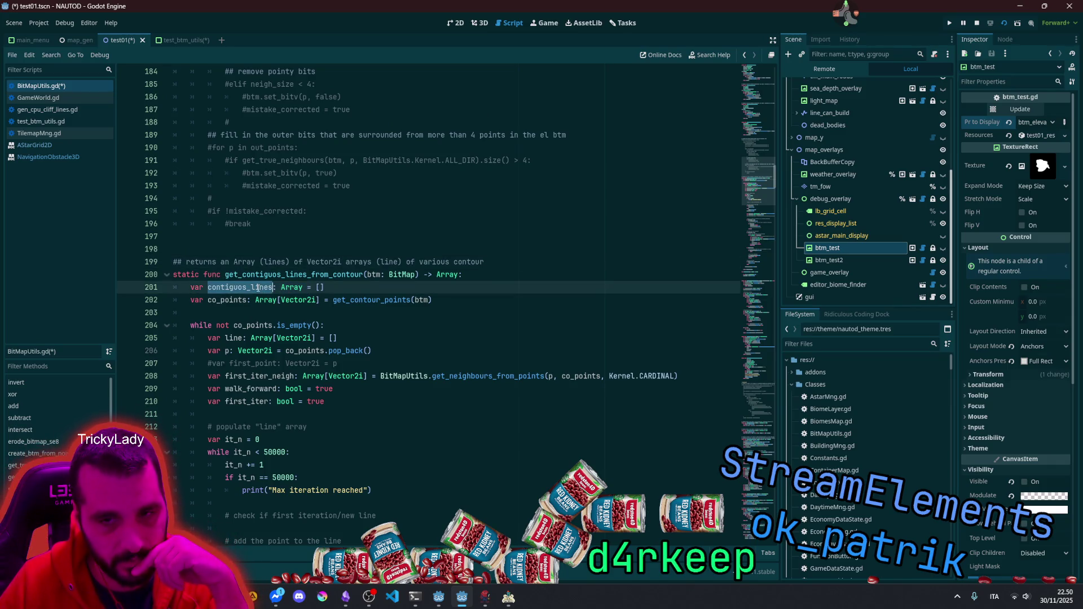
Step: Select the get_contour_points(btm) call and highlight every use of co_points
double_click(350, 301)
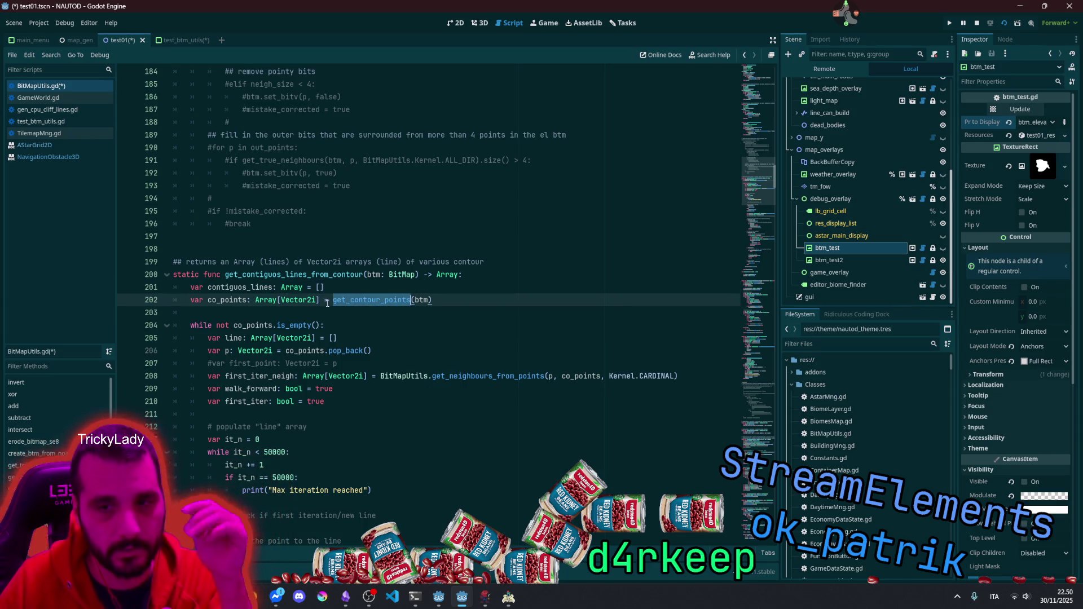
left_click(333, 300)
left_click_drag(335, 301, 454, 301)
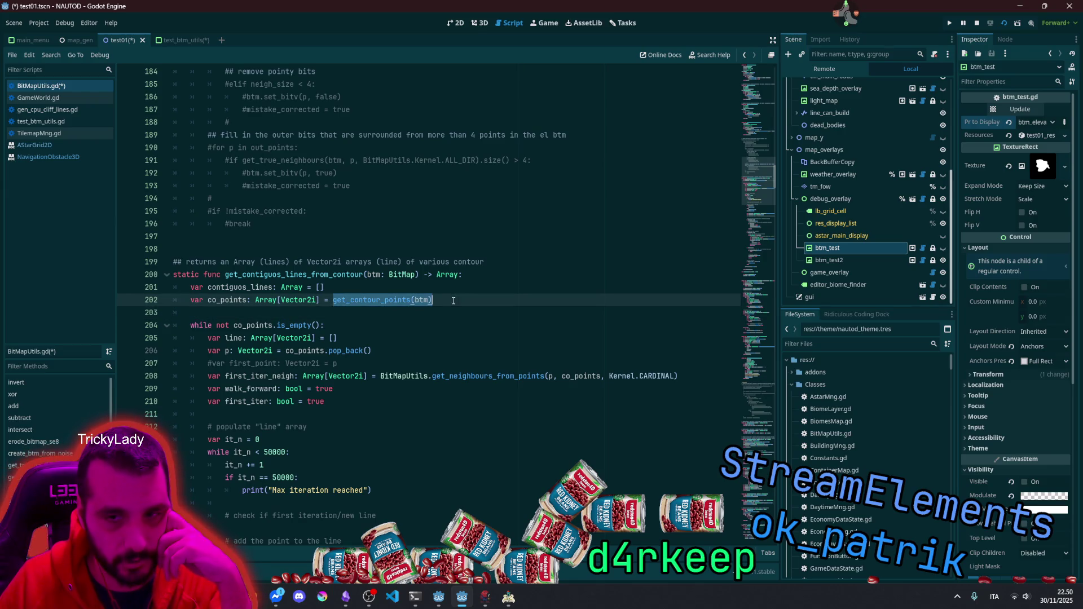
double_click(376, 296)
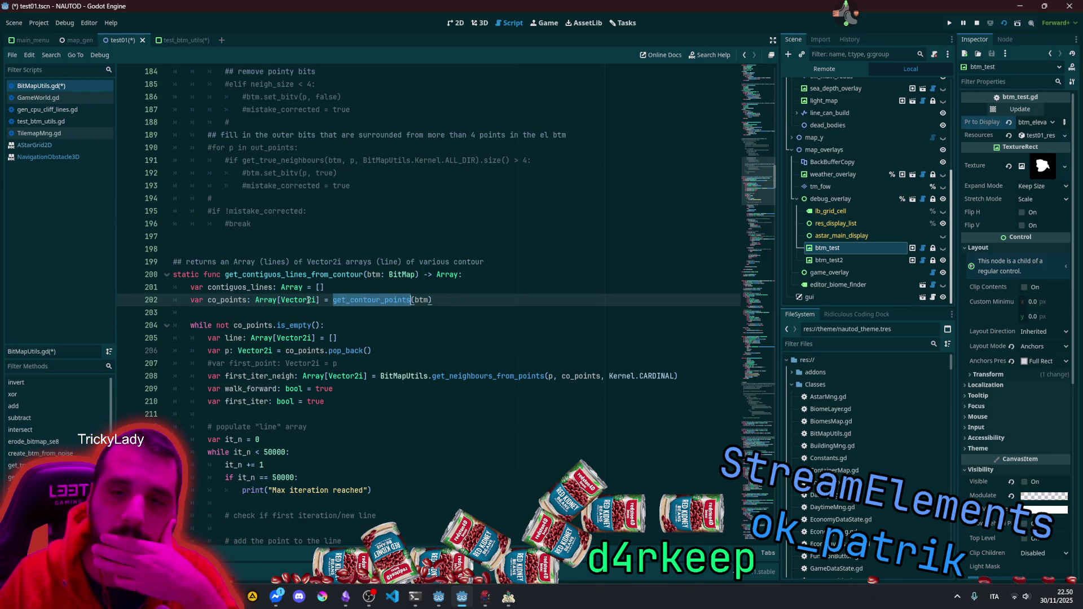
mouse_move(309, 300)
scroll(260, 280, "down", 1)
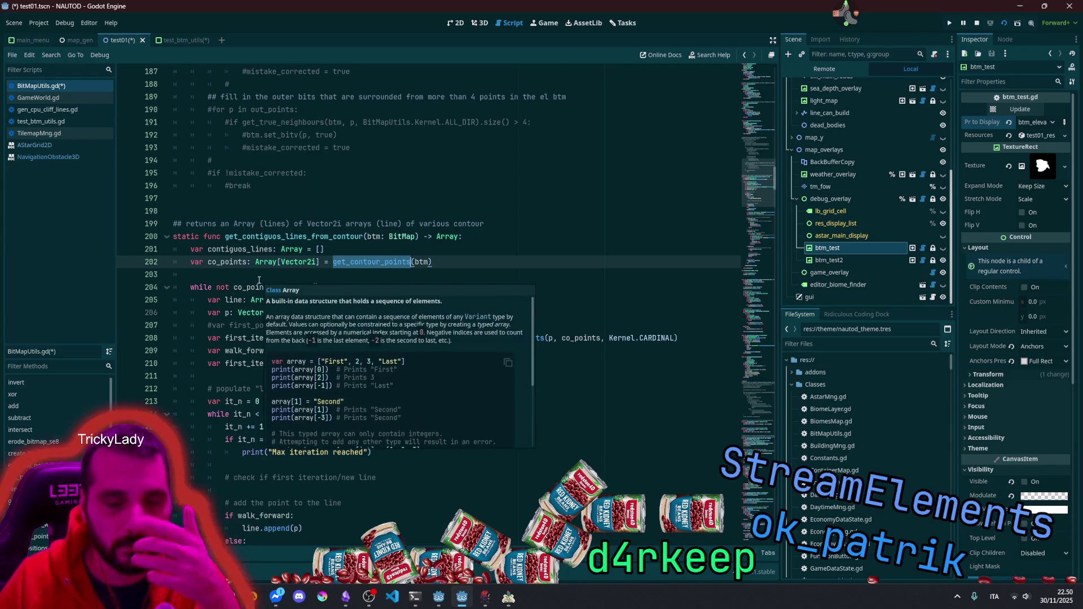
double_click(230, 262)
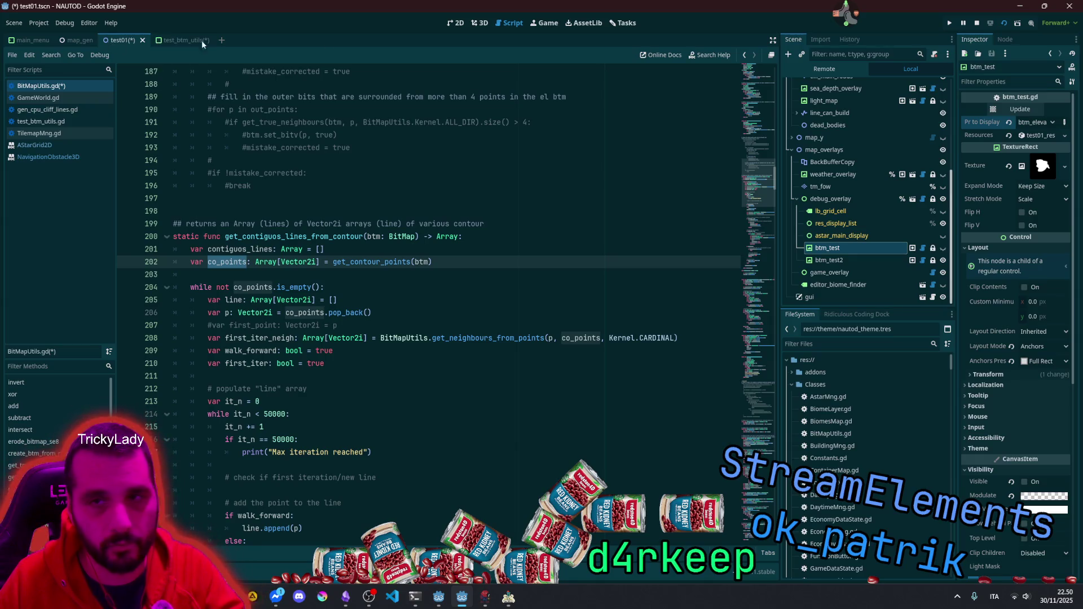
left_click(455, 22)
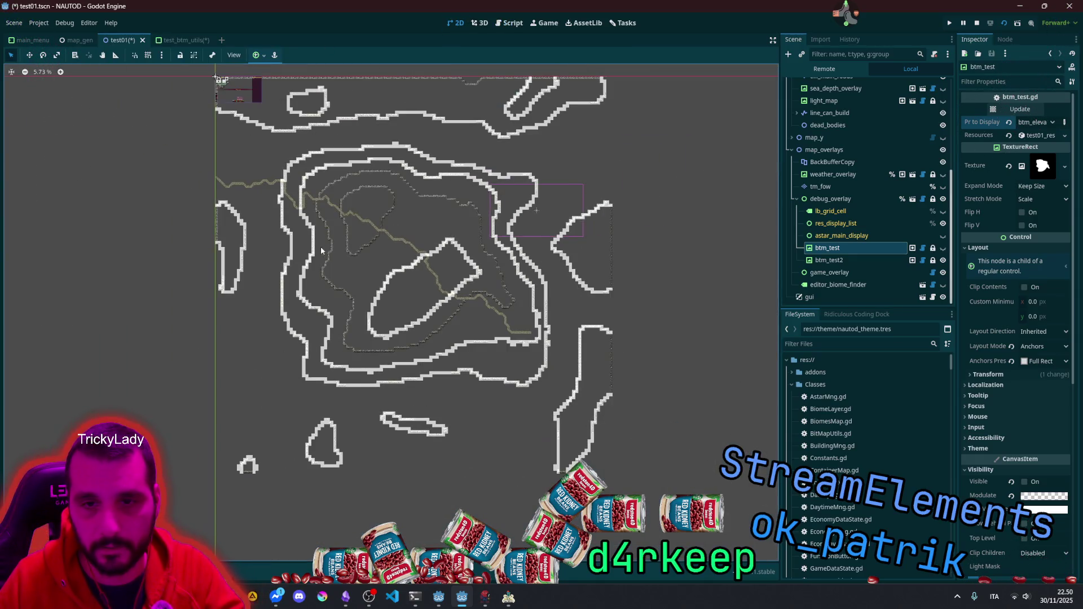
scroll(546, 257, "right", 5)
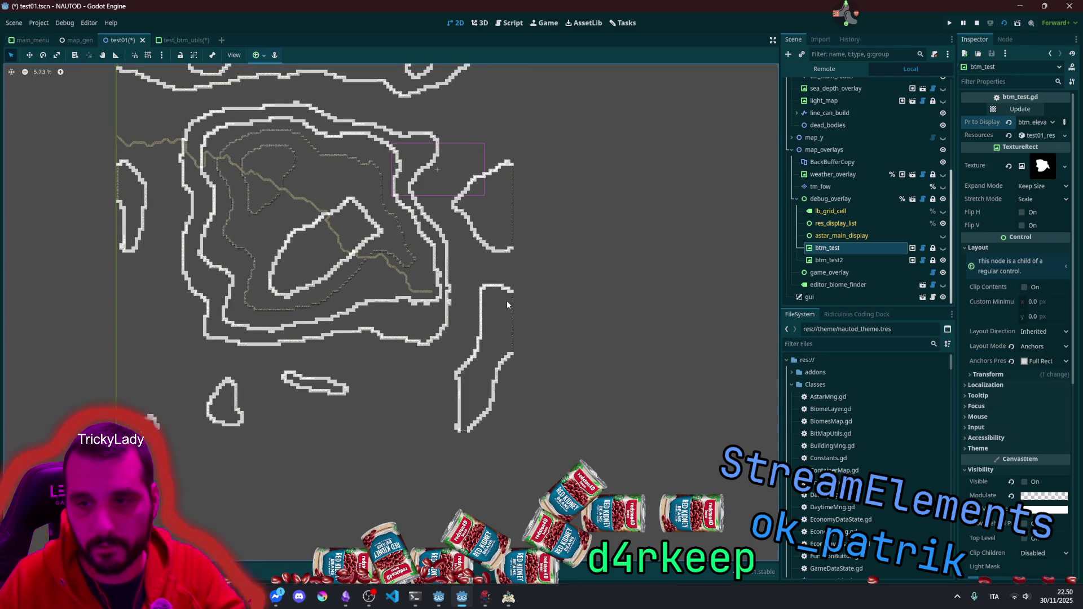
scroll(466, 426, "up", 10)
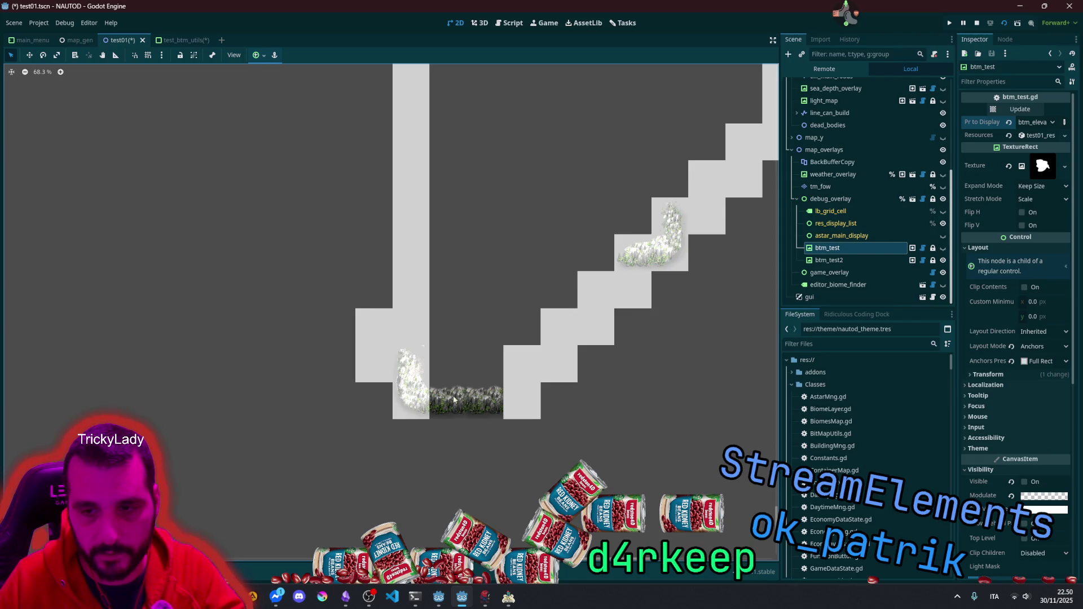
scroll(355, 342, "up", 1)
scroll(426, 375, "up", 2)
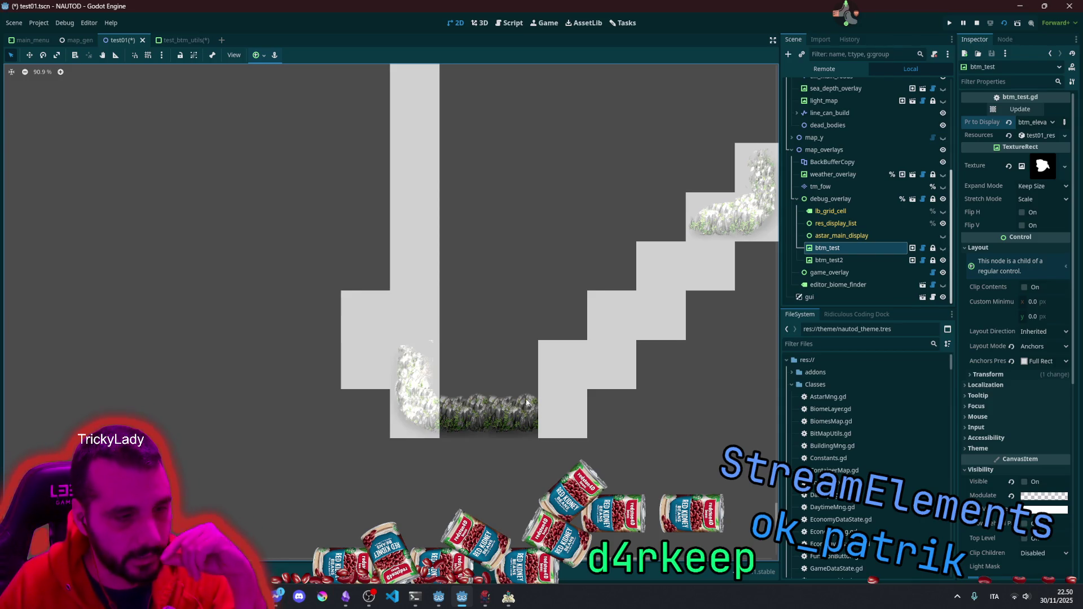
scroll(486, 271, "down", 14)
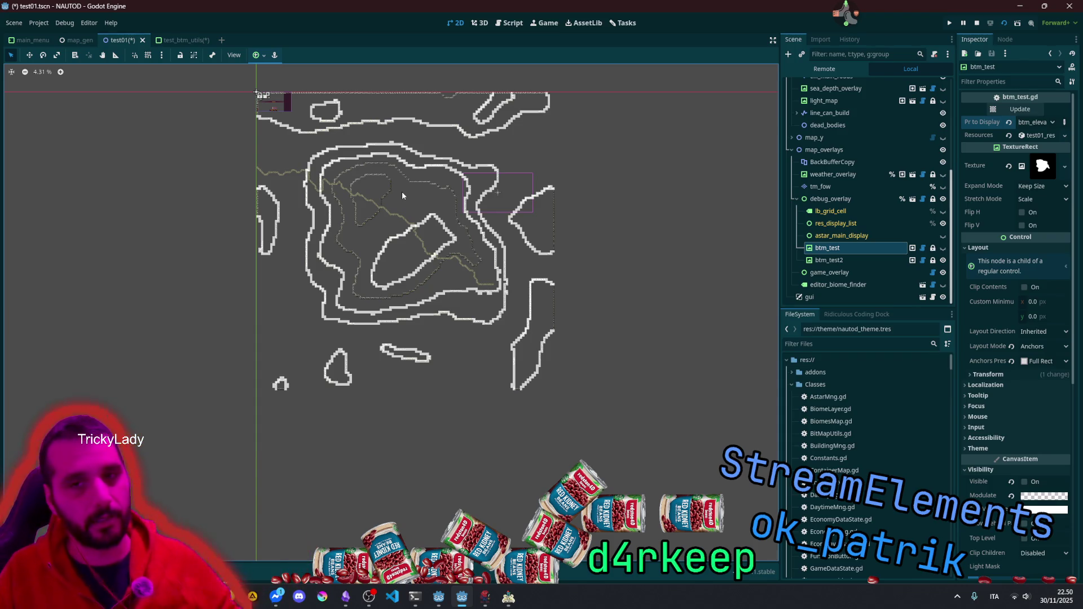
scroll(342, 255, "up", 4)
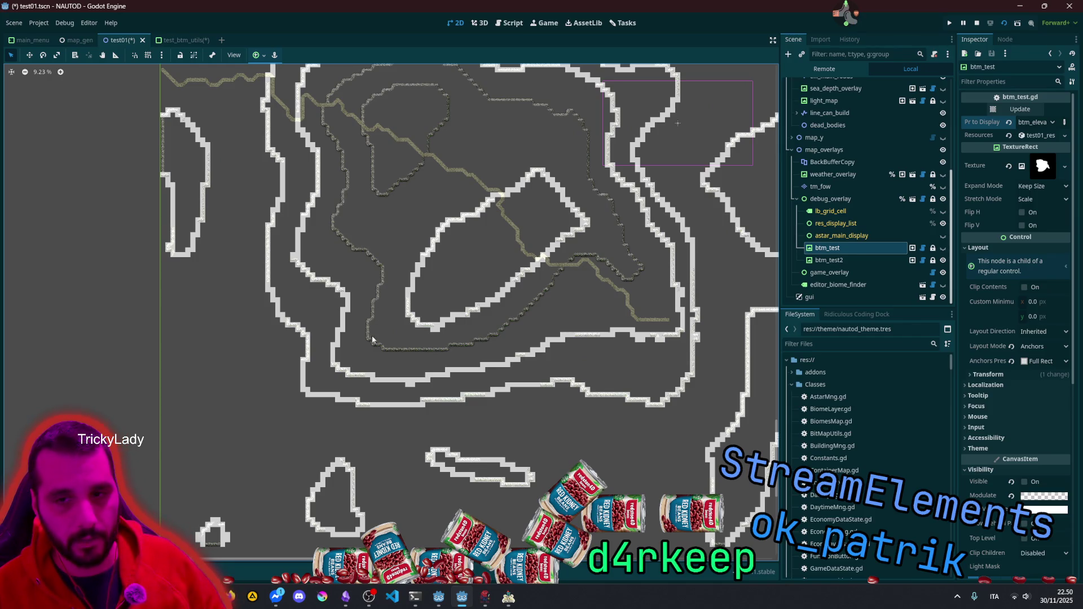
scroll(488, 330, "down", 3)
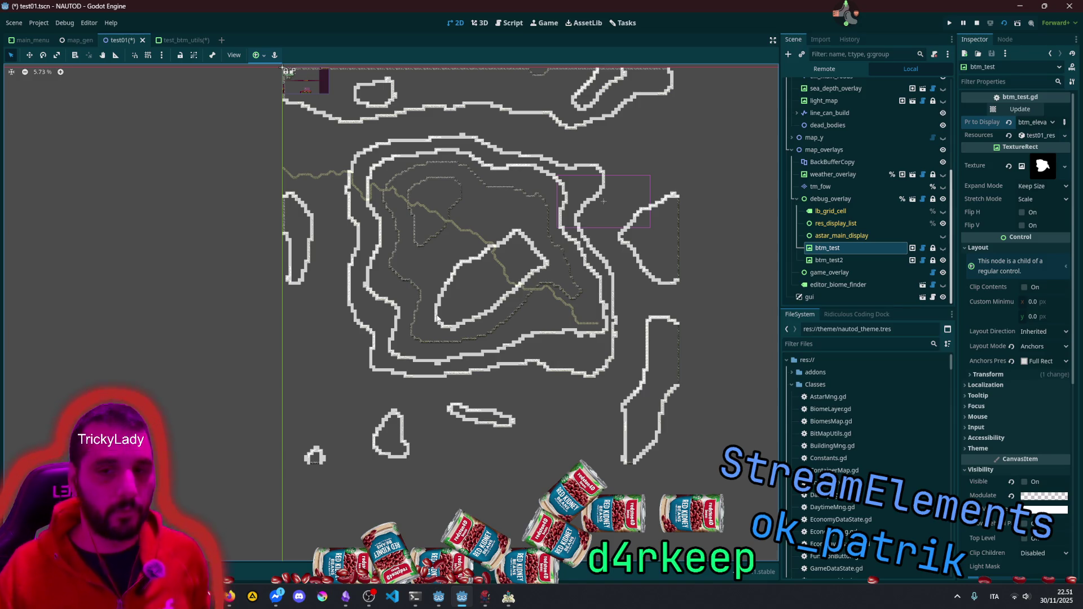
scroll(437, 318, "up", 10)
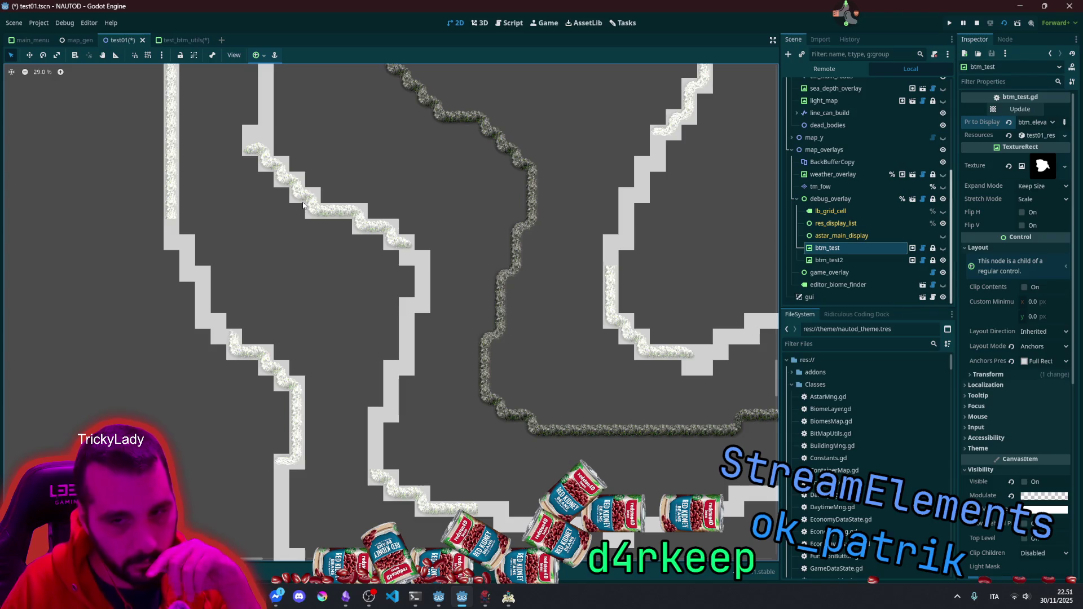
scroll(303, 205, "down", 4)
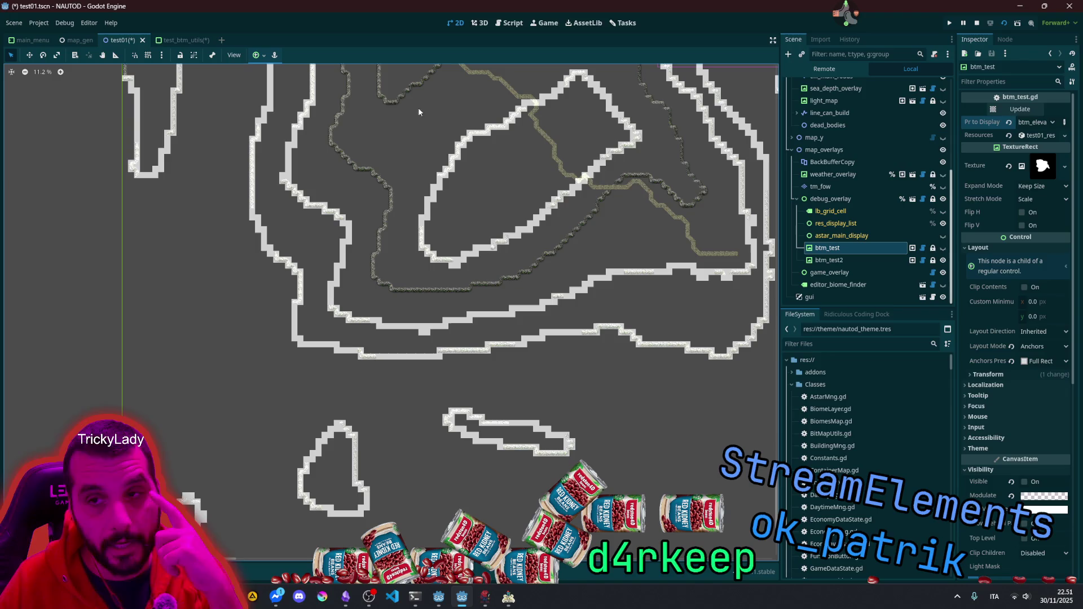
left_click_drag(449, 113, 388, 242)
scroll(387, 242, "down", 1)
scroll(388, 246, "down", 1)
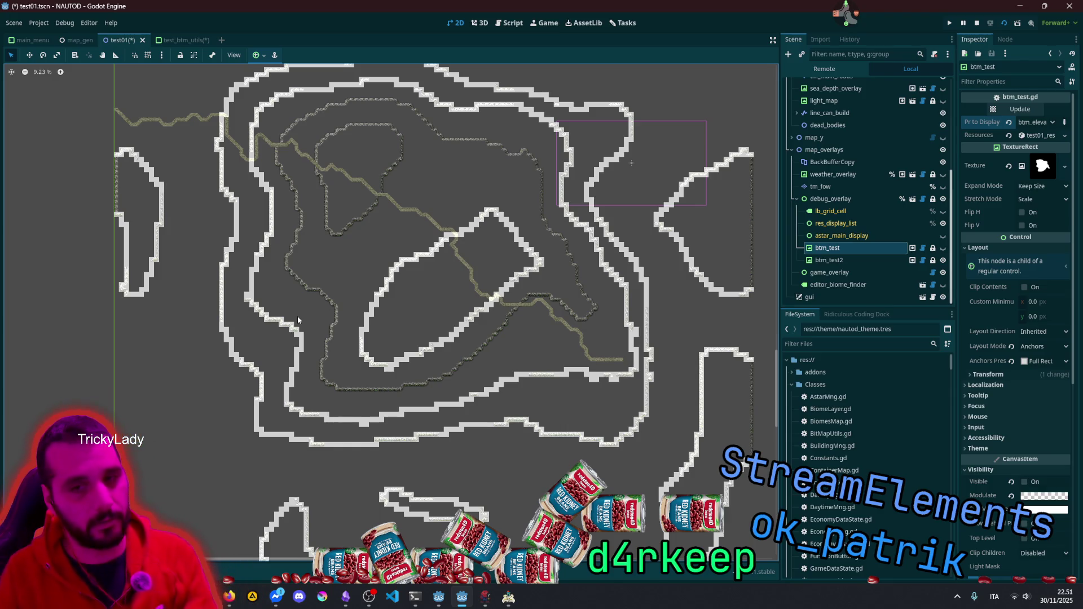
scroll(298, 320, "up", 10)
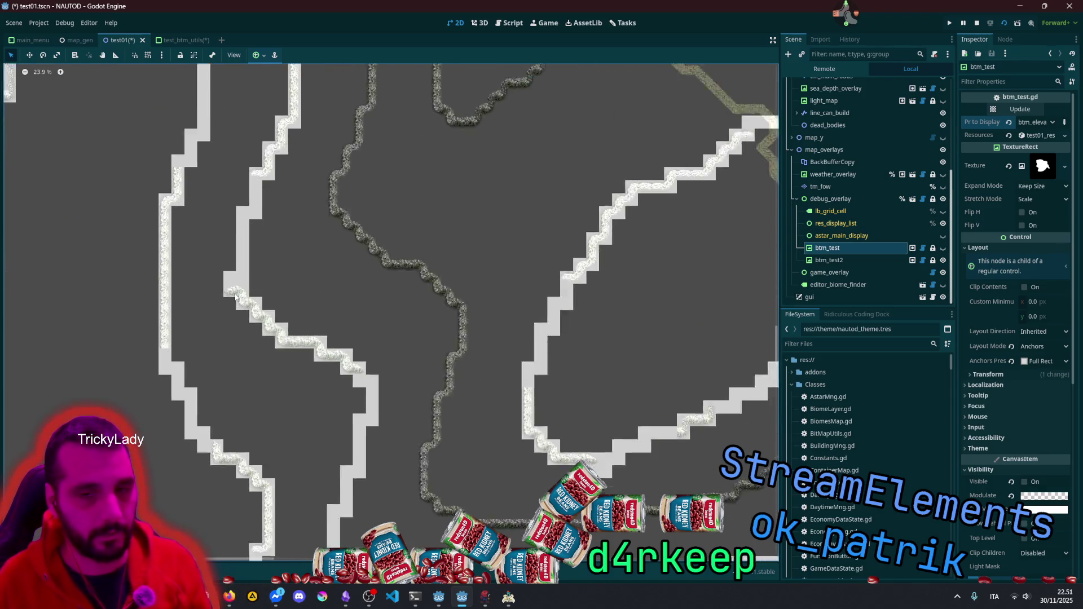
scroll(236, 296, "up", 11)
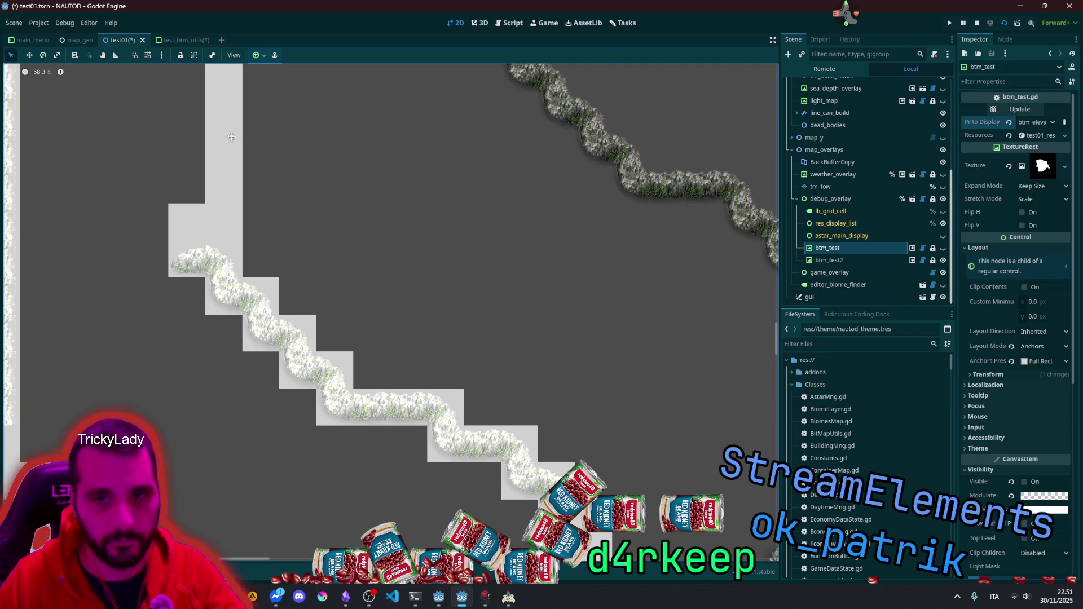
scroll(213, 327, "down", 5)
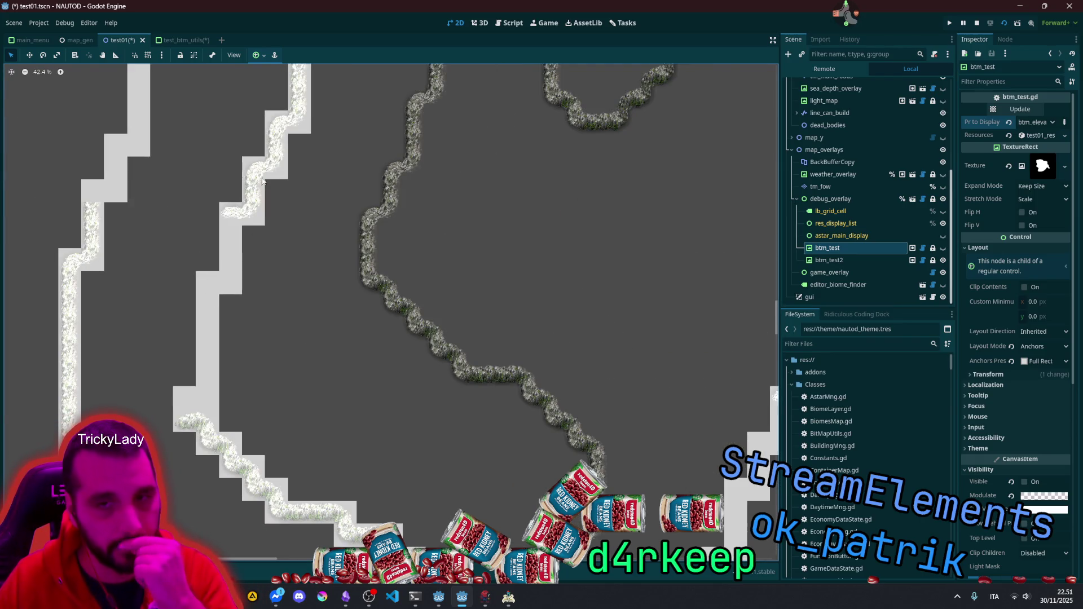
scroll(270, 309, "down", 6)
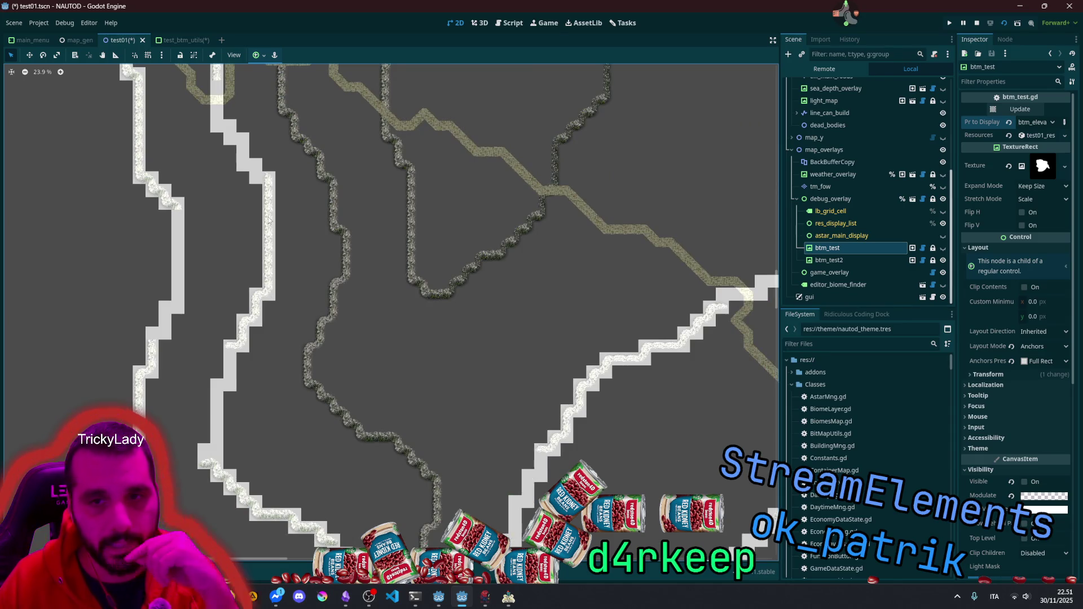
scroll(235, 381, "down", 3)
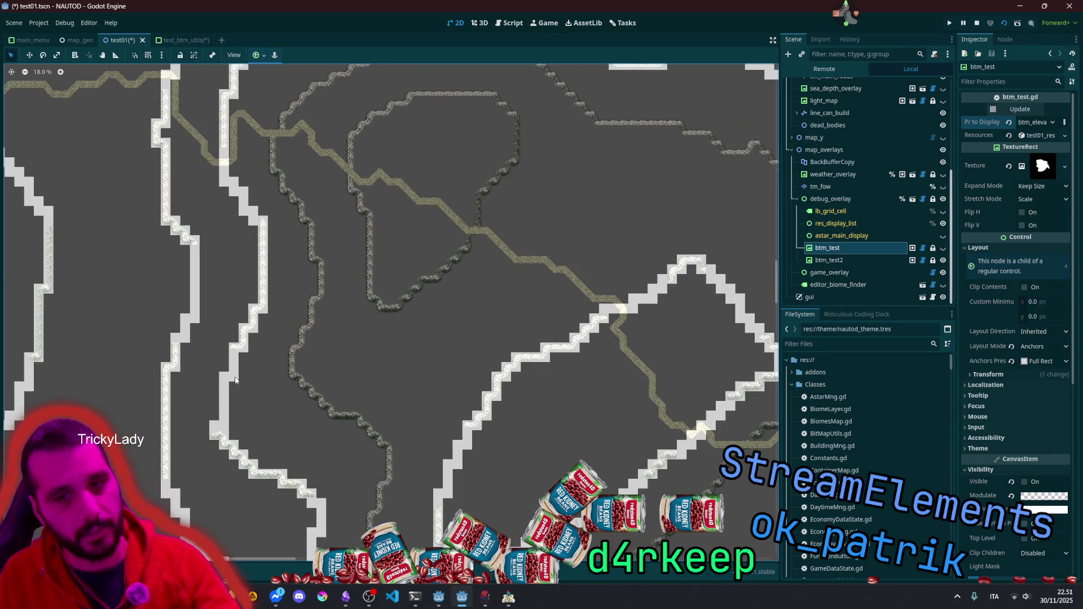
scroll(212, 177, "down", 7)
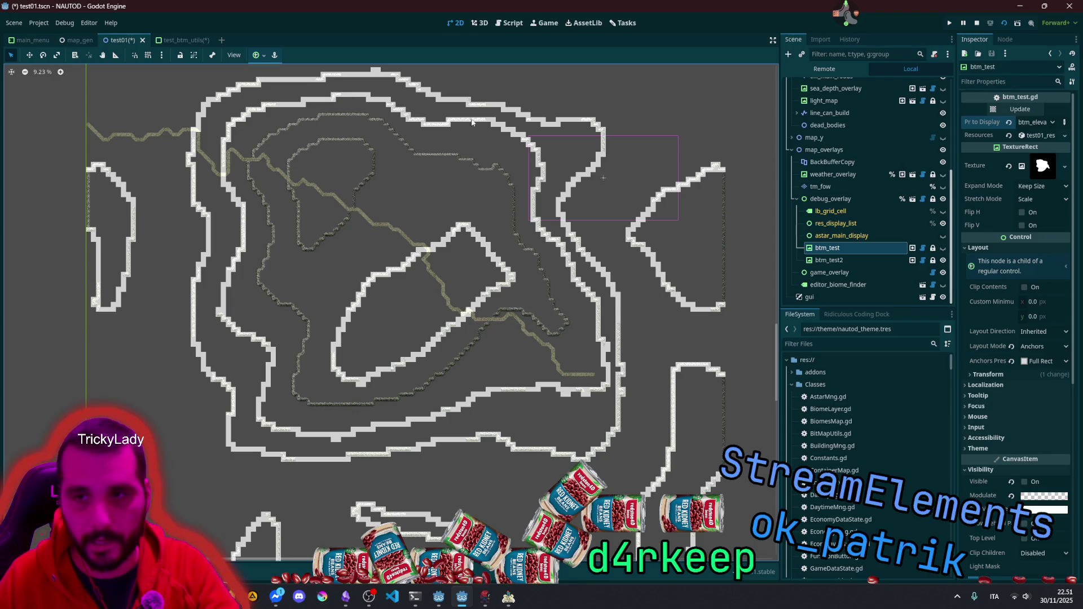
scroll(599, 356, "up", 3)
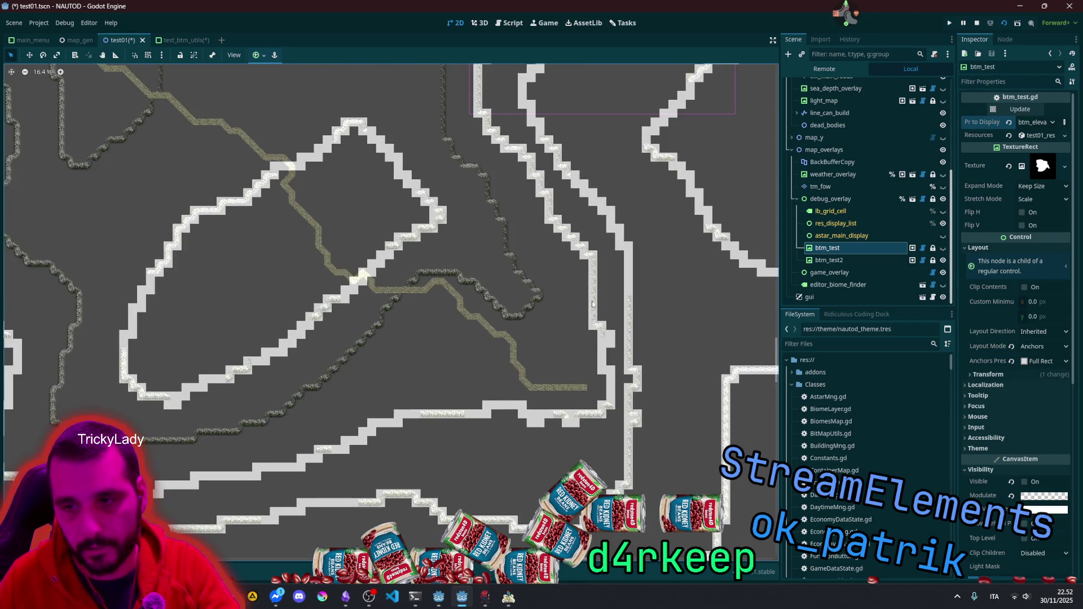
scroll(588, 433, "up", 3)
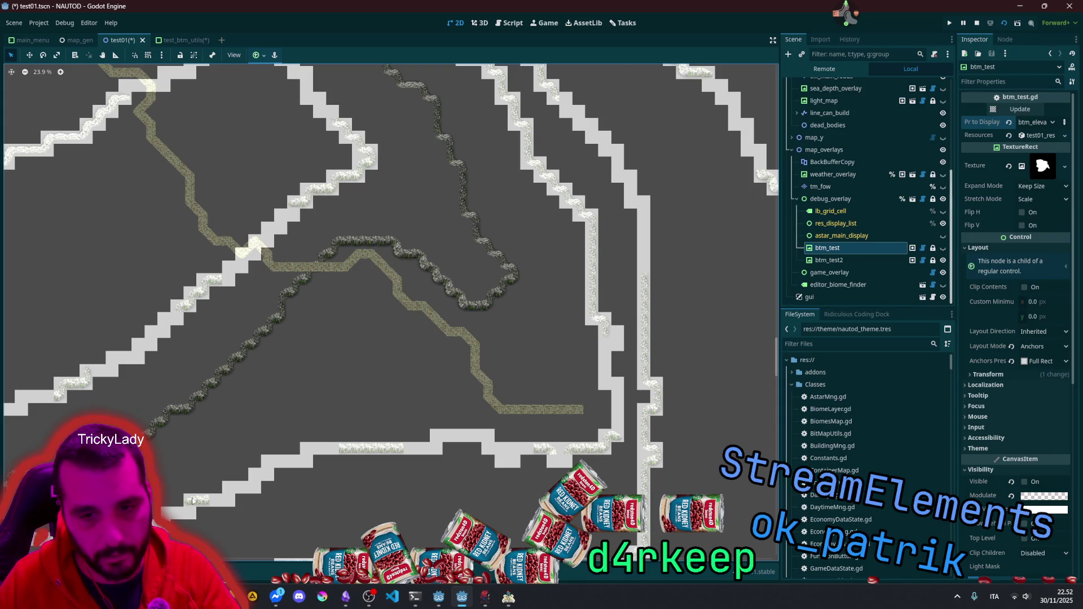
scroll(443, 438, "down", 2)
mouse_move(464, 349)
left_mouse_down()
mouse_move(677, 305)
mouse_move(547, 395)
left_mouse_up()
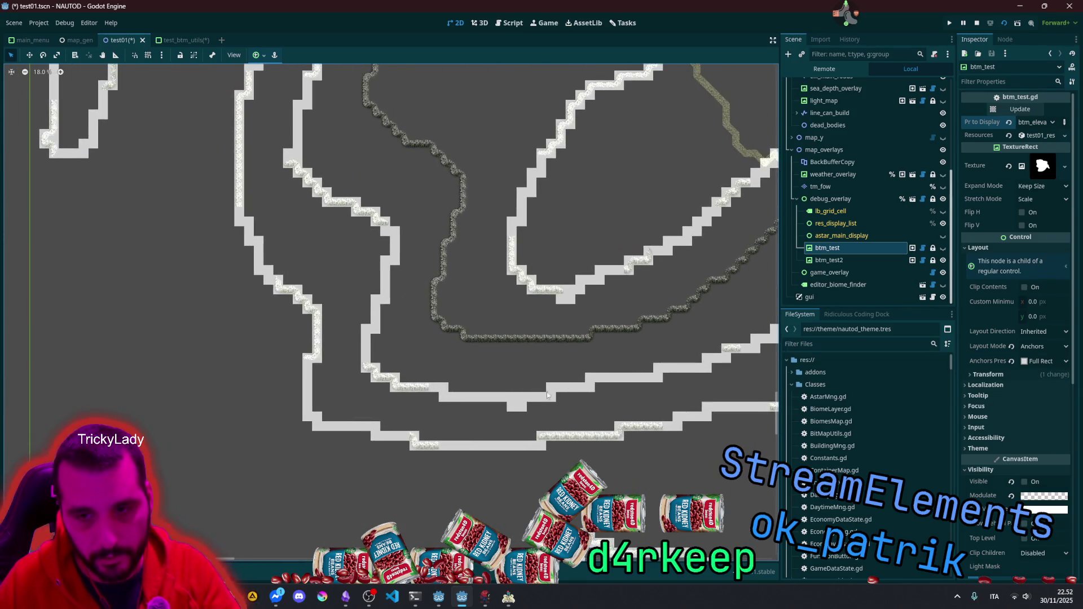
scroll(374, 373, "up", 7)
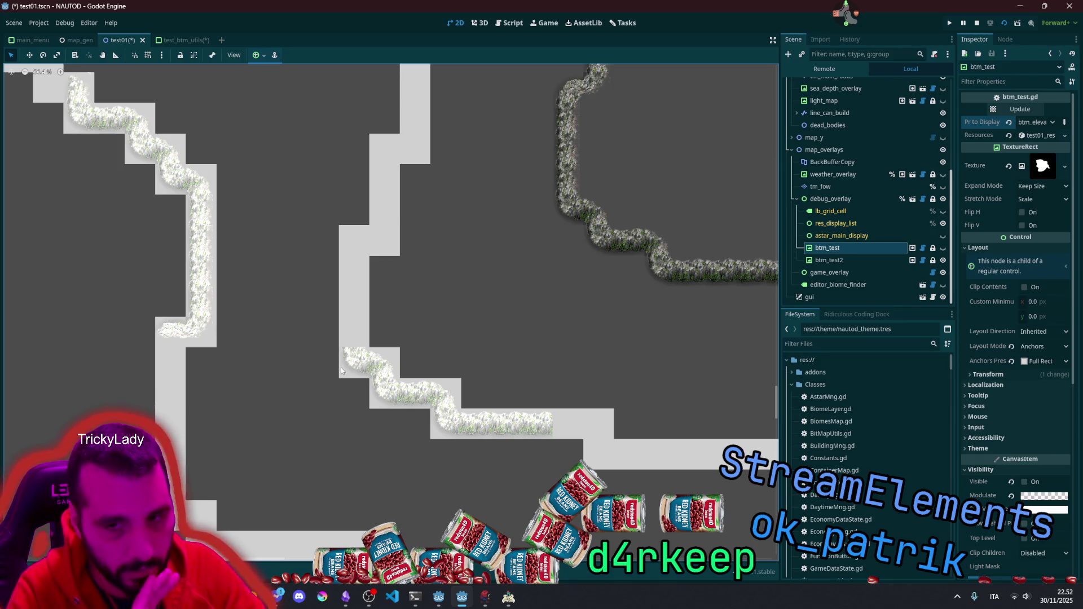
scroll(341, 371, "down", 6)
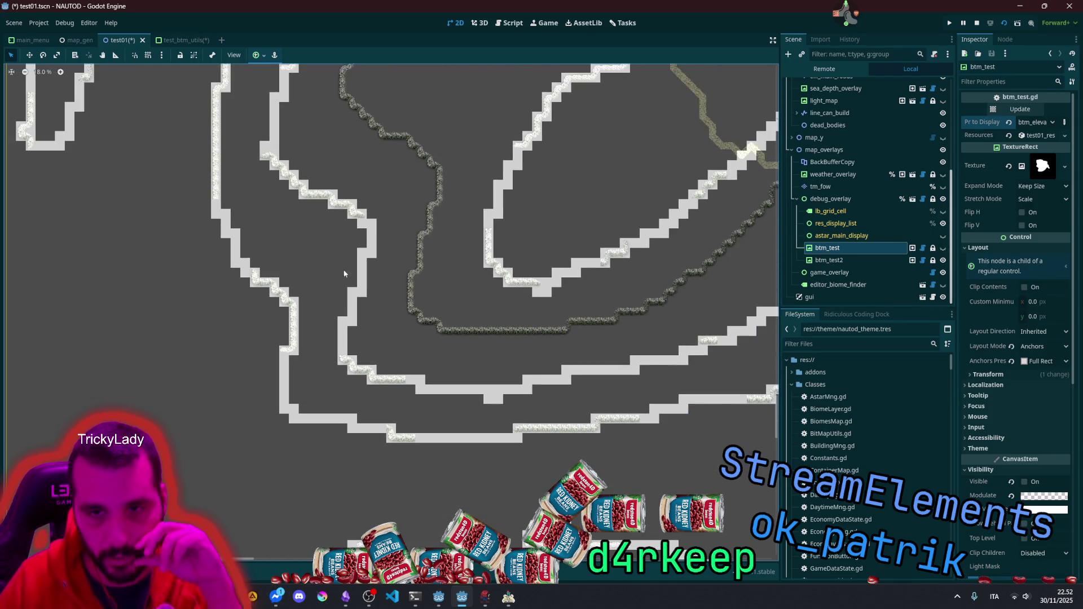
scroll(242, 297, "up", 10)
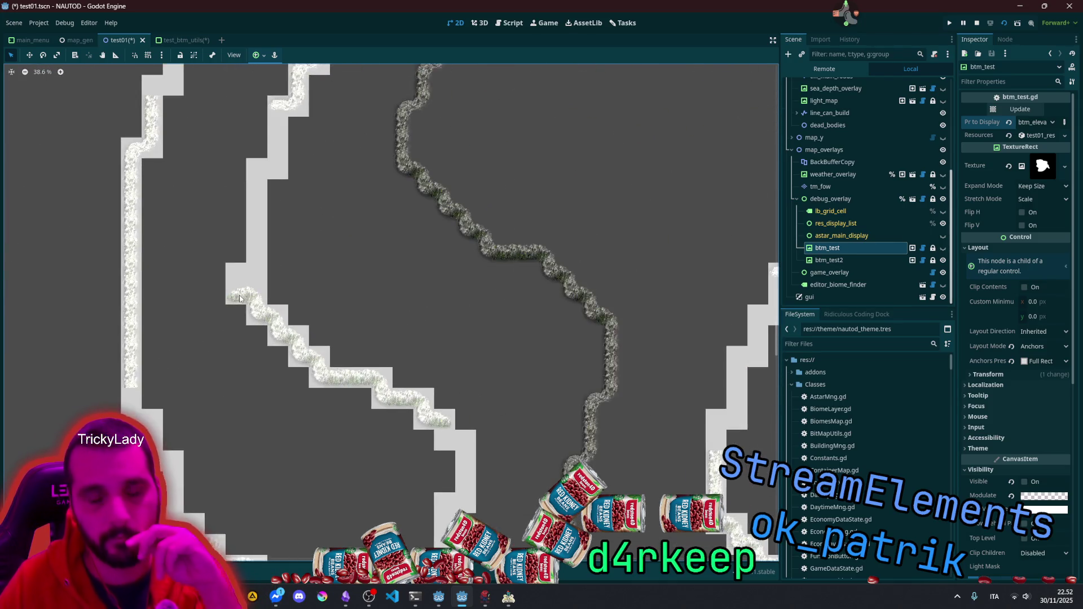
scroll(229, 272, "up", 2)
scroll(269, 328, "up", 2)
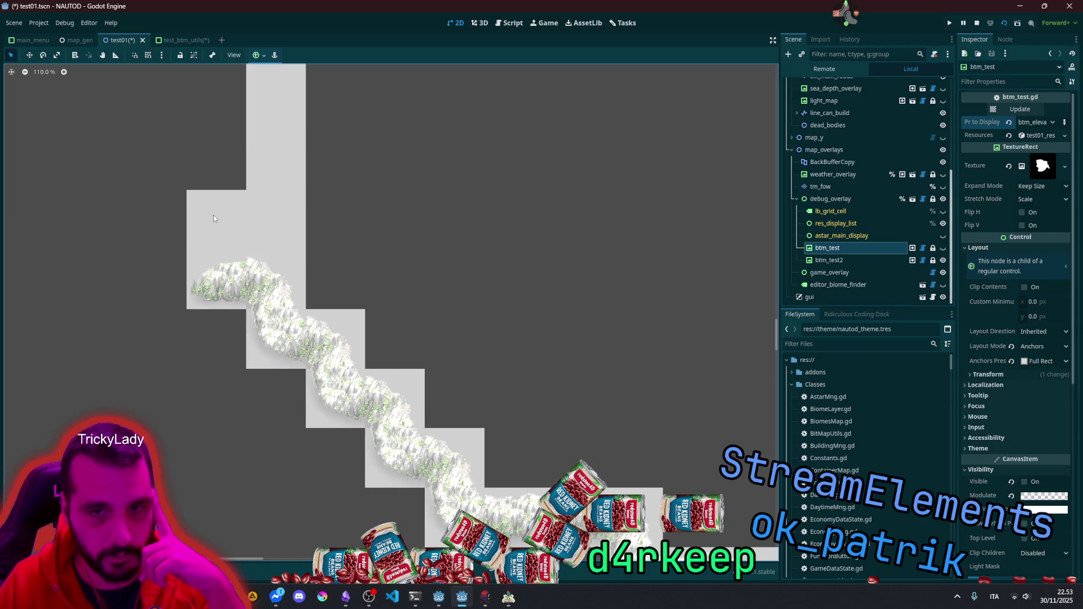
Step: Inspect the res_display_list and lb_grid_cell nodes' properties and zoom out the view
left_click(243, 192)
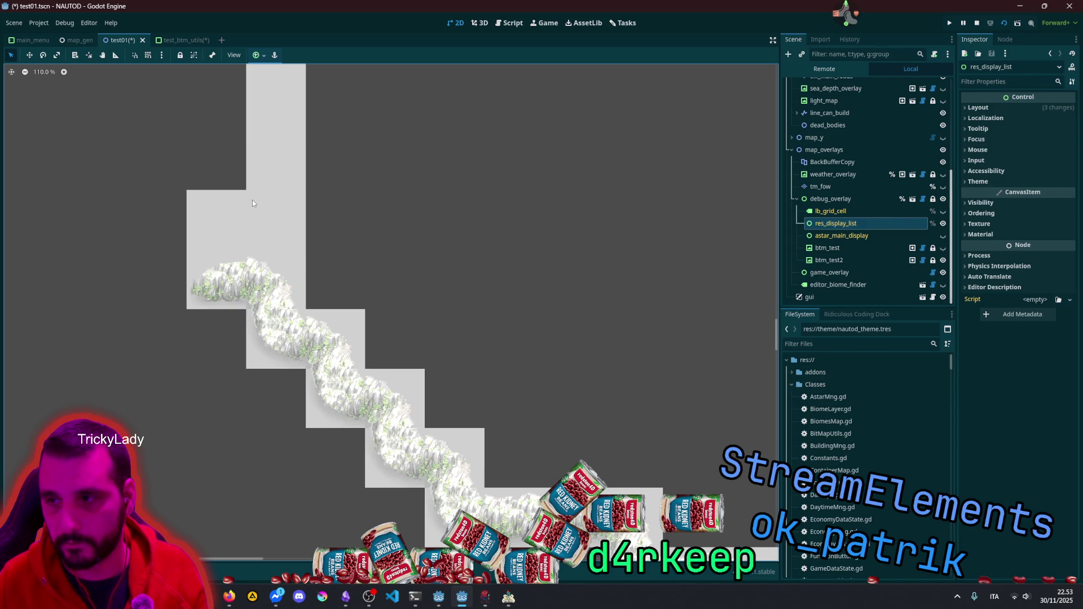
left_click(849, 213)
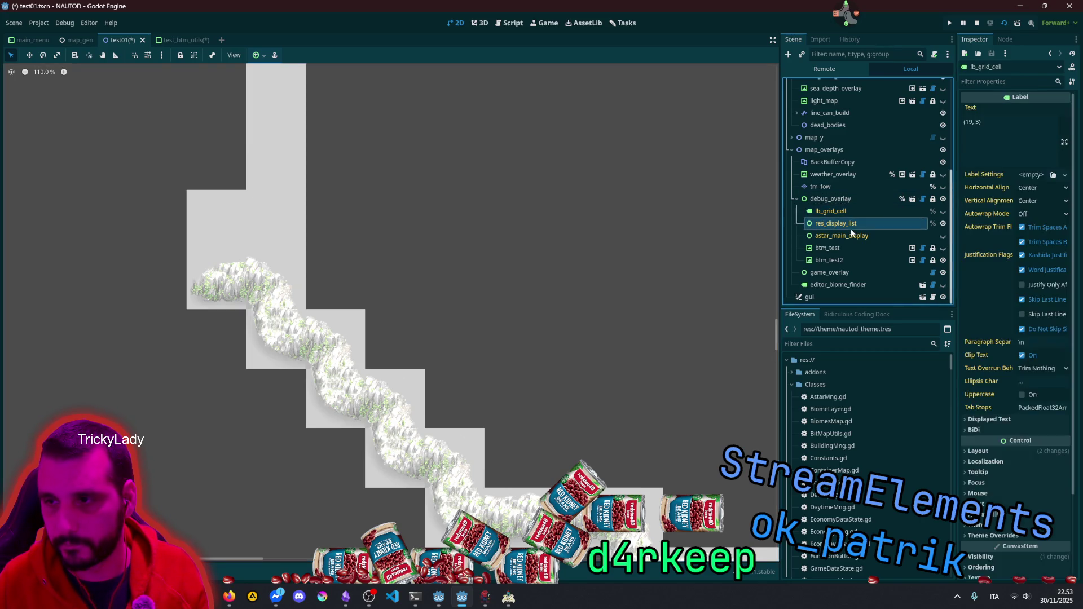
left_click(851, 223)
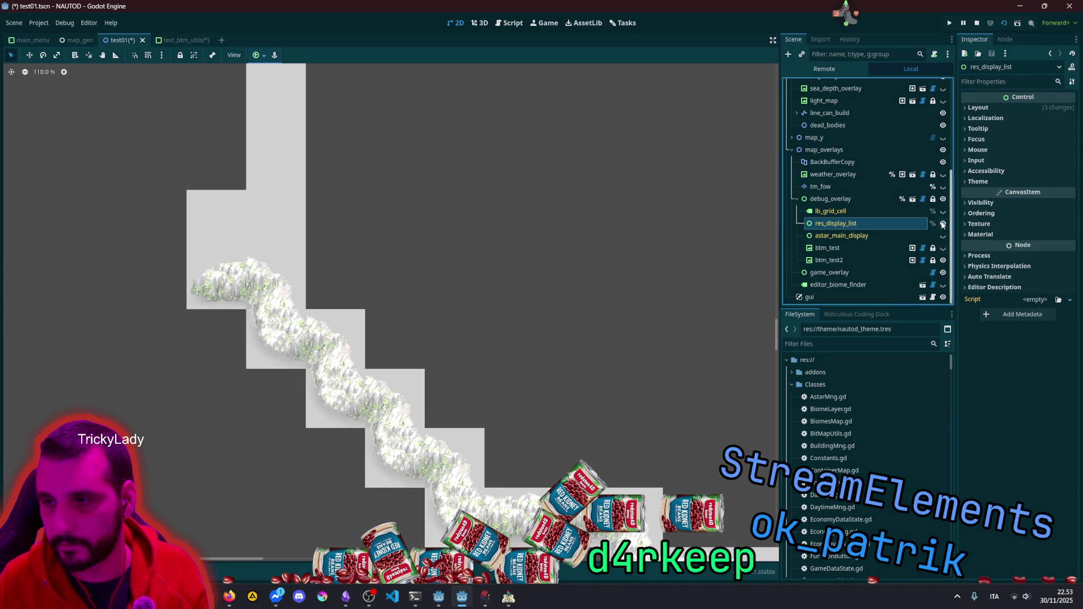
scroll(479, 270, "down", 3)
scroll(468, 274, "down", 4)
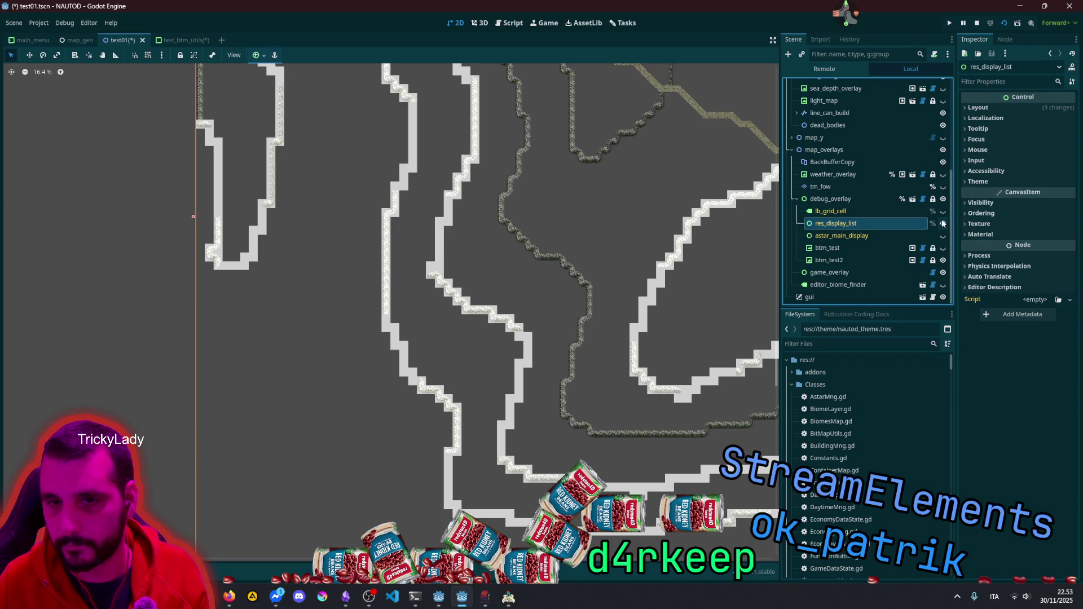
scroll(633, 230, "down", 1)
scroll(633, 225, "down", 3)
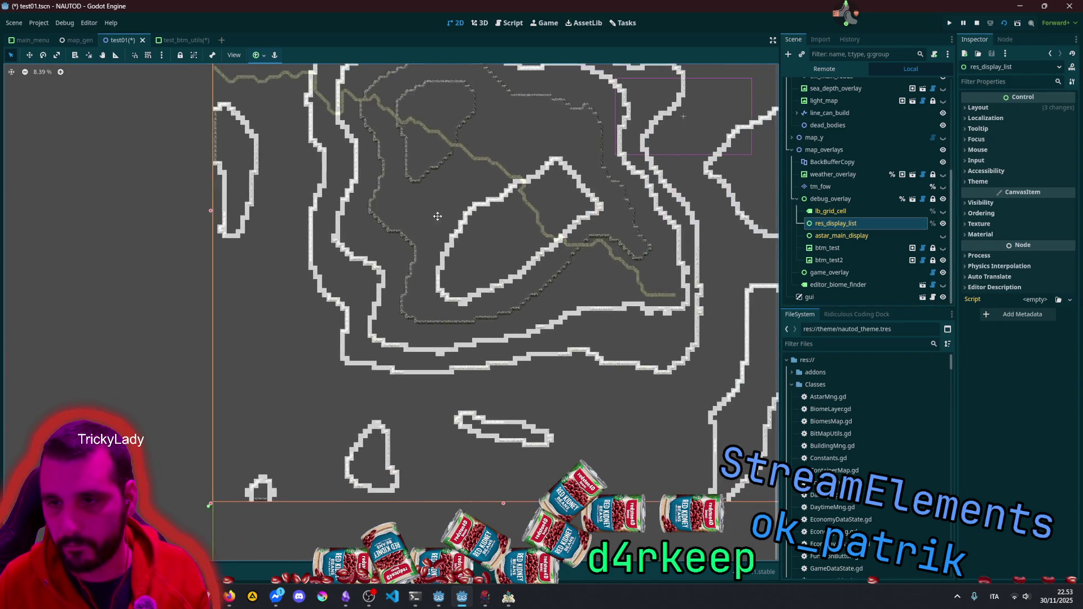
Step: Fold away debug_overlay's child nodes and deselect everything on the test01 map
left_click(862, 224)
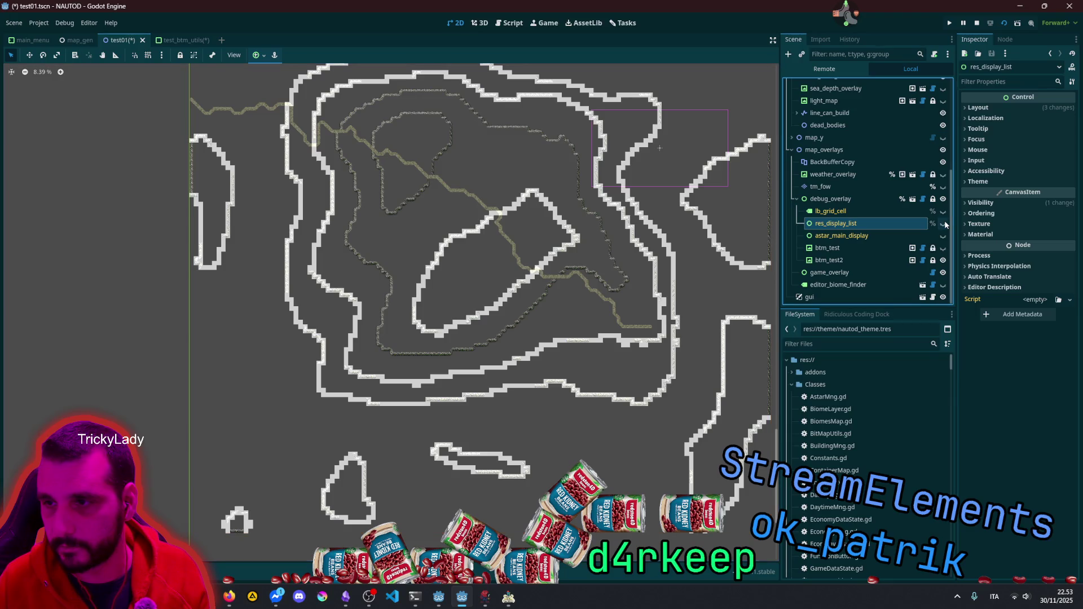
left_click(829, 199)
left_click(795, 199)
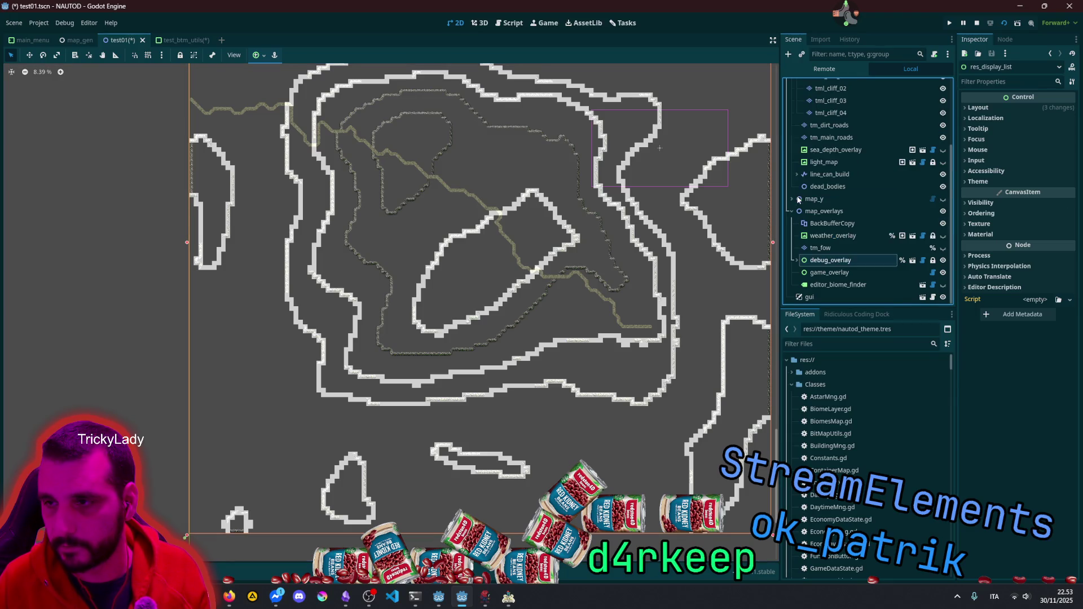
left_click(133, 236)
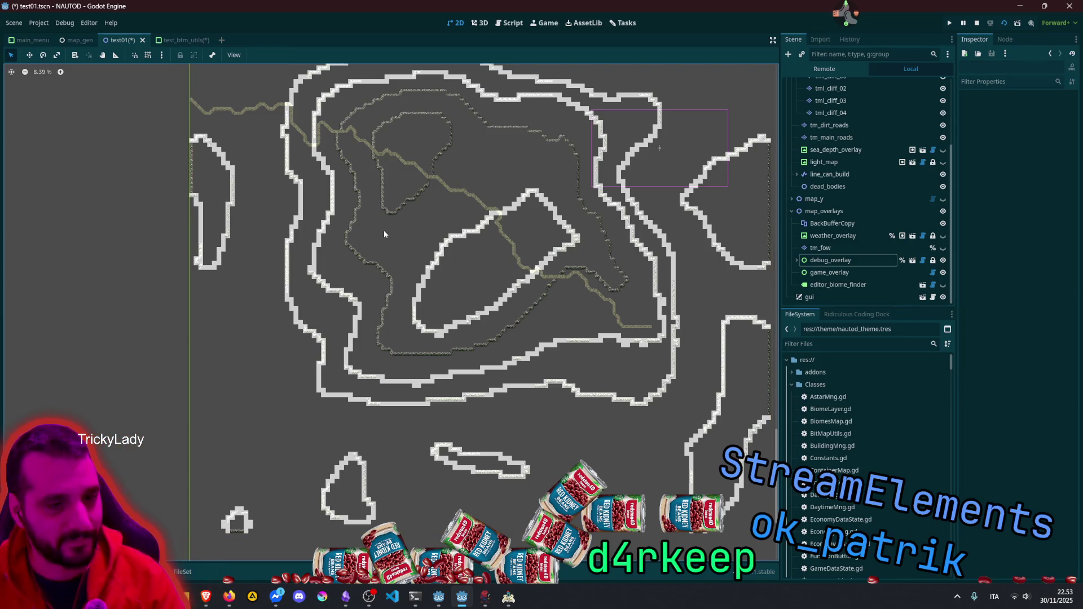
scroll(276, 296, "up", 10)
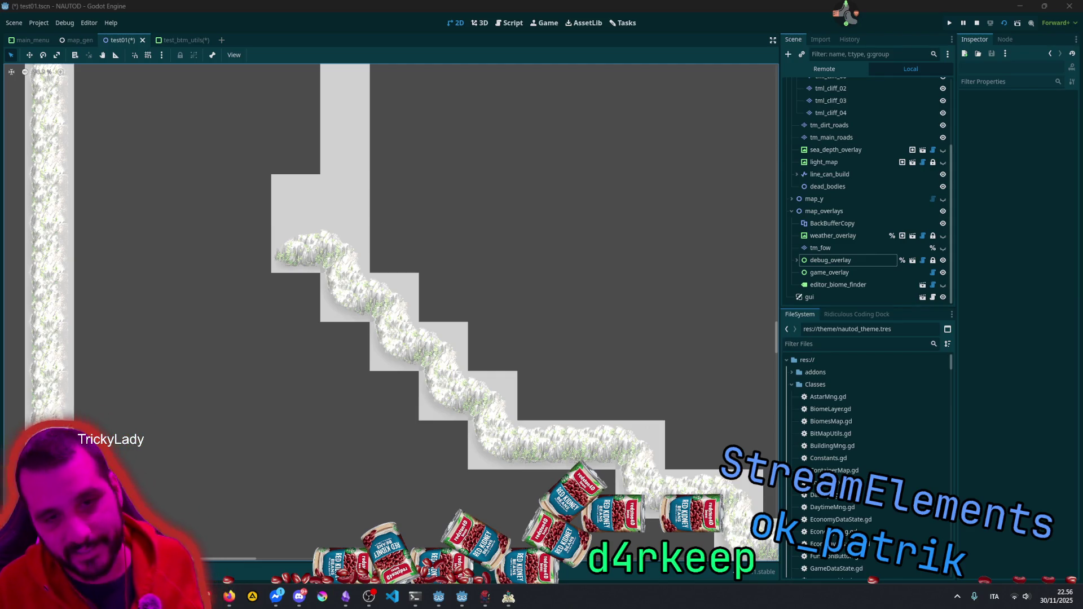
left_click(433, 442)
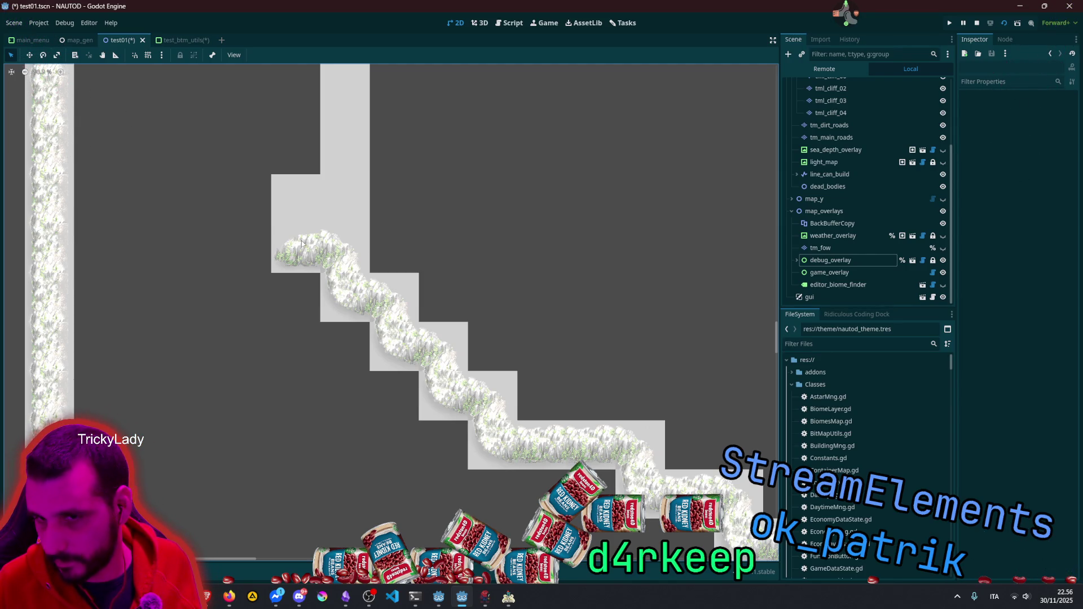
Step: Expand debug_overlay, toggle the btm_test overlay's visibility, and select btm_test
scroll(302, 243, "down", 2)
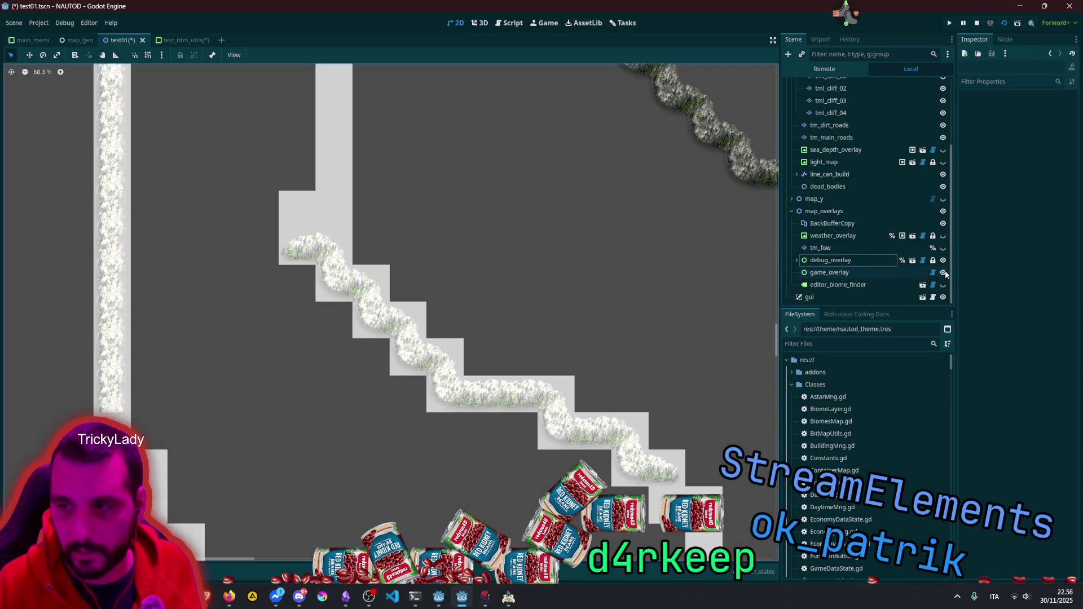
left_click(796, 260)
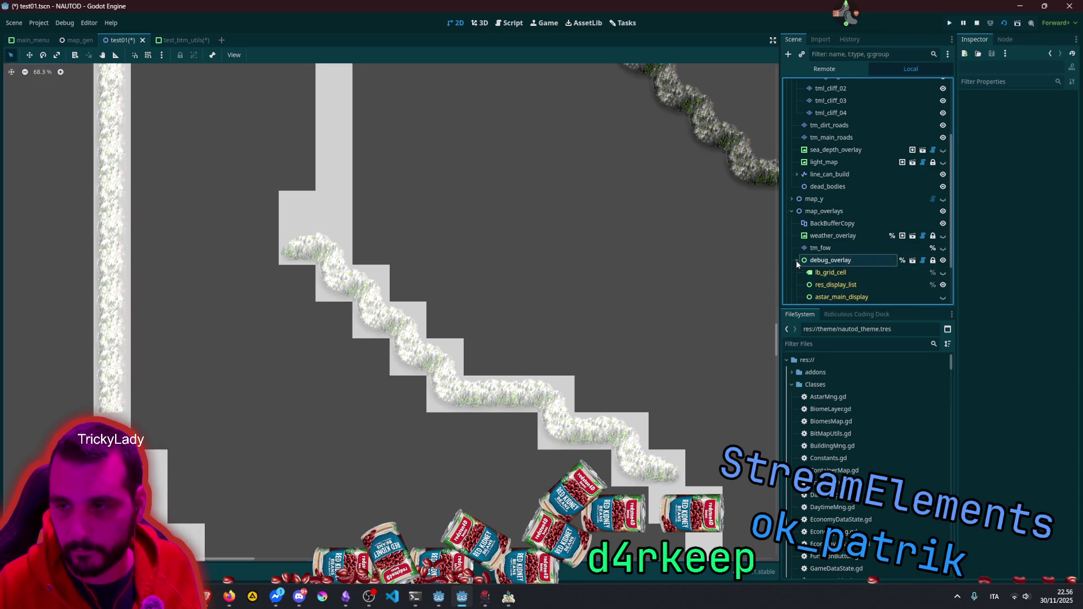
scroll(834, 270, "down", 2)
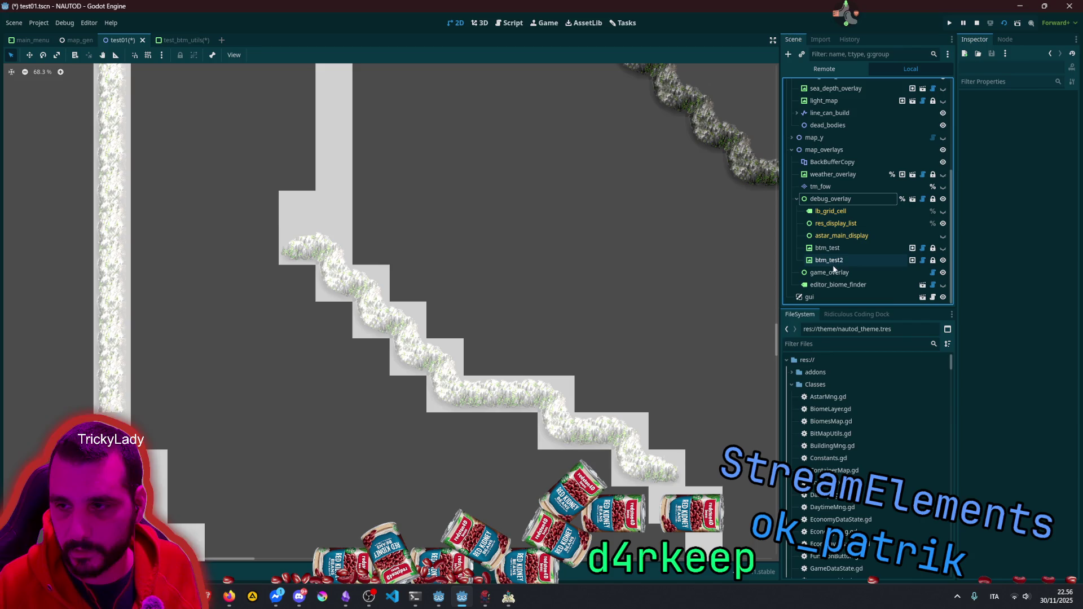
left_click(944, 248)
left_click(946, 248)
left_click(946, 248)
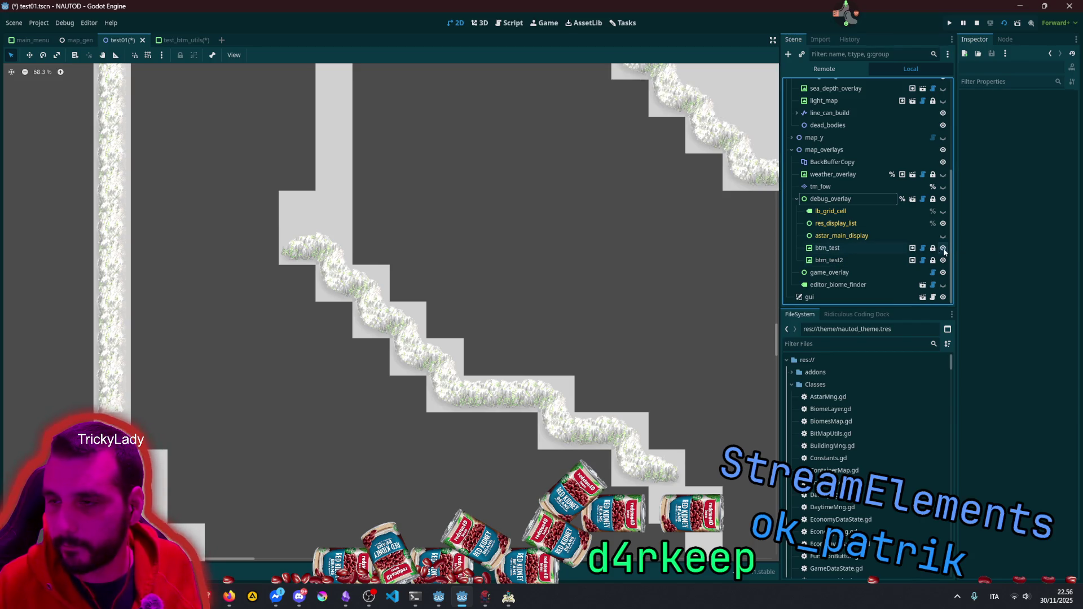
left_click(851, 248)
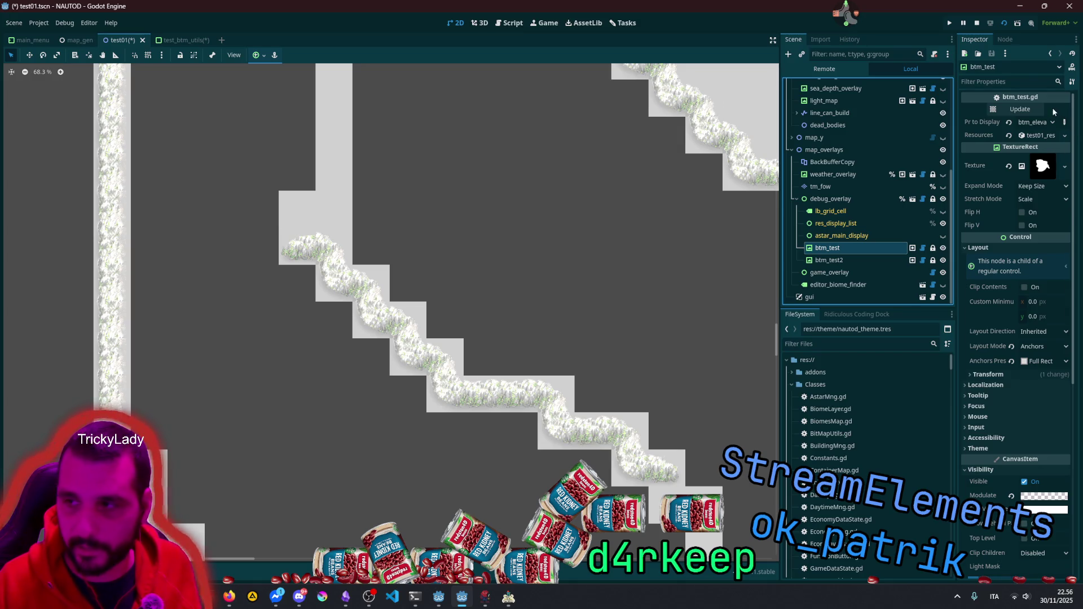
Step: Choose an elevation bitmap in btm_test's Pr to Display dropdown
left_click(1039, 124)
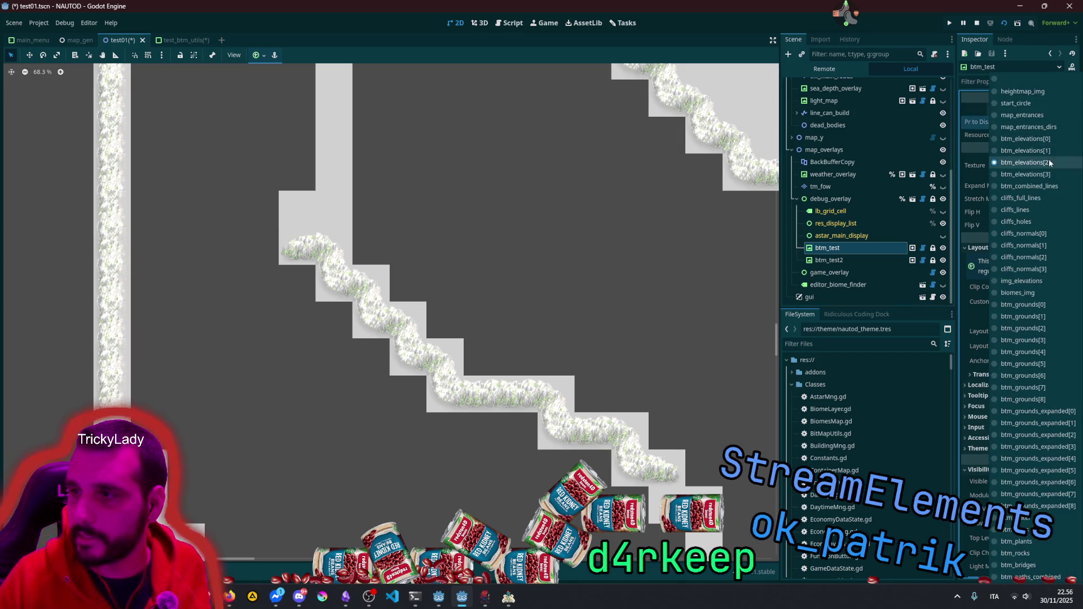
left_click(1047, 151)
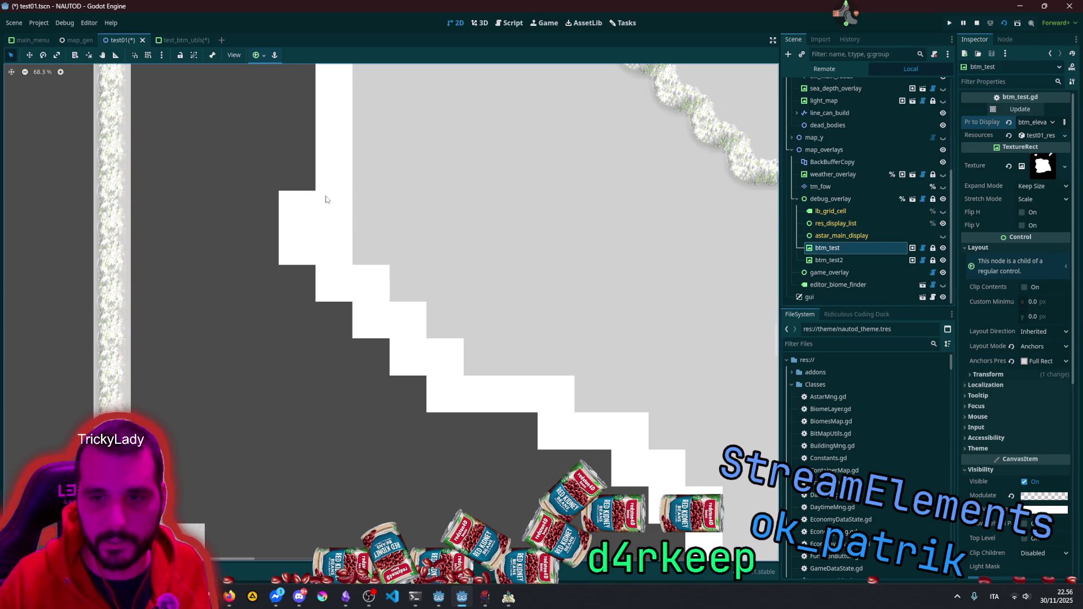
scroll(439, 281, "down", 4)
scroll(439, 277, "up", 2)
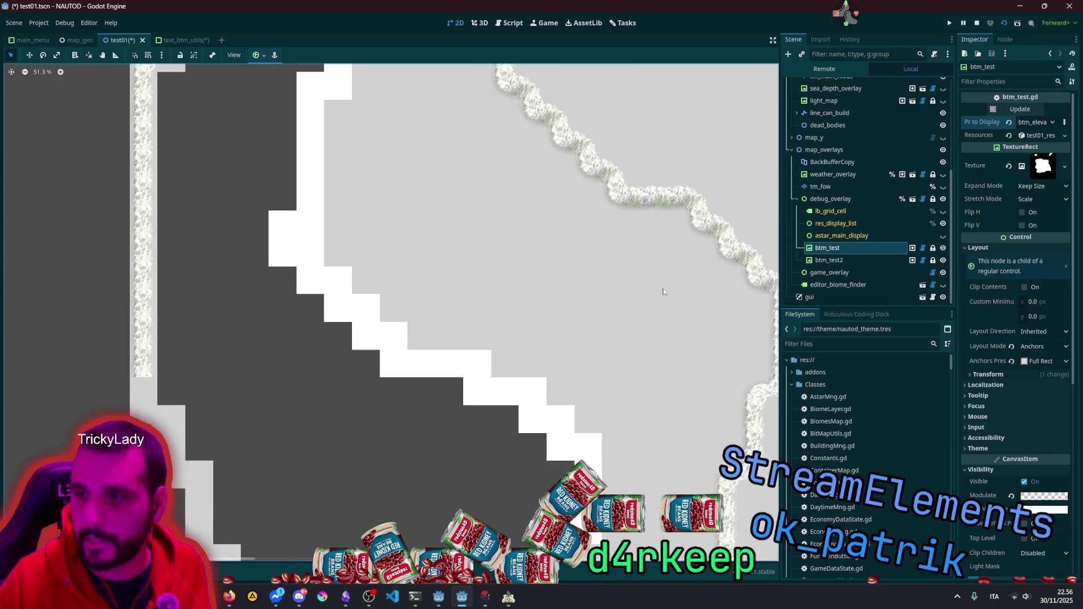
Step: Toggle btm_test2's visibility repeatedly to compare, leaving it hidden
left_click(943, 261)
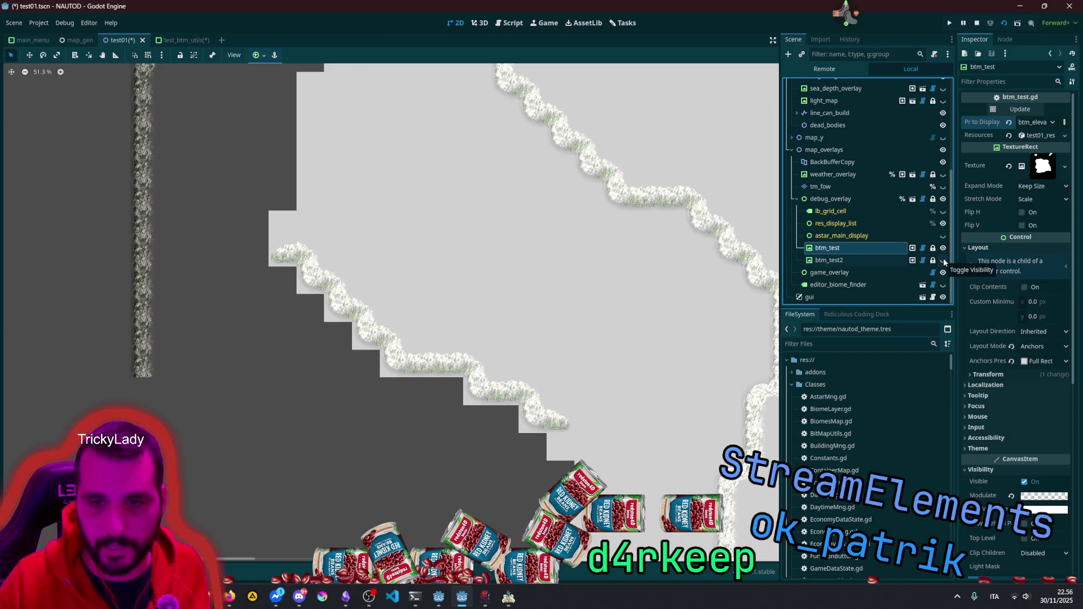
left_click(942, 260)
left_click(943, 261)
left_click(943, 261)
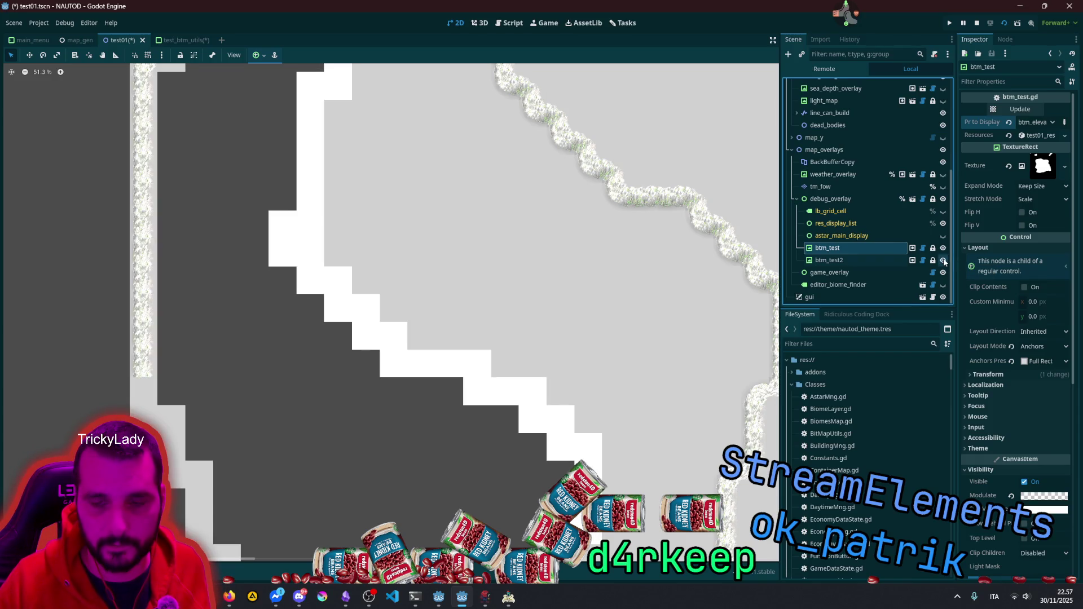
left_click(943, 261)
left_click(943, 260)
left_click(943, 260)
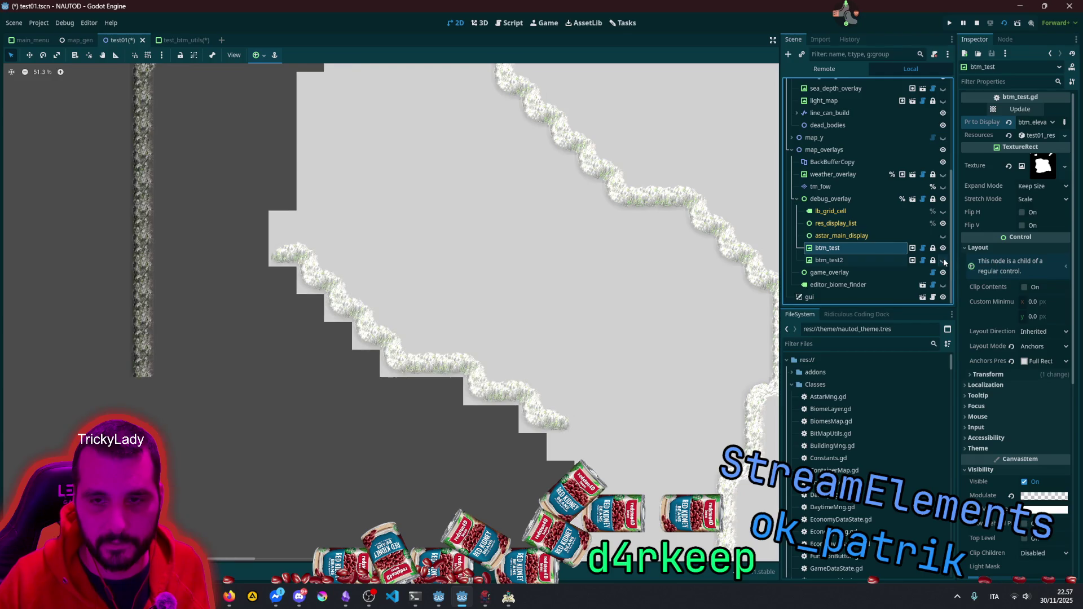
scroll(334, 189, "up", 3)
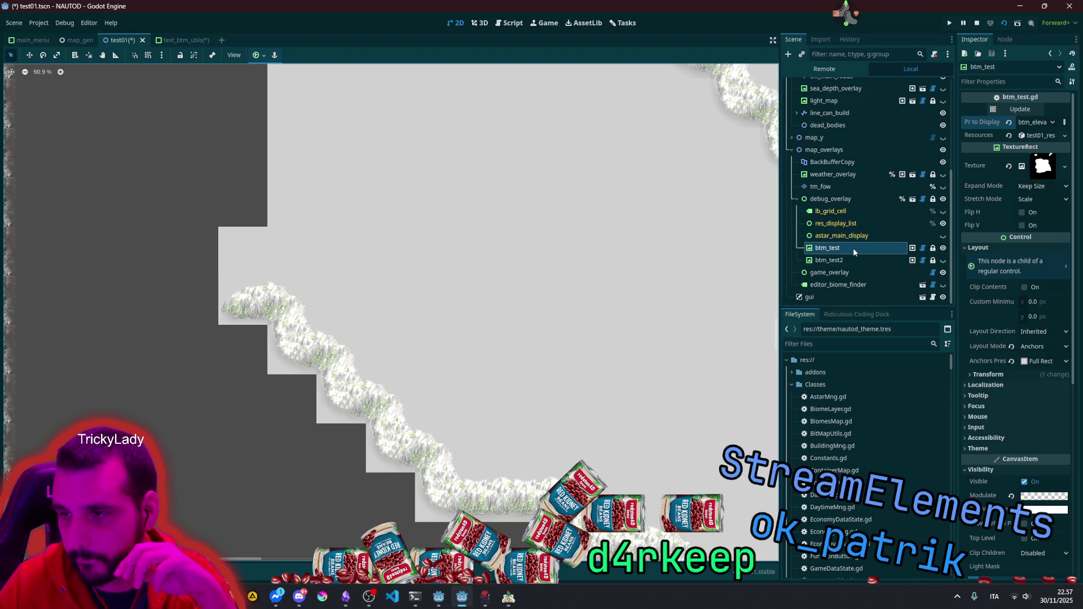
left_click(1038, 123)
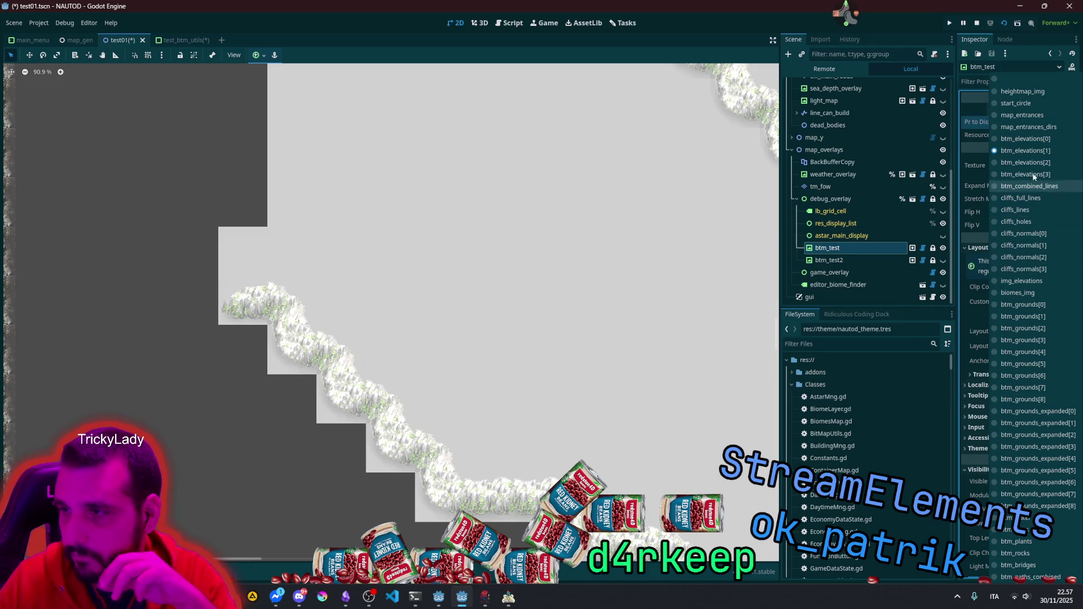
Step: Display the cliffs_normals[1] bitmap on the btm_test overlay
left_click(1051, 243)
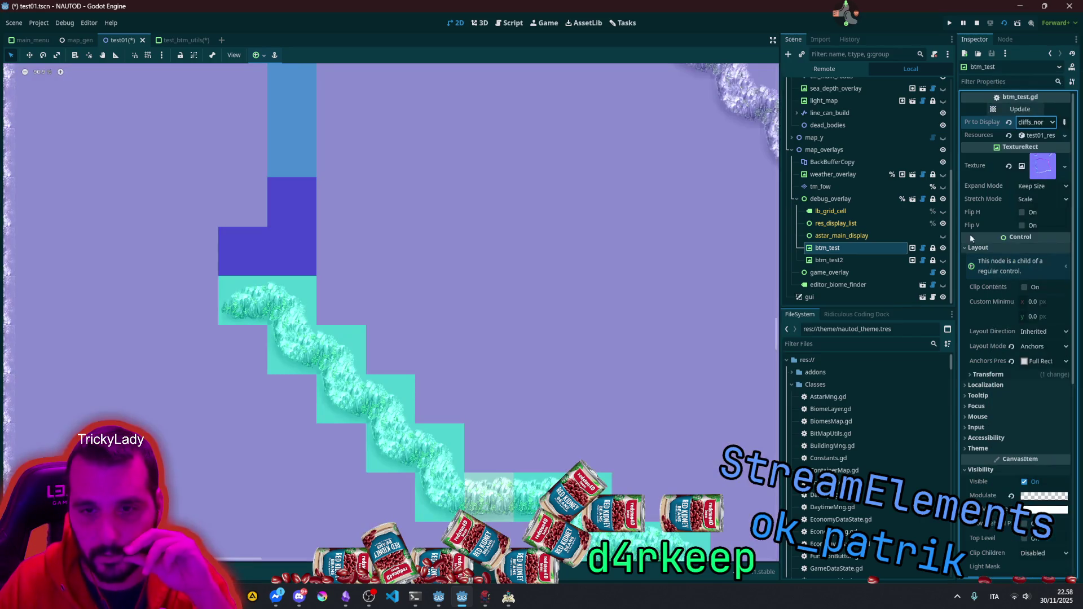
scroll(273, 242, "down", 8)
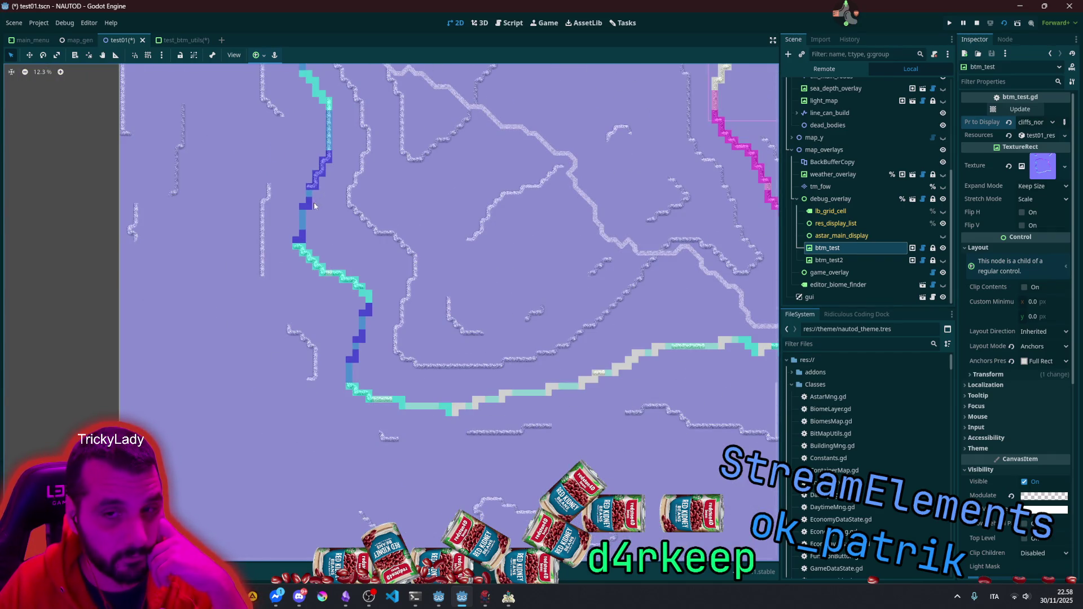
scroll(296, 251, "up", 3)
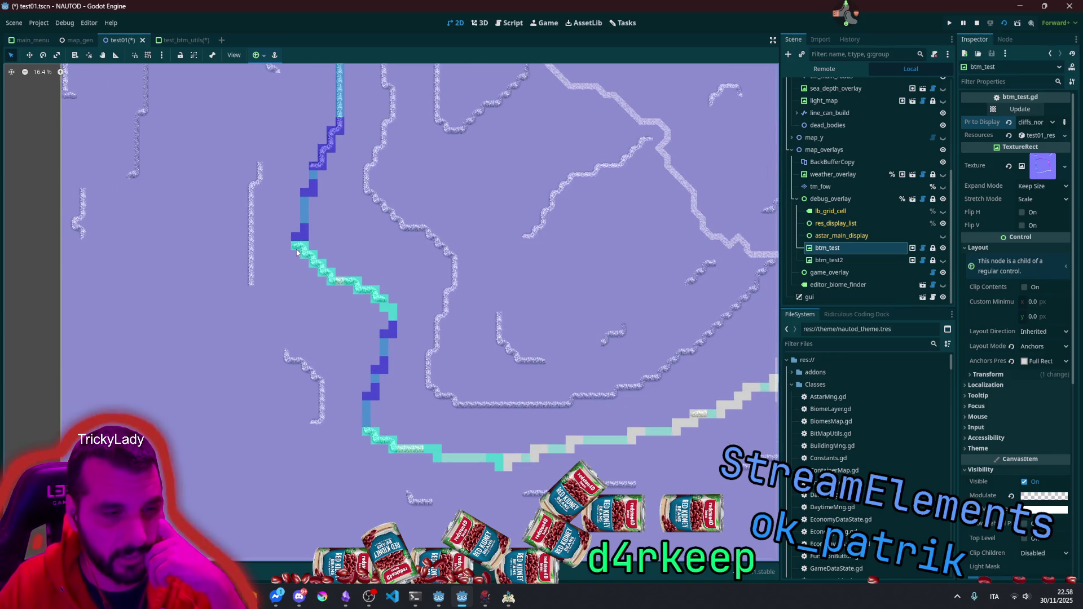
scroll(296, 249, "up", 20)
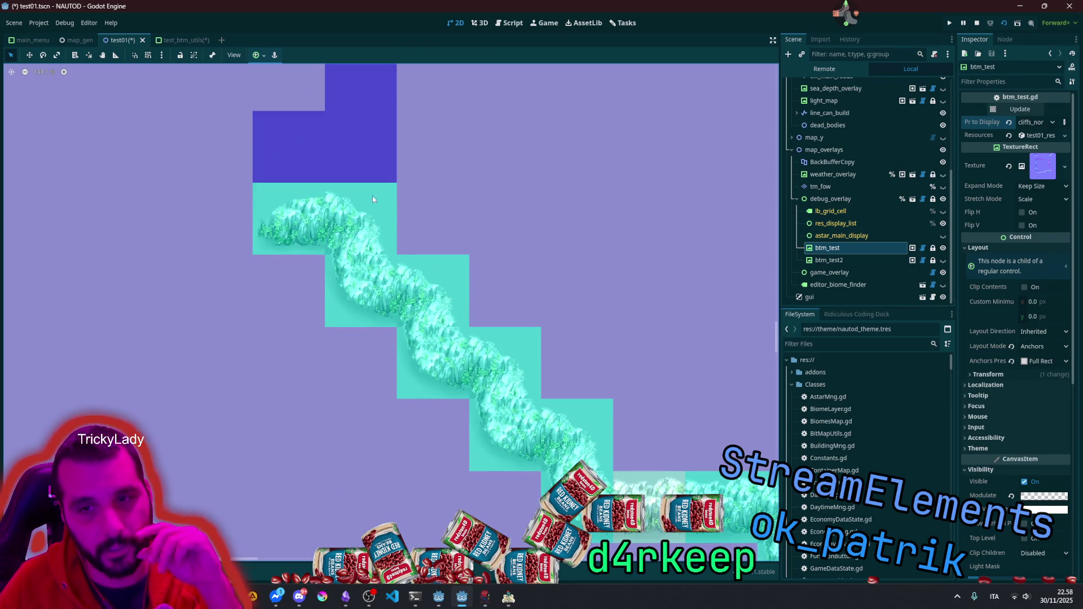
Step: Expand the Texture property's large preview and pan toward the lower-left cliffs
left_click(1049, 165)
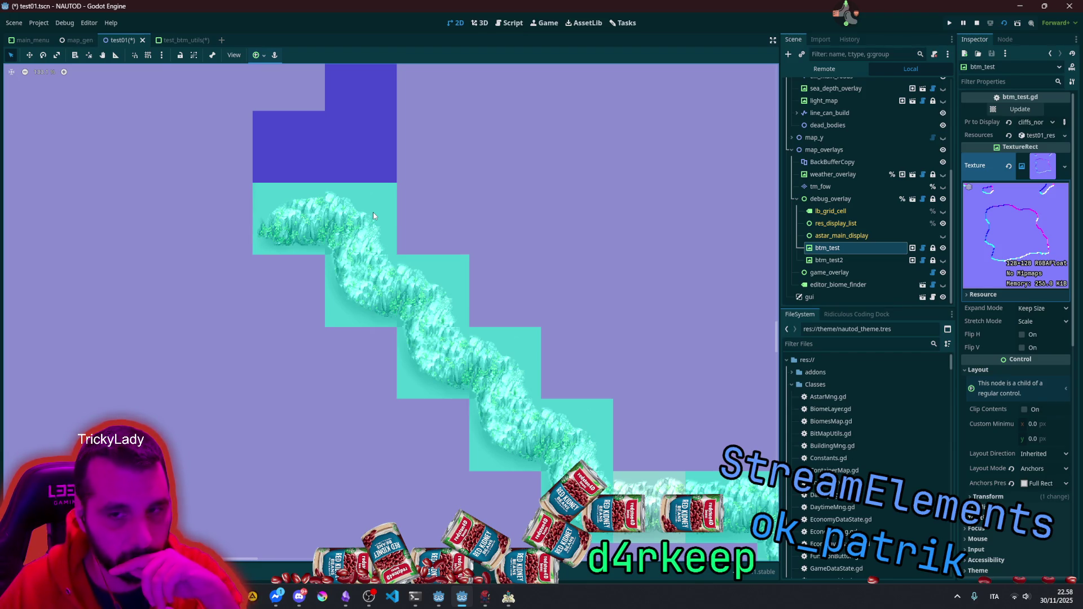
scroll(374, 212, "down", 11)
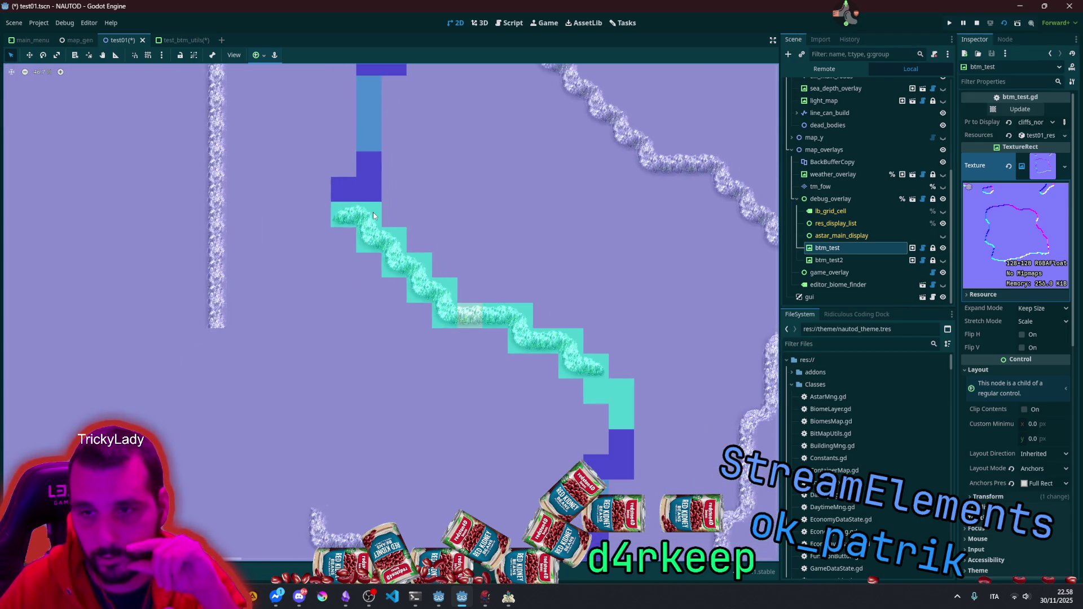
scroll(377, 148, "down", 8)
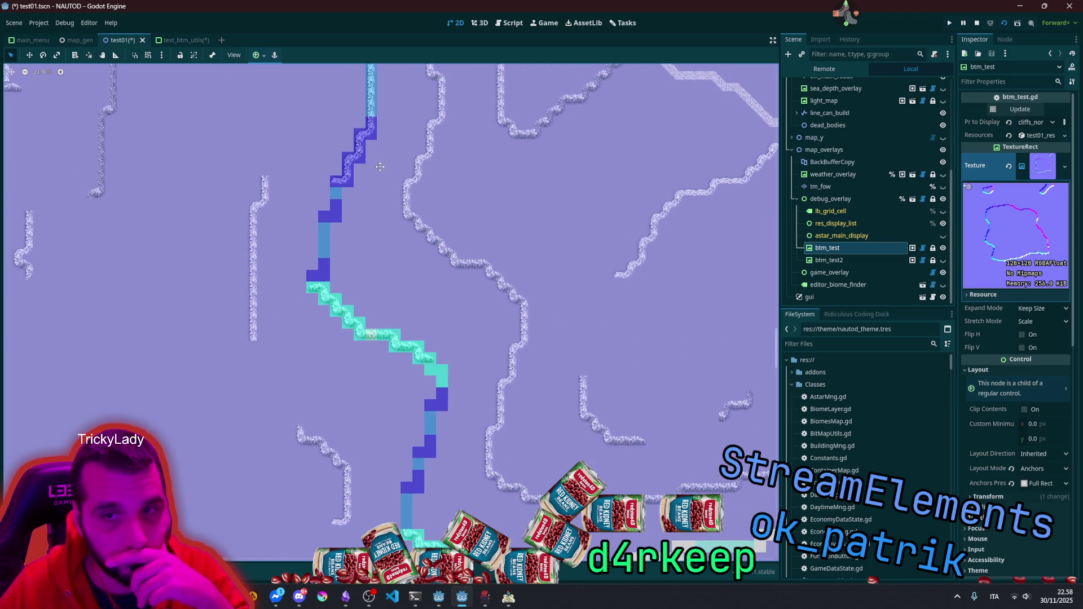
left_click_drag(381, 163, 344, 279)
scroll(297, 327, "up", 7)
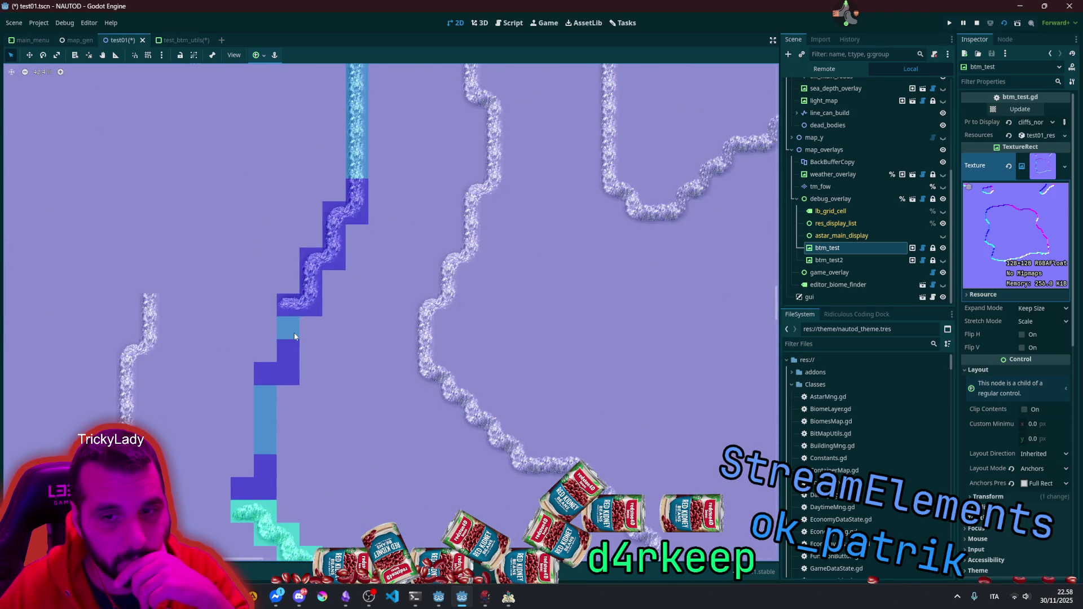
scroll(295, 337, "up", 3)
scroll(285, 376, "up", 5)
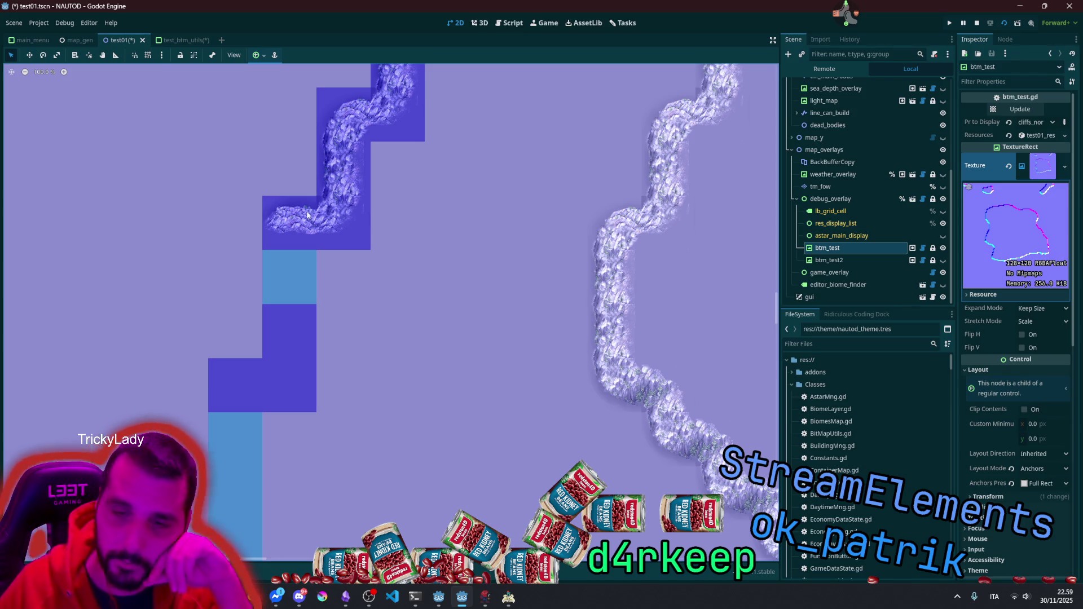
scroll(347, 221, "down", 2)
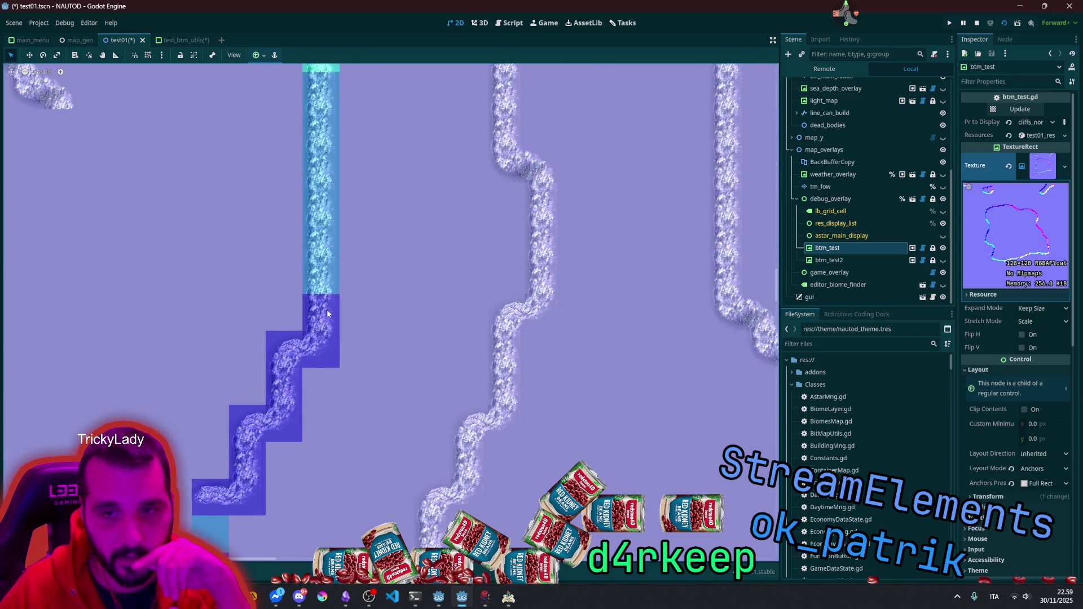
scroll(317, 175, "up", 1)
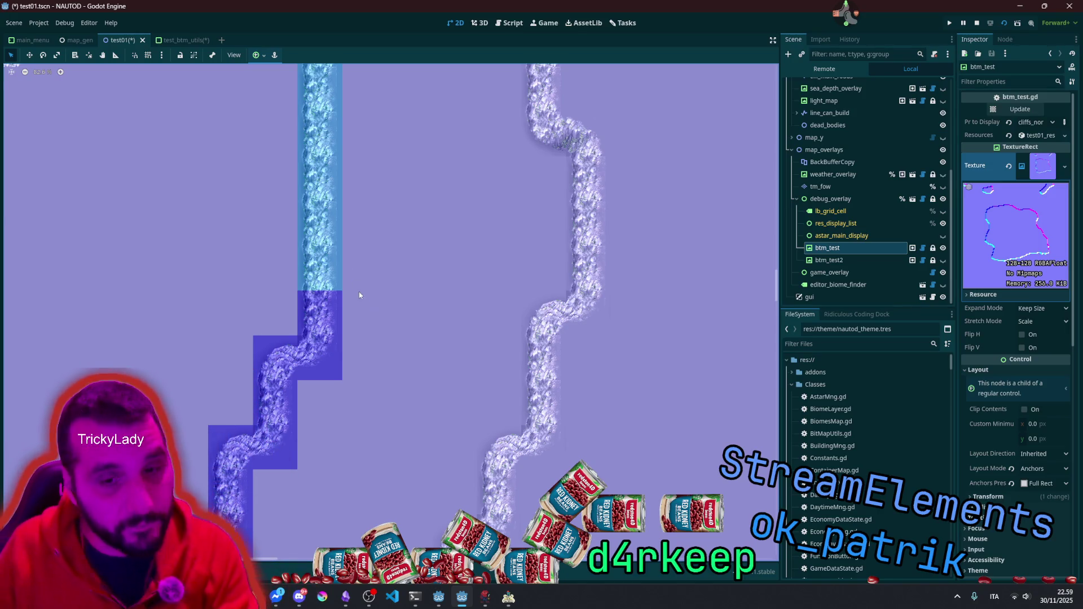
scroll(352, 281, "down", 5)
scroll(317, 533, "down", 1)
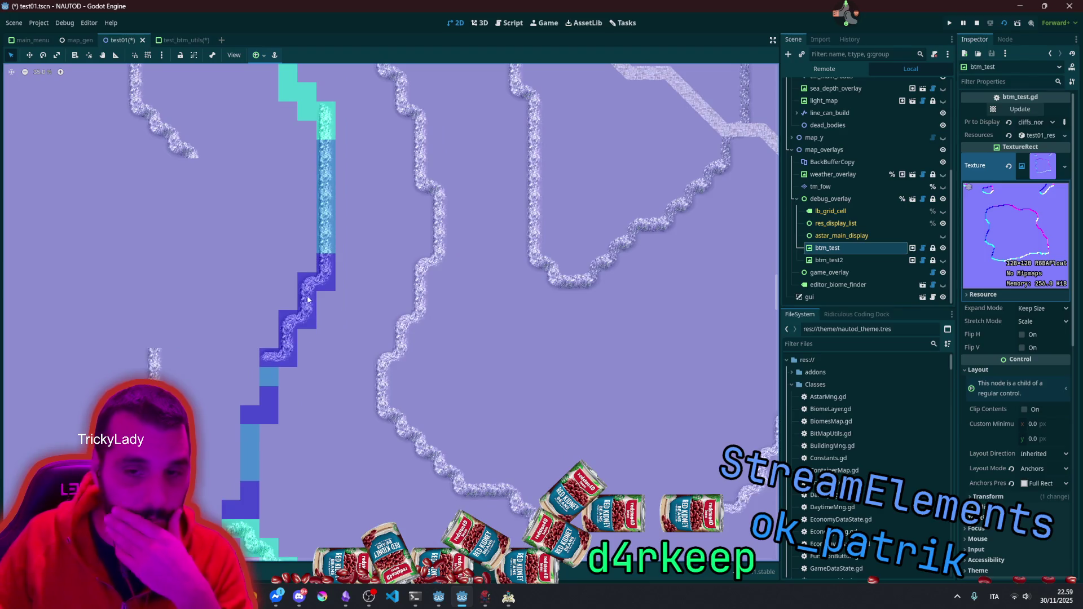
scroll(320, 385, "down", 5)
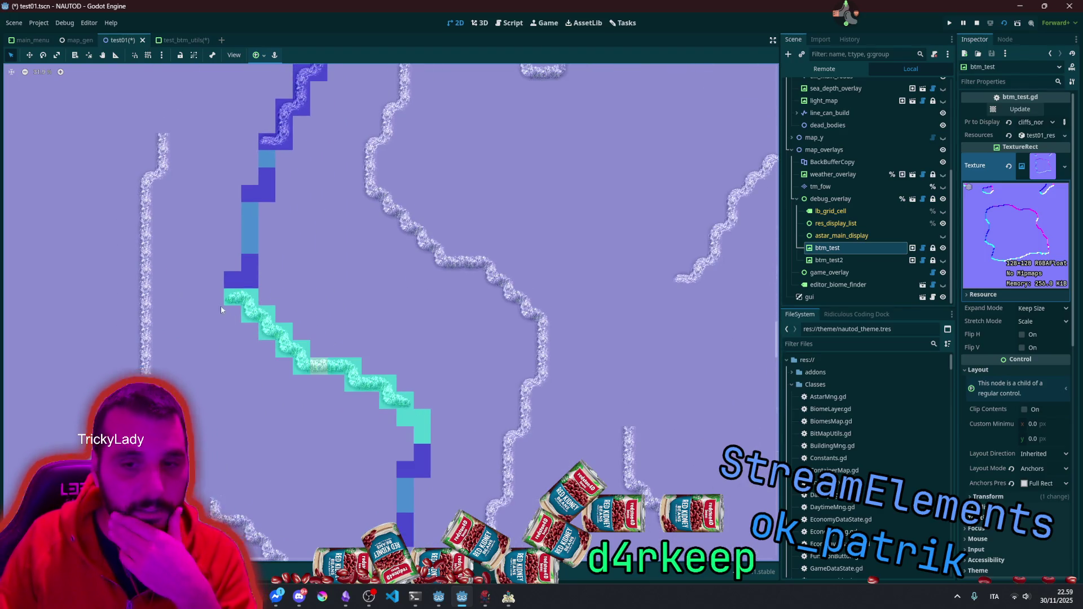
scroll(221, 305, "up", 10)
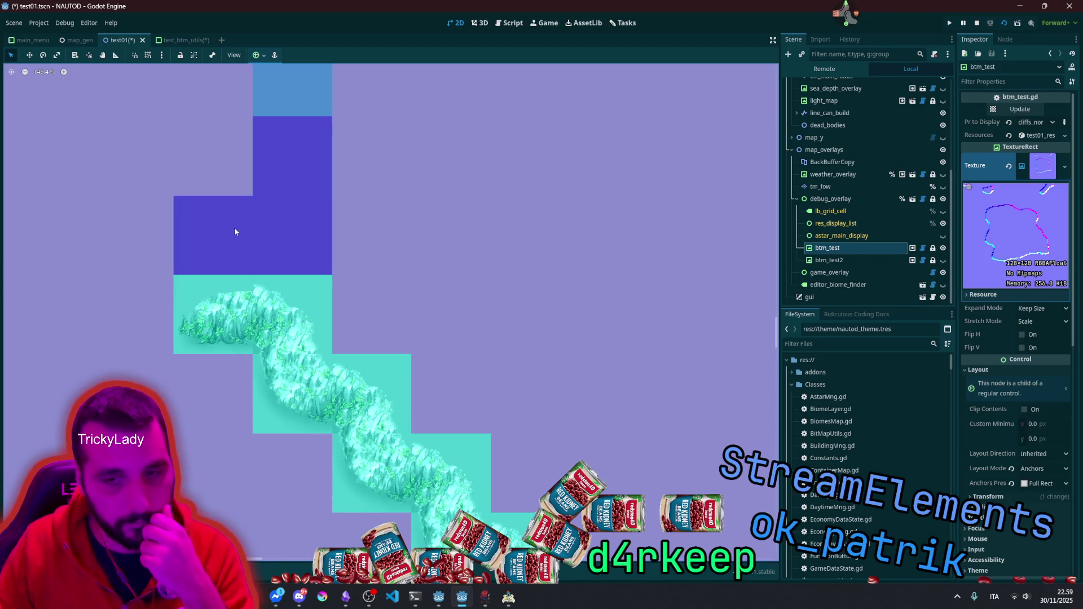
scroll(235, 231, "down", 3)
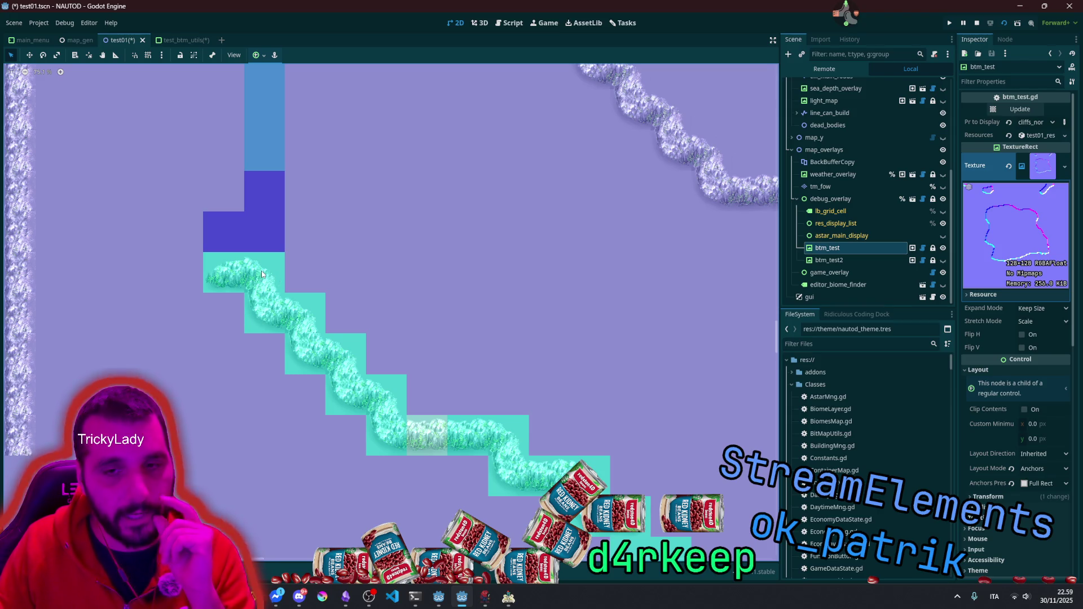
scroll(270, 279, "down", 5)
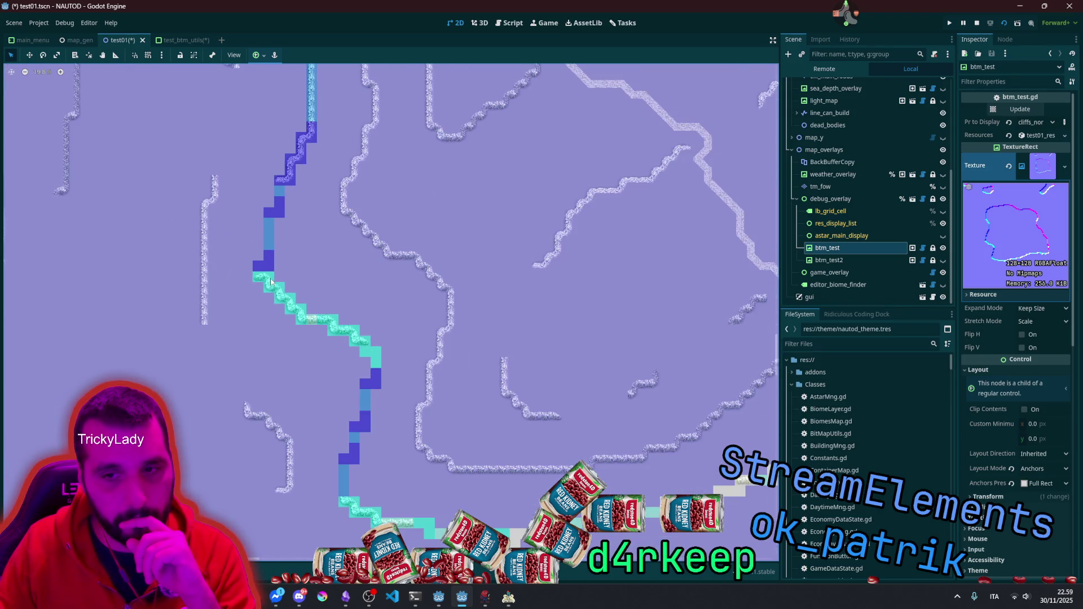
scroll(269, 279, "down", 4)
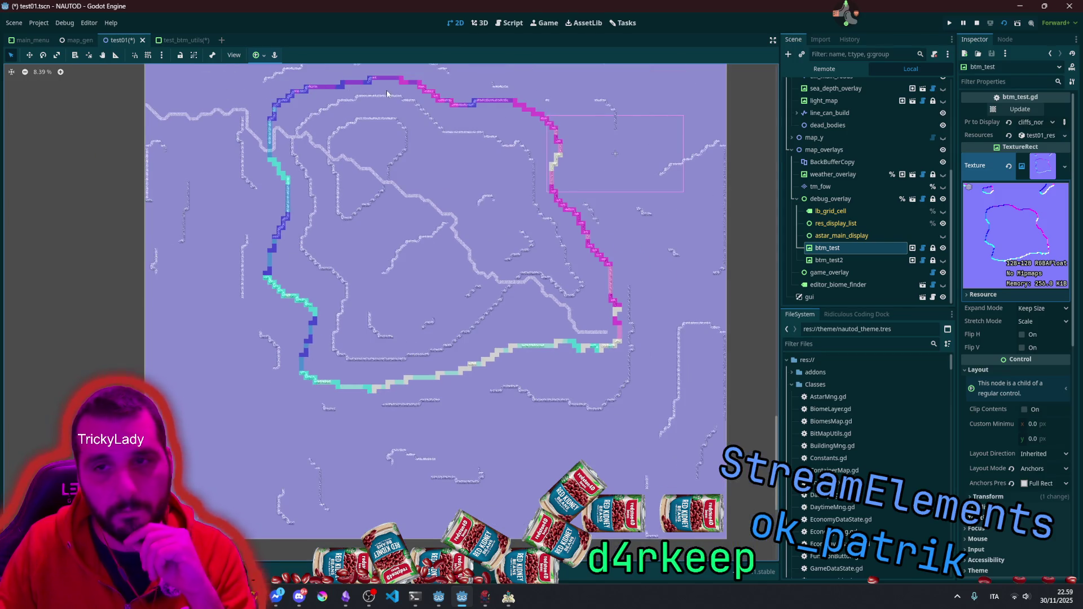
left_click_drag(462, 171, 396, 258)
scroll(383, 254, "up", 10)
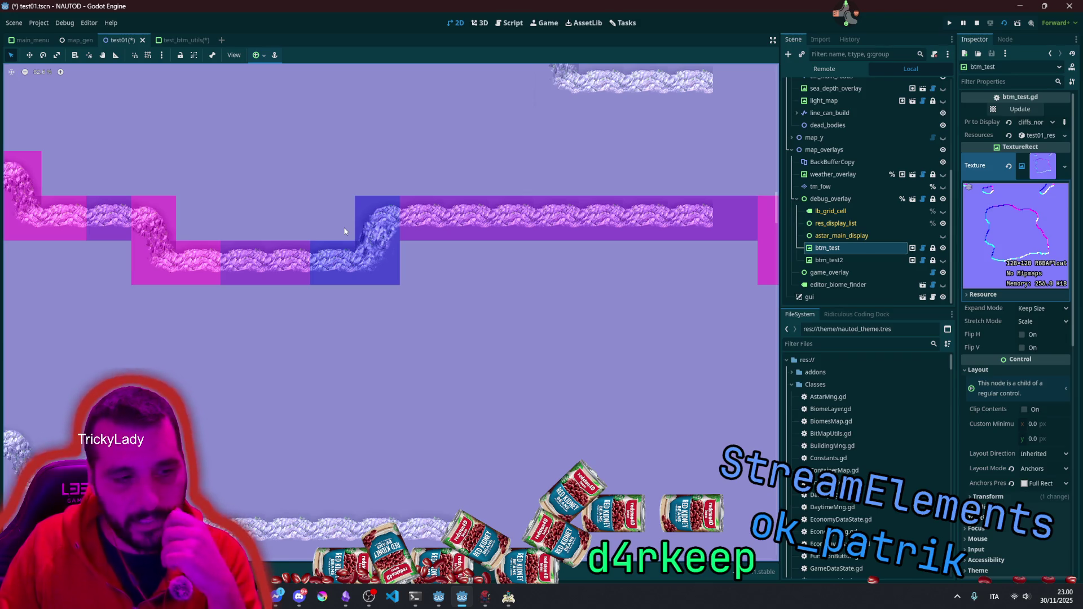
scroll(344, 230, "down", 5)
scroll(345, 231, "down", 7)
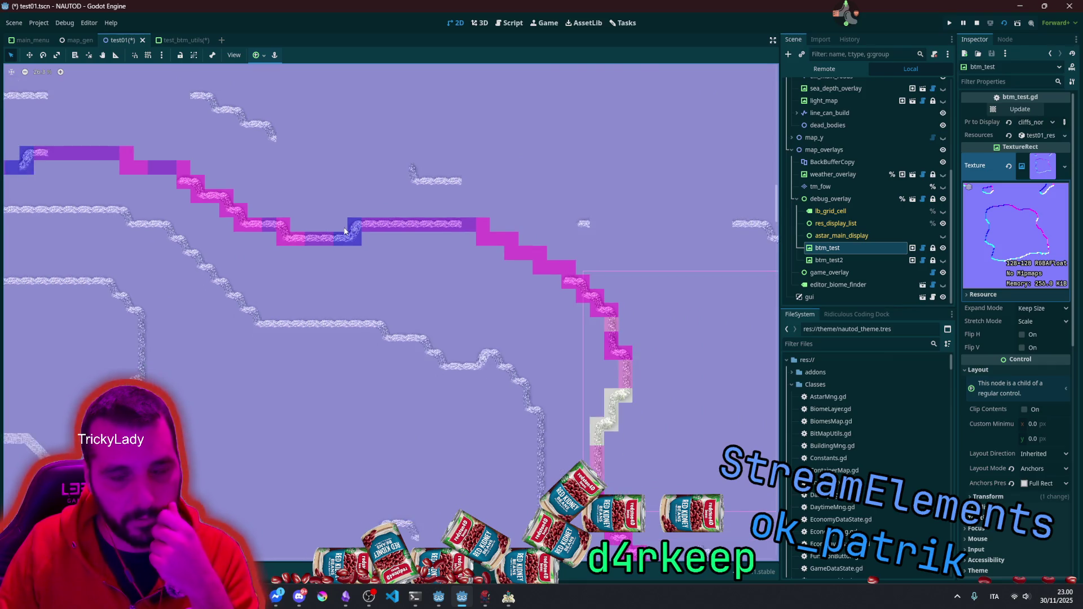
scroll(260, 323, "up", 10)
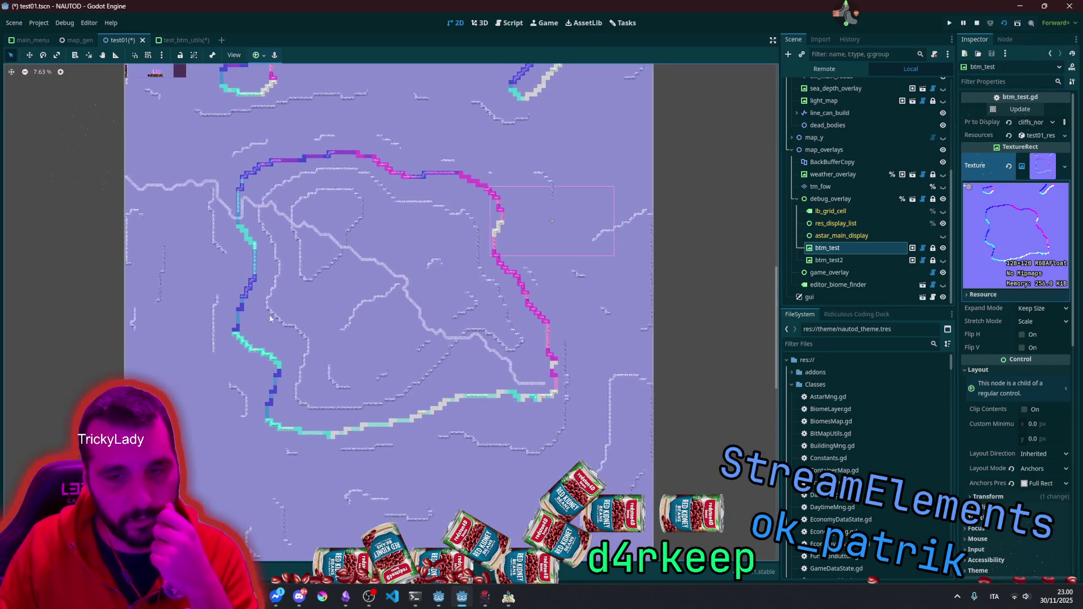
scroll(282, 334, "up", 3)
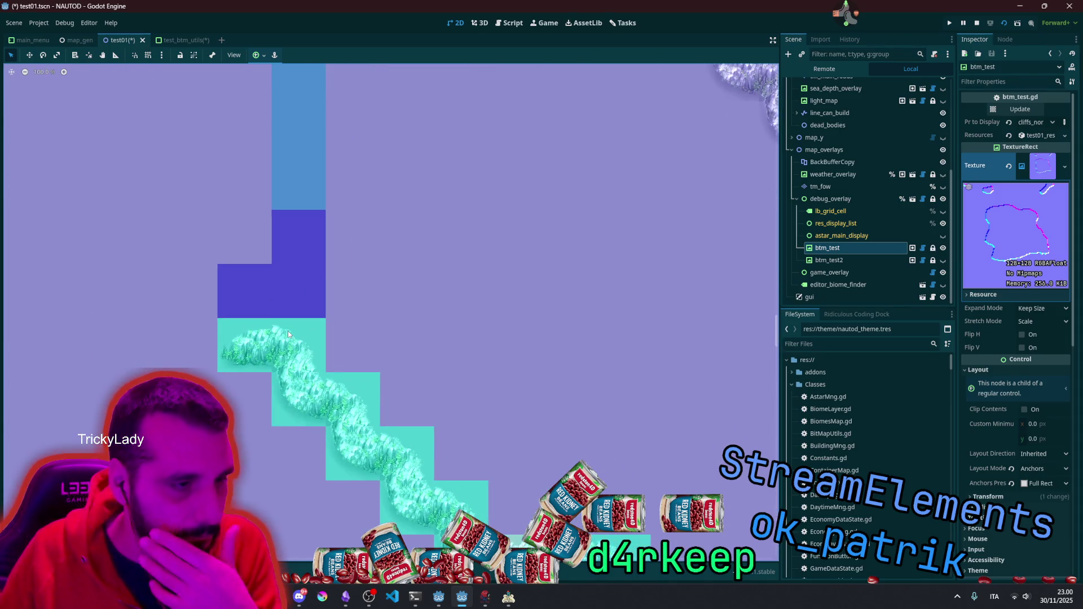
left_click(462, 598)
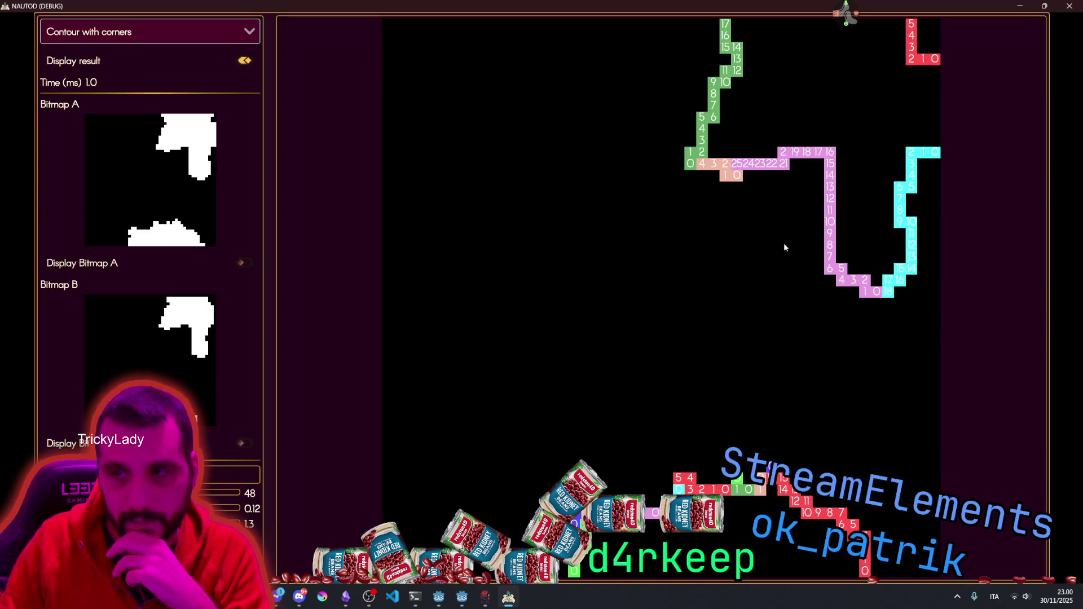
left_click(461, 597)
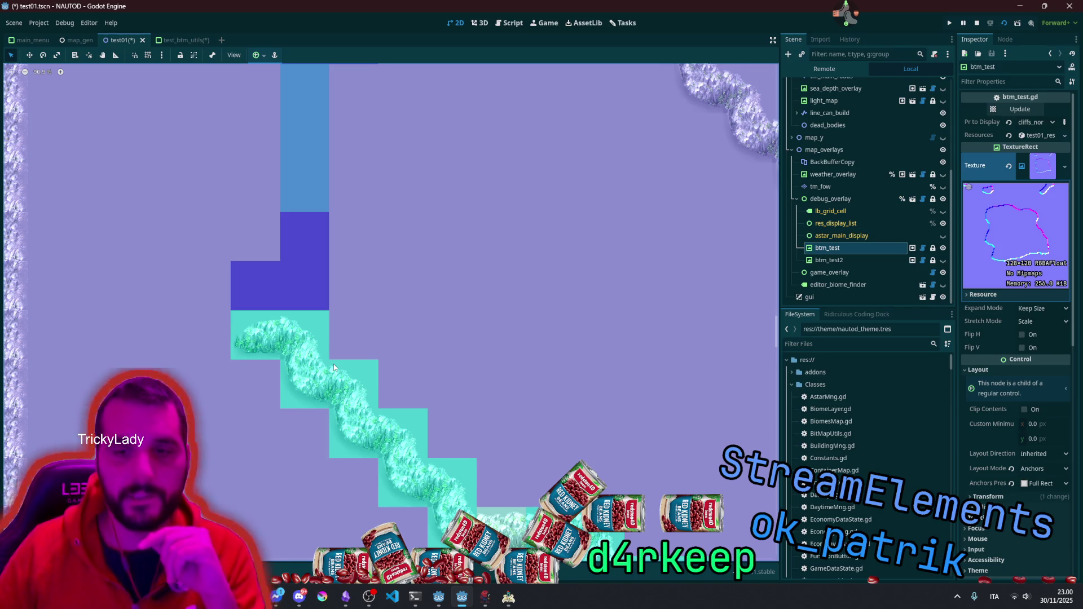
Step: Zoom in and out over test01's cliff tiles, then switch to the test_btm_utils scene
scroll(333, 363, "up", 2)
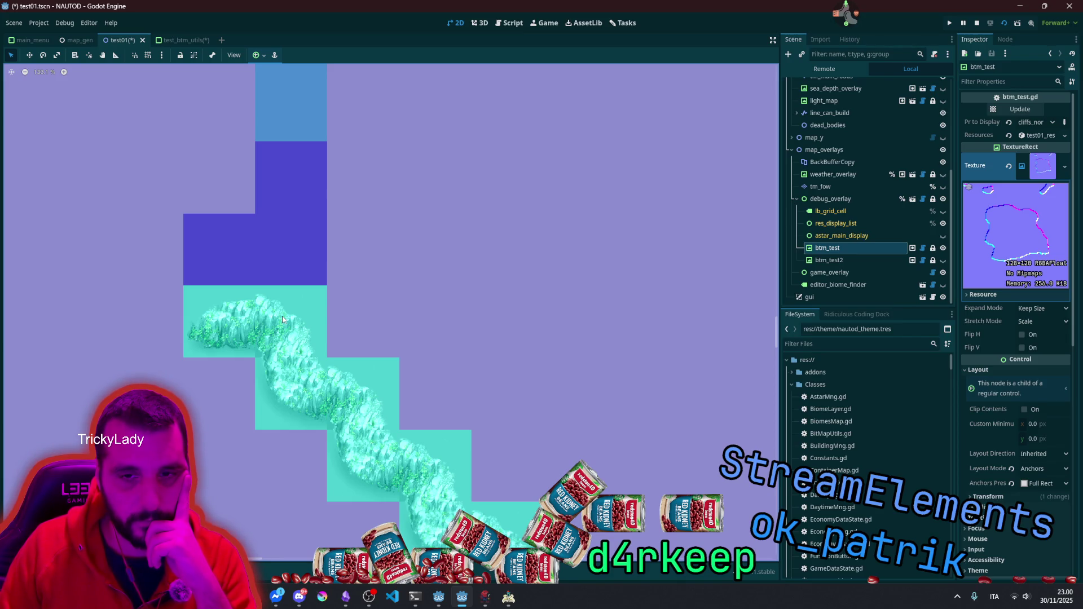
scroll(282, 318, "down", 2)
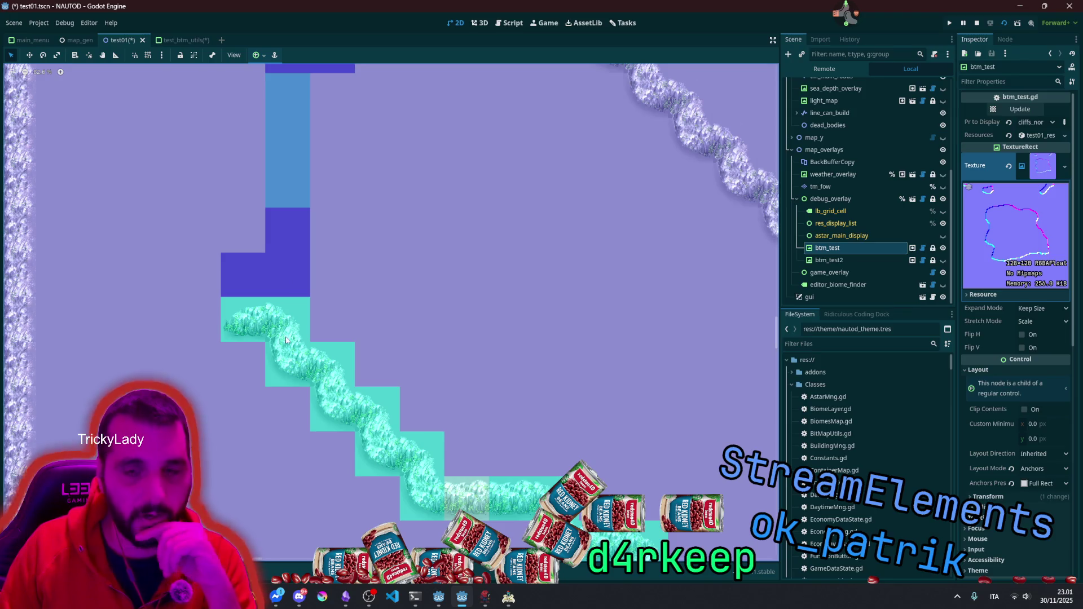
scroll(292, 252, "up", 4)
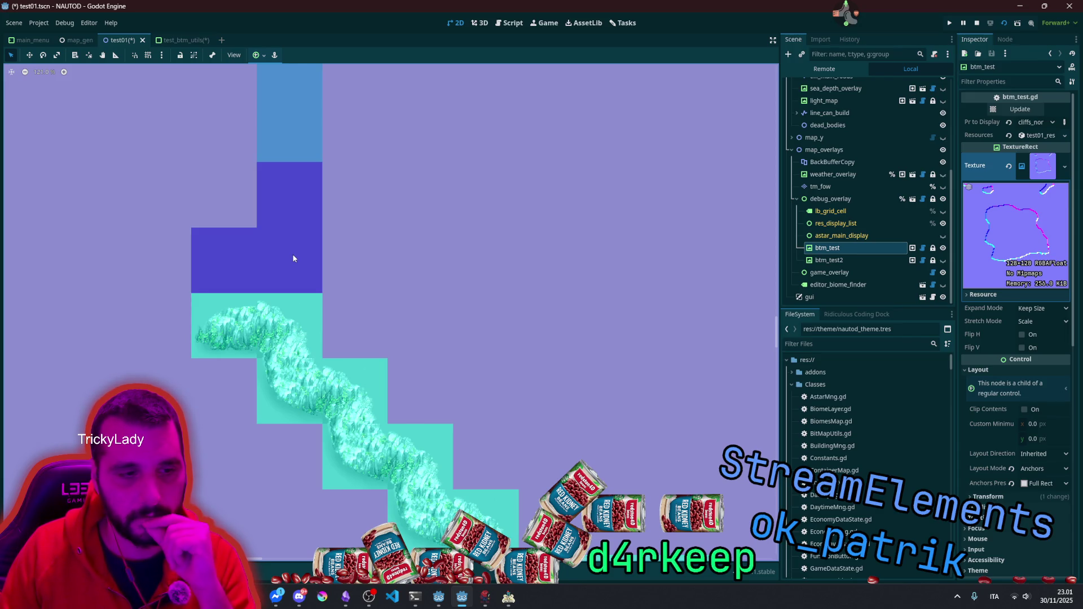
scroll(293, 258, "down", 5)
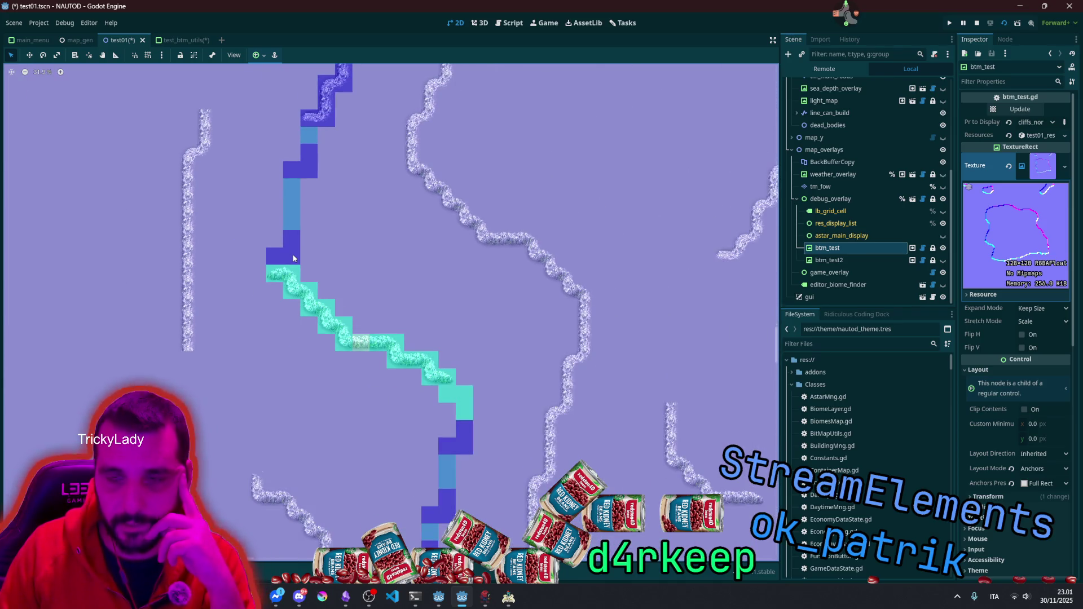
left_click(183, 40)
Step: Switch to the 2D view, delete the NavigationObstacle3D node, and select tex_out_test
left_click(458, 24)
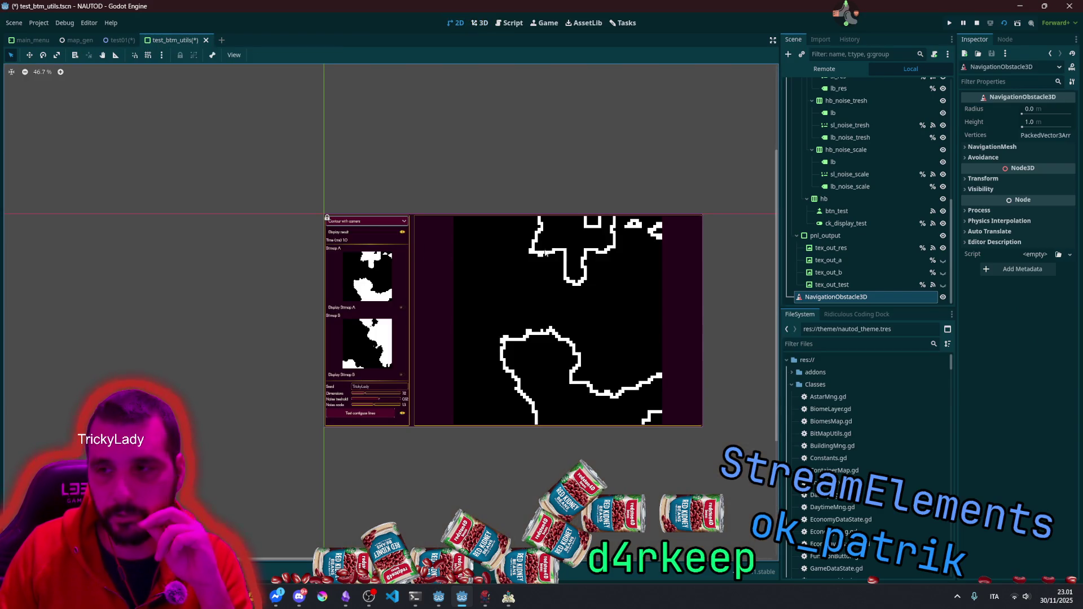
key("Delete")
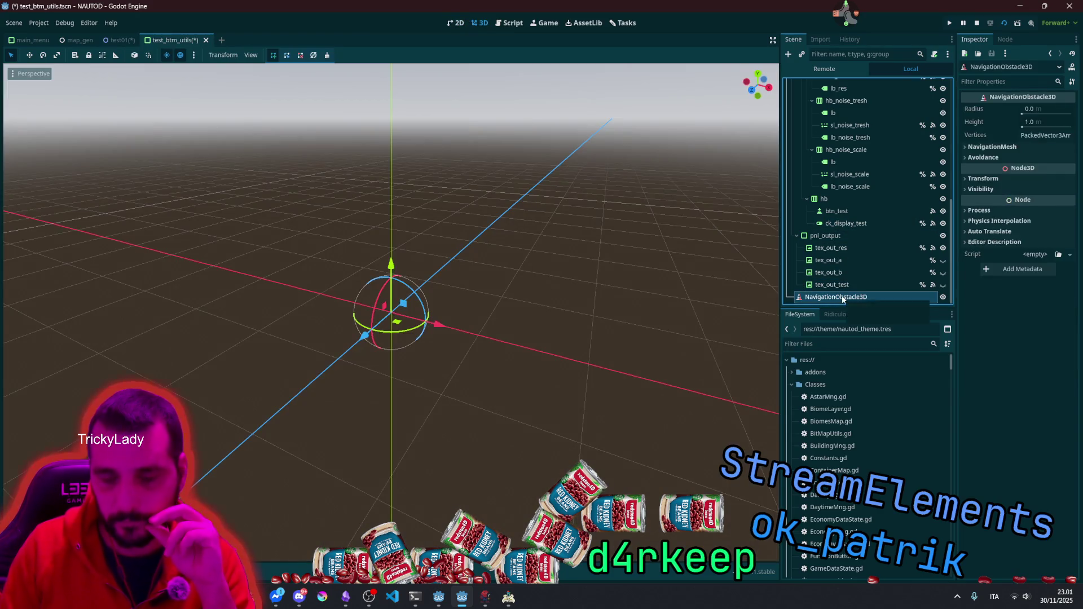
left_click(842, 297)
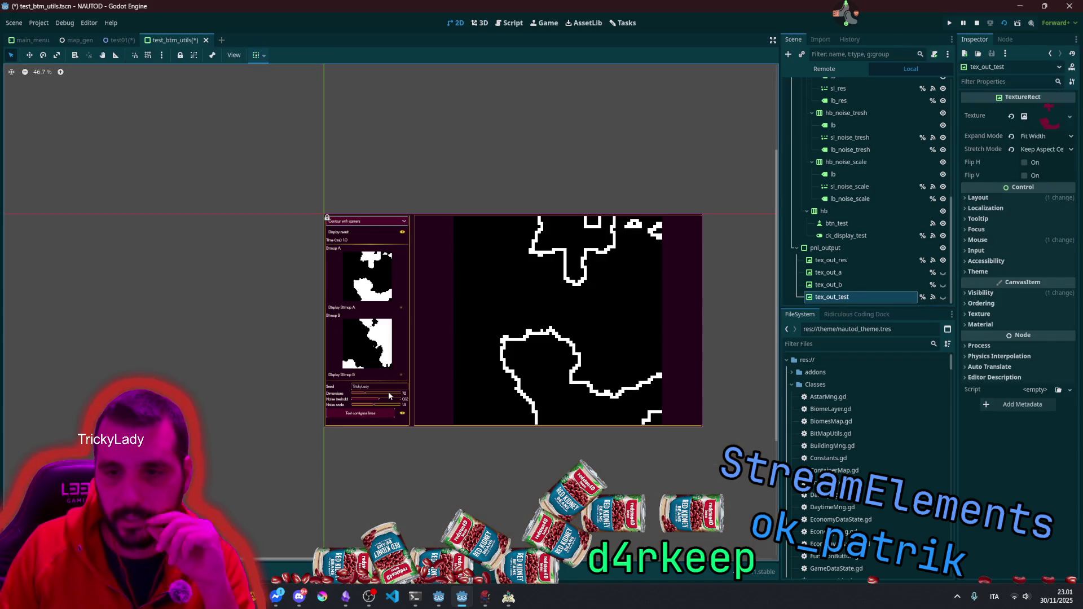
Step: Zoom in on Bitmap A's pixels, then clear the selection and box-select across the test panel
scroll(351, 327, "down", 4)
scroll(298, 198, "up", 5)
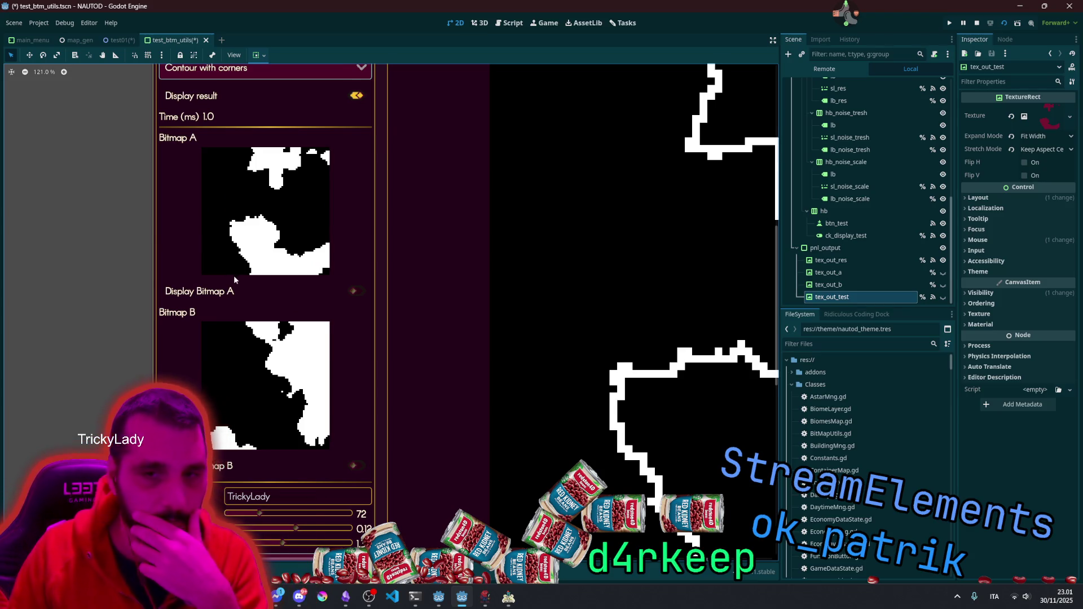
scroll(232, 275, "up", 2)
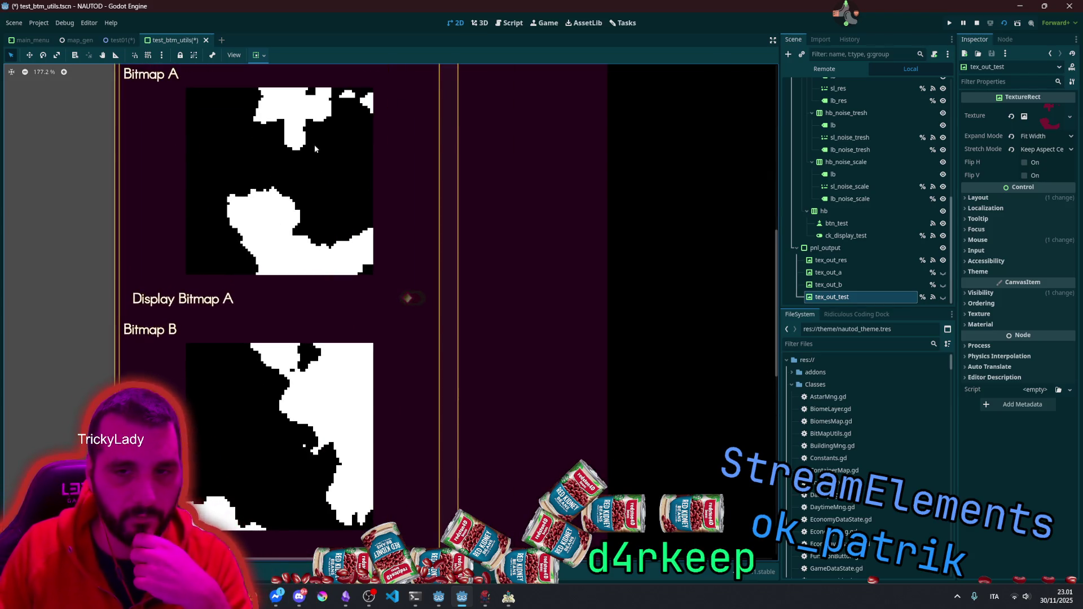
scroll(554, 255, "down", 4)
scroll(554, 255, "right", 3)
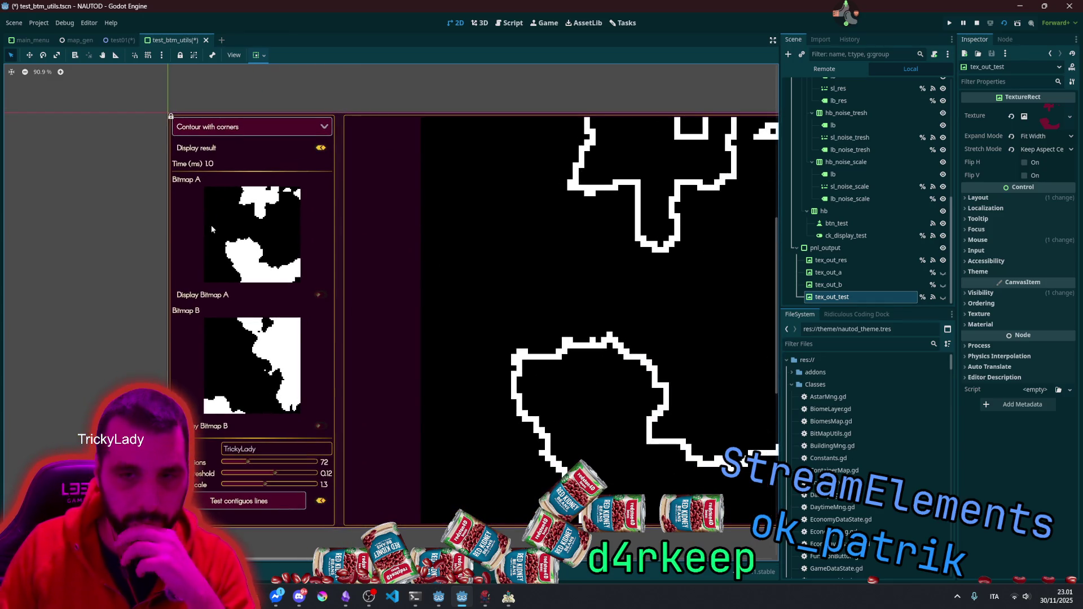
scroll(228, 220, "up", 4)
scroll(271, 260, "up", 1)
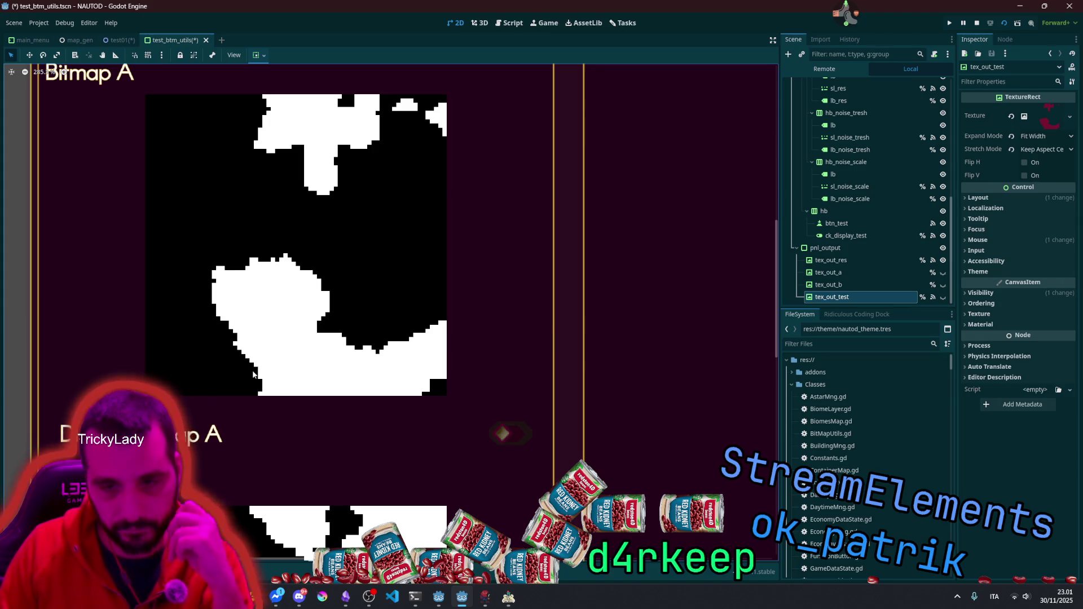
scroll(392, 330, "down", 2)
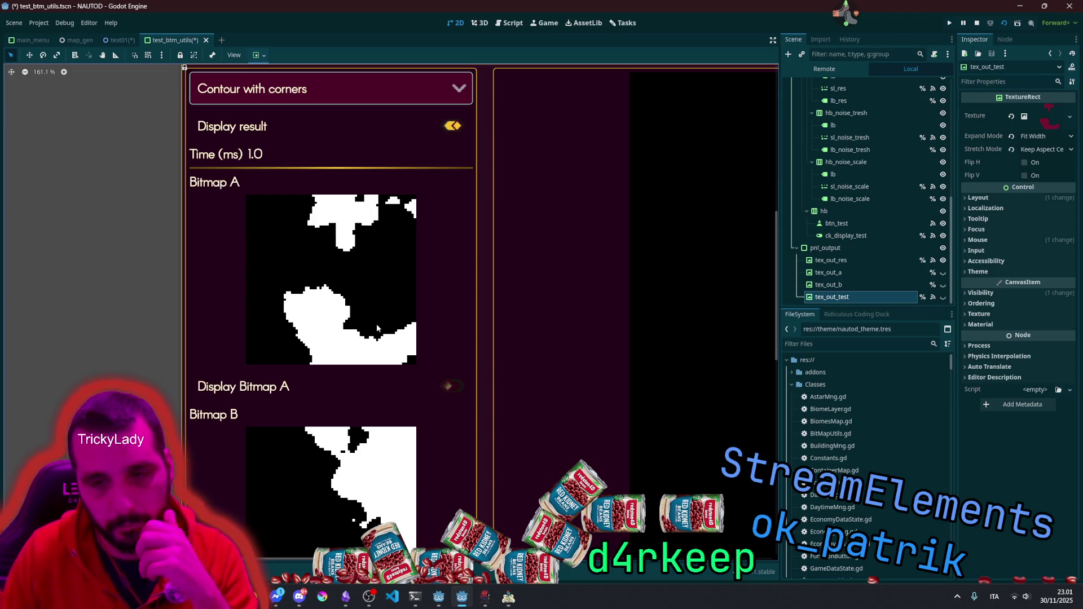
scroll(350, 320, "up", 3)
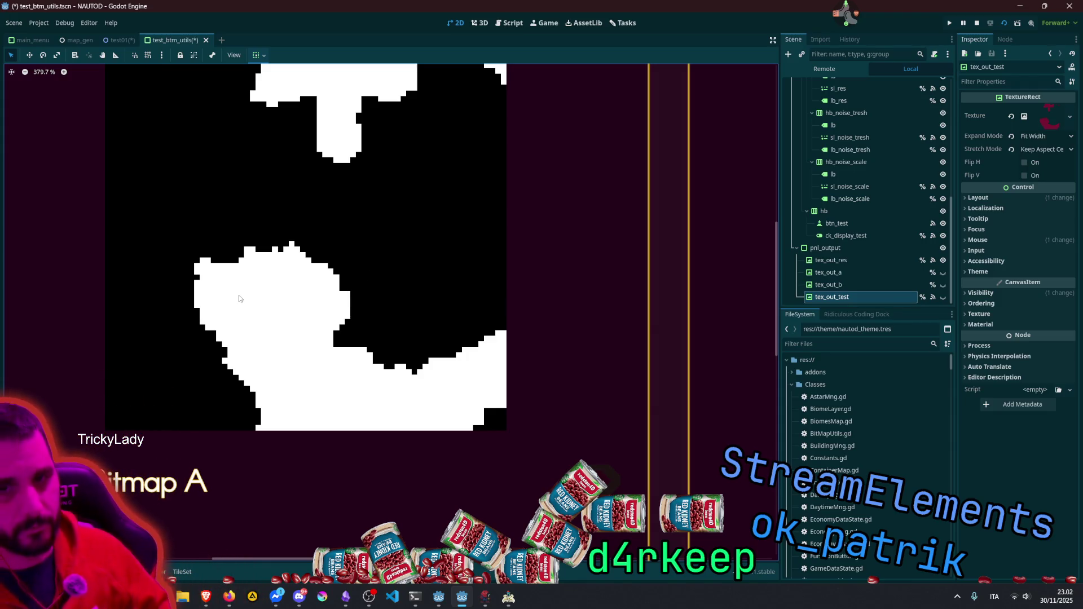
scroll(240, 290, "up", 8)
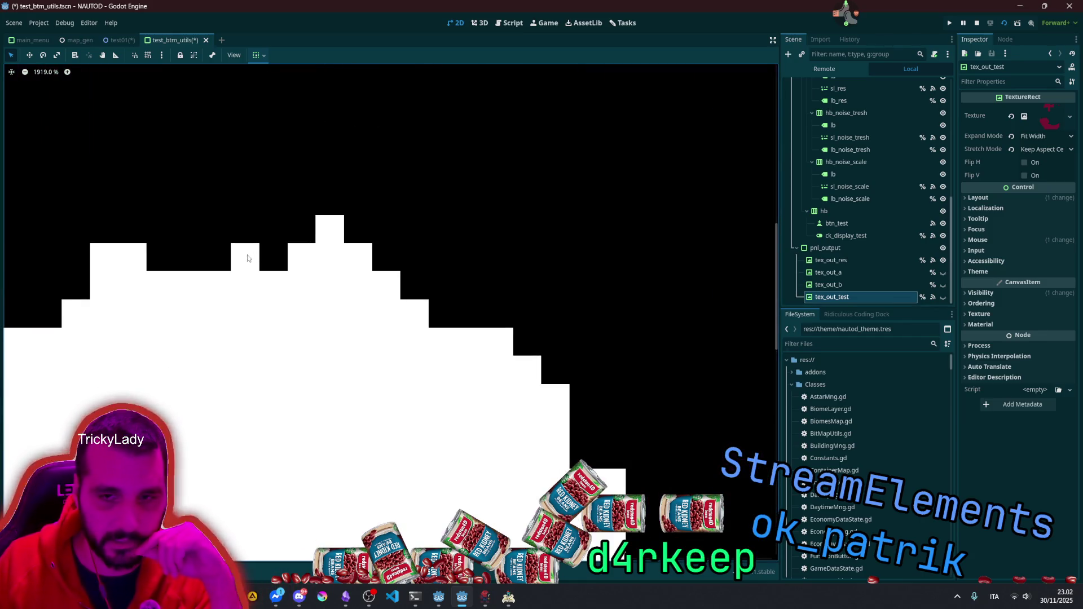
scroll(328, 227, "down", 5)
scroll(329, 228, "down", 11)
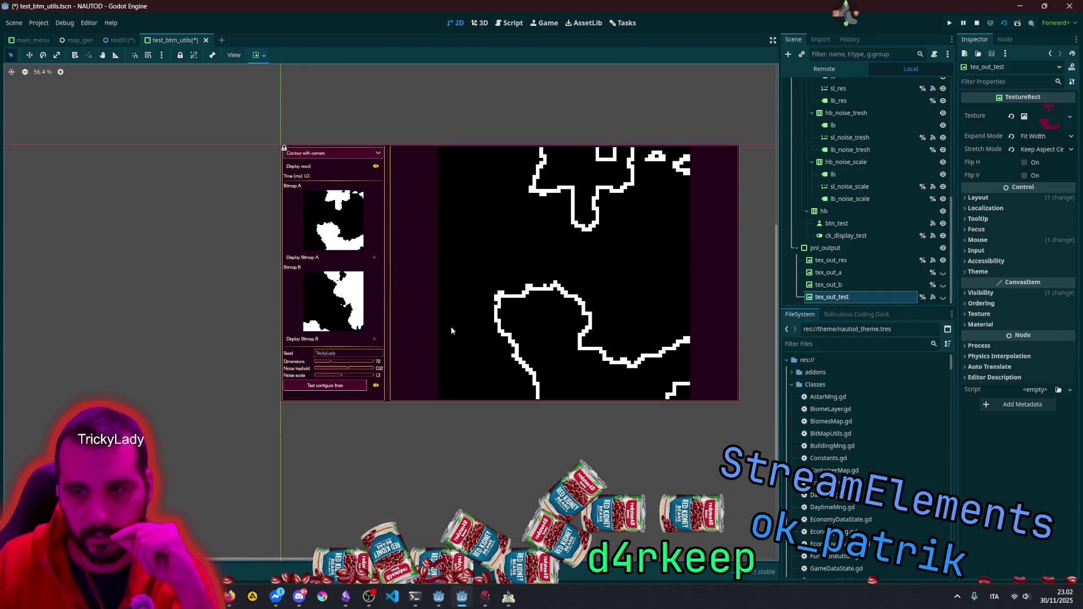
left_click(241, 133)
mouse_move(207, 107)
left_mouse_down()
mouse_move(675, 432)
mouse_move(768, 446)
mouse_move(264, 145)
mouse_move(282, 163)
left_mouse_up()
scroll(287, 167, "up", 3)
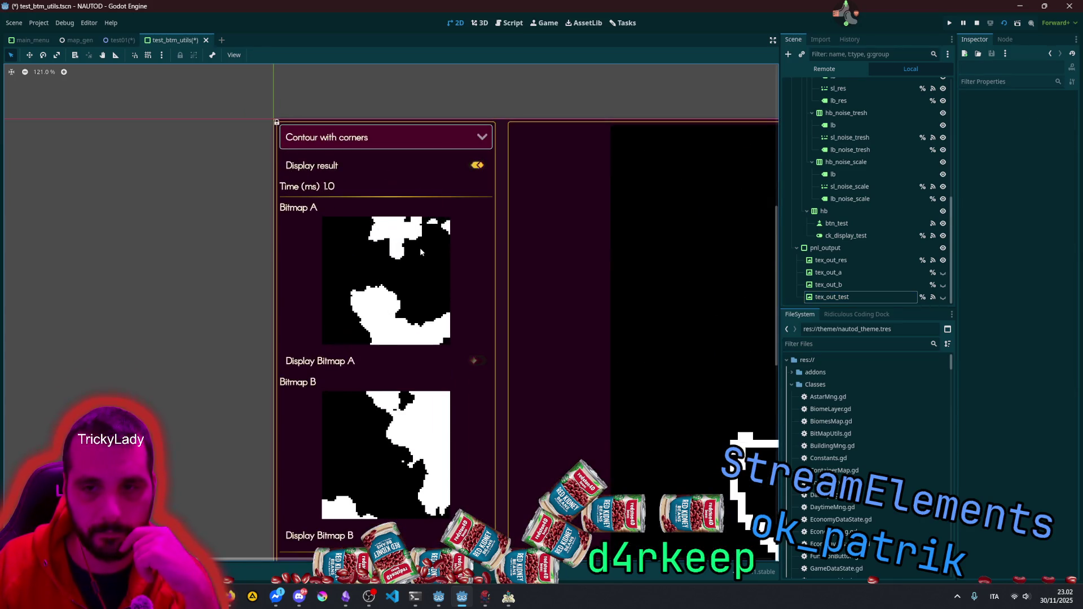
Step: Select the Bitmap A node, pan and zoom out the canvas, and return to test01
left_click(418, 251)
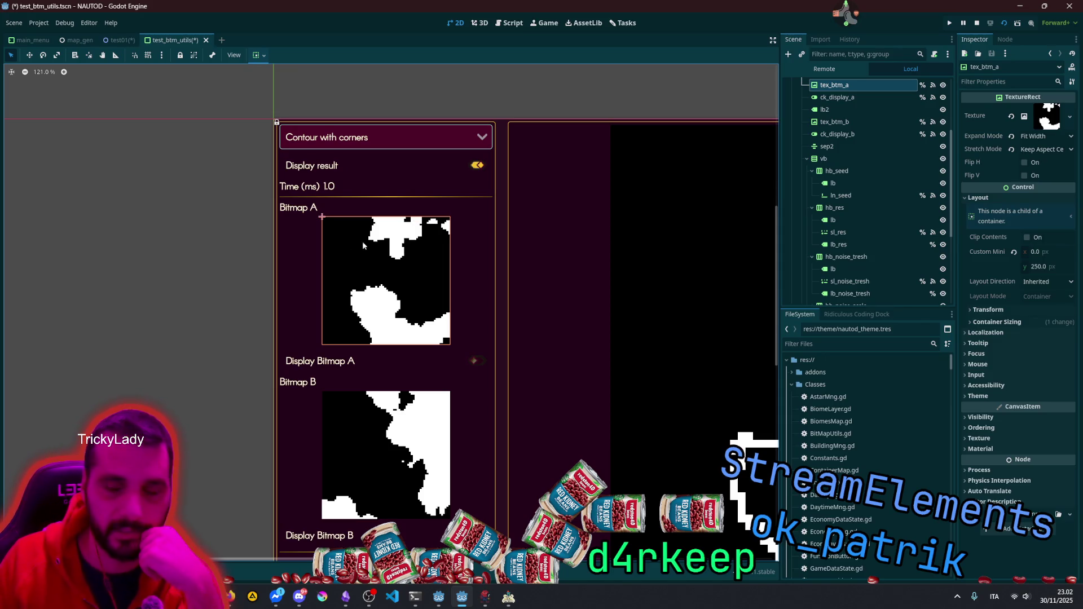
scroll(856, 110, "up", 3)
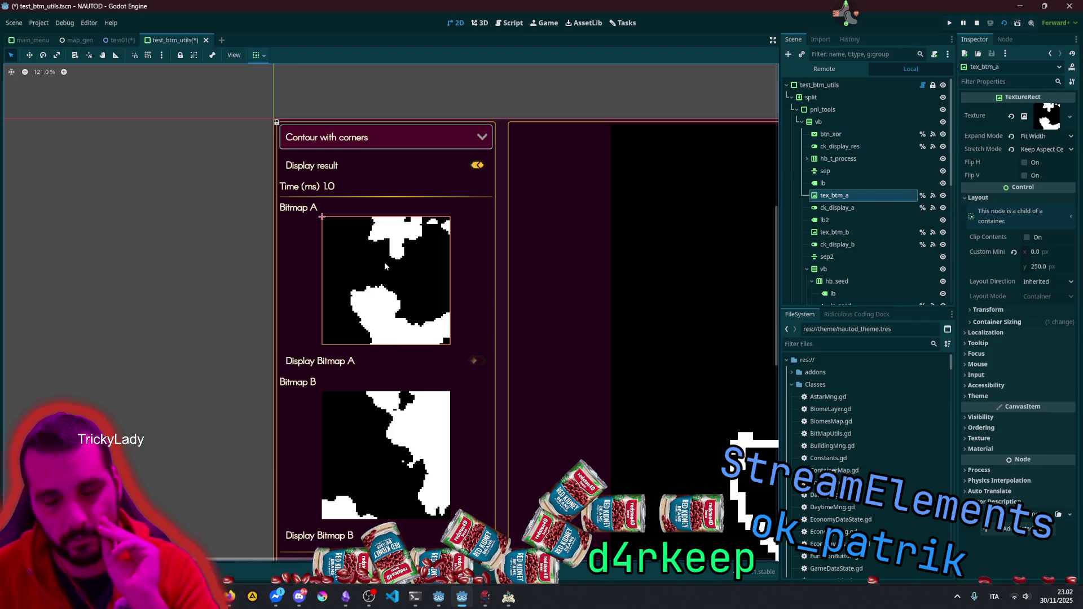
left_click_drag(604, 287, 310, 121)
scroll(592, 332, "down", 1)
scroll(591, 328, "down", 5)
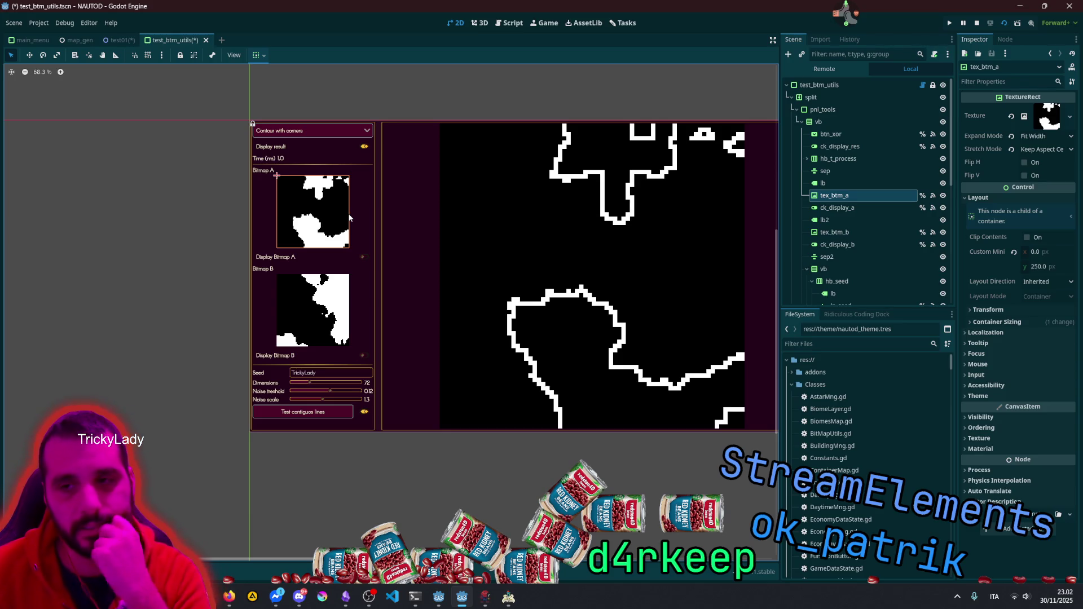
left_click(120, 41)
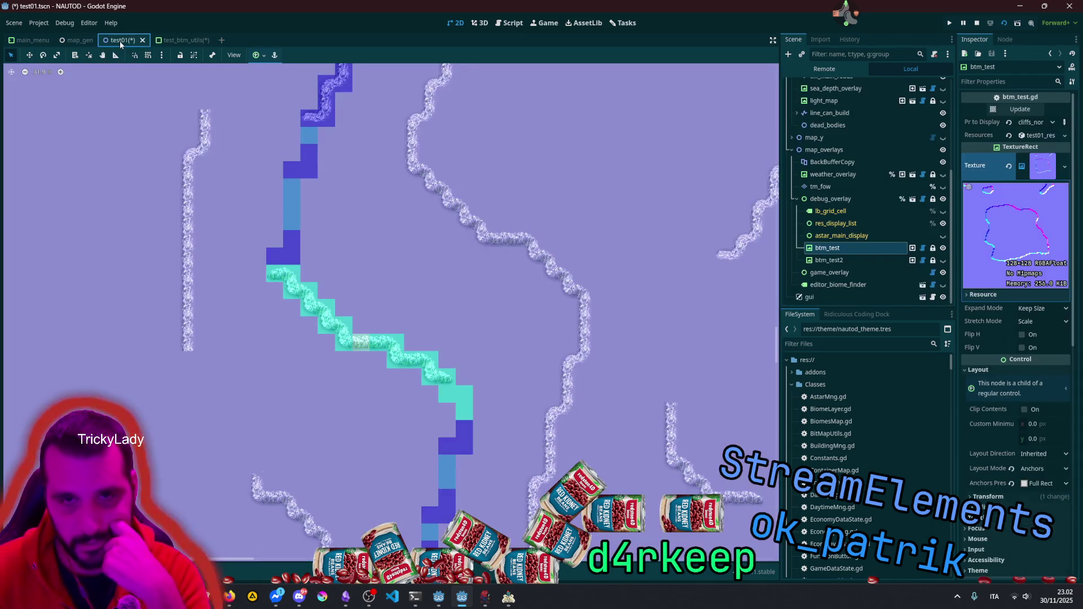
Step: Zoom in on test01's cliff tiles, then bring Brave forward with a blank new tab
scroll(268, 280, "up", 4)
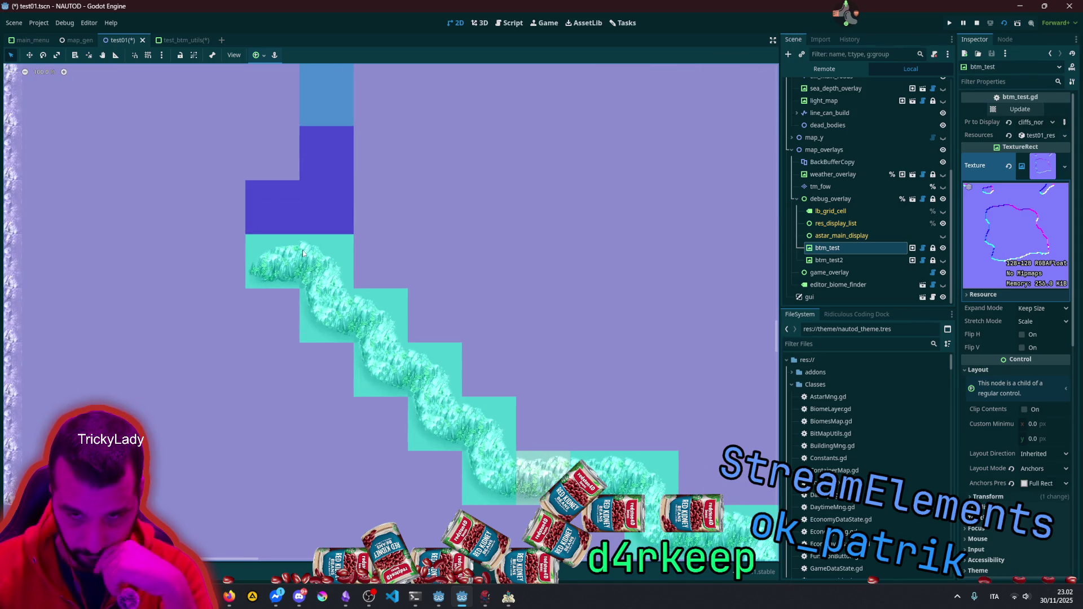
scroll(325, 260, "up", 3)
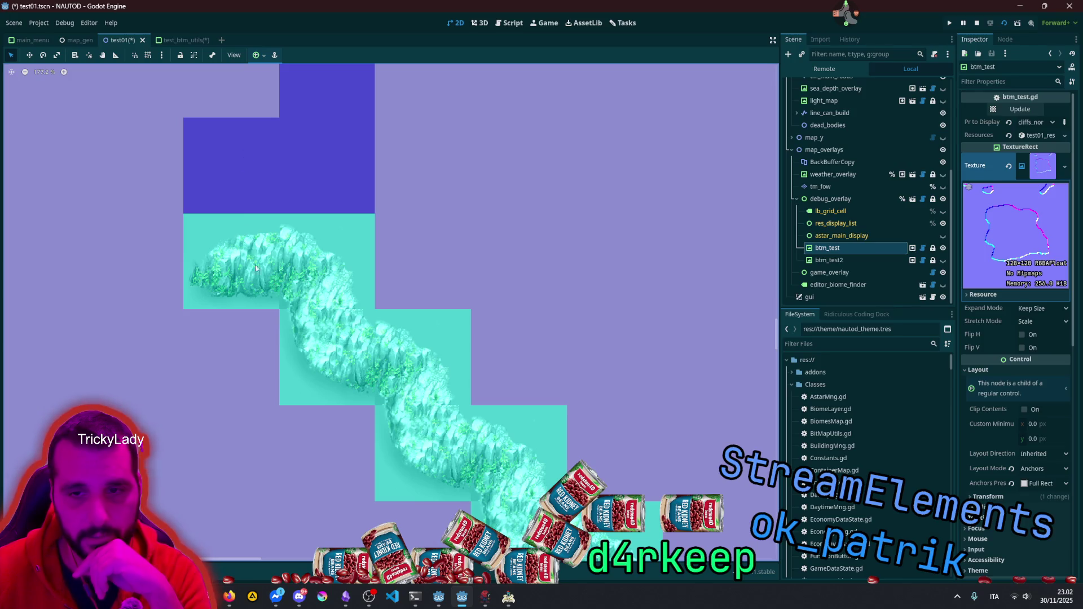
scroll(282, 276, "up", 2)
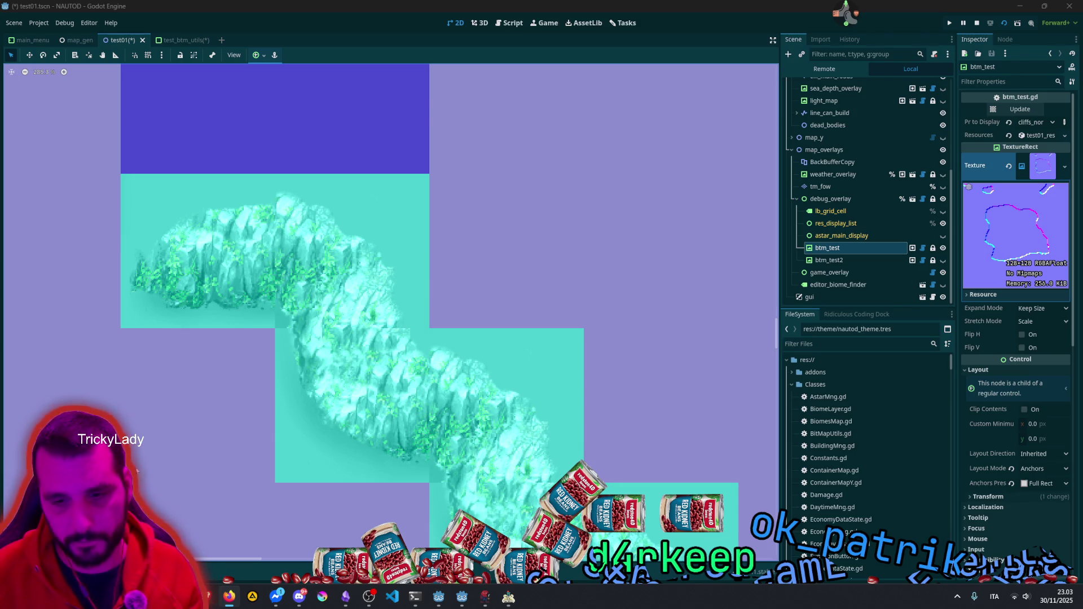
left_click(227, 596)
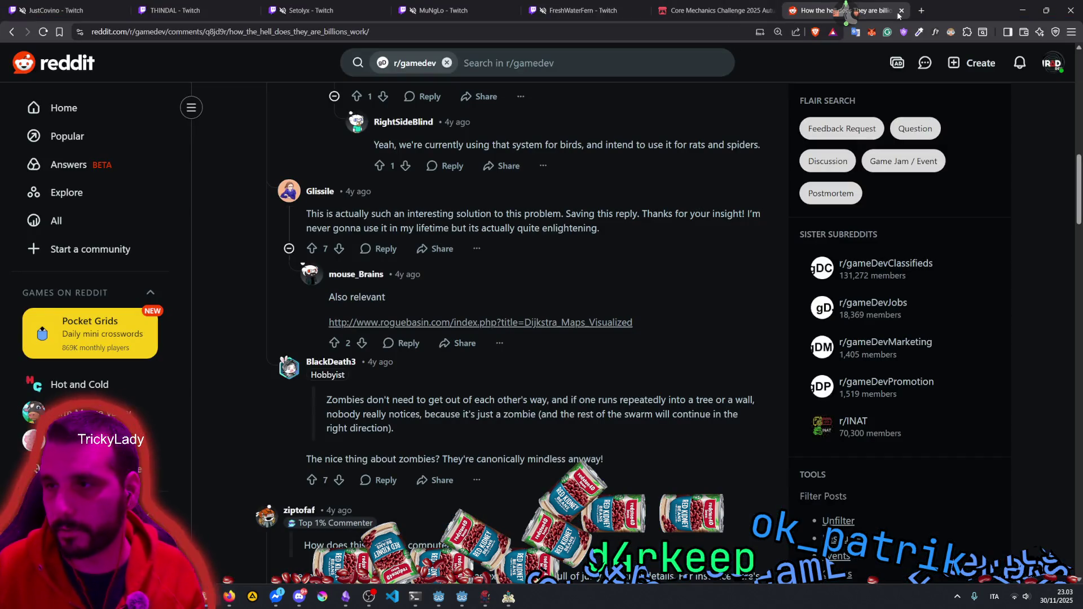
left_click(921, 11)
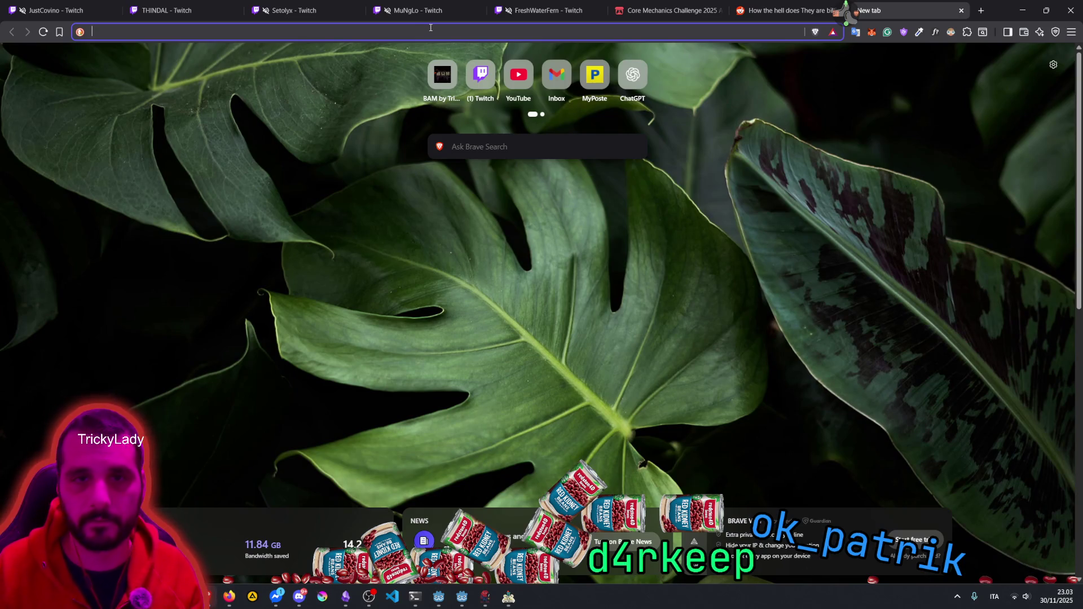
Step: Load factorio.com/blog/post/fff-219 and read down to the terrain 0.16 description, highlighting passages
type("https://www.factorio.com/blog/post/fff-219")
key("Return")
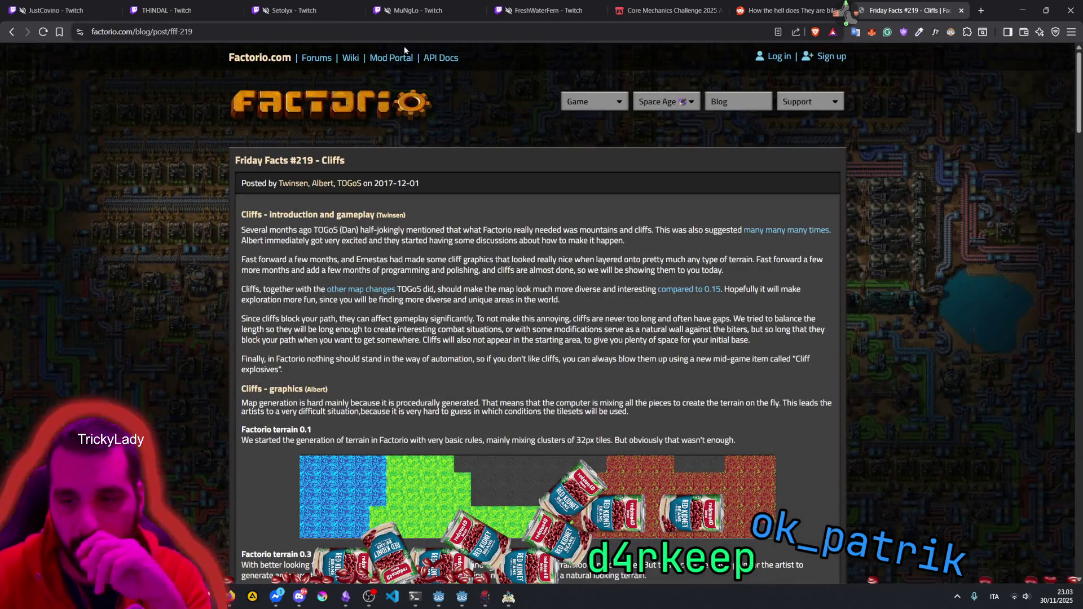
scroll(379, 262, "down", 1)
scroll(395, 254, "down", 3)
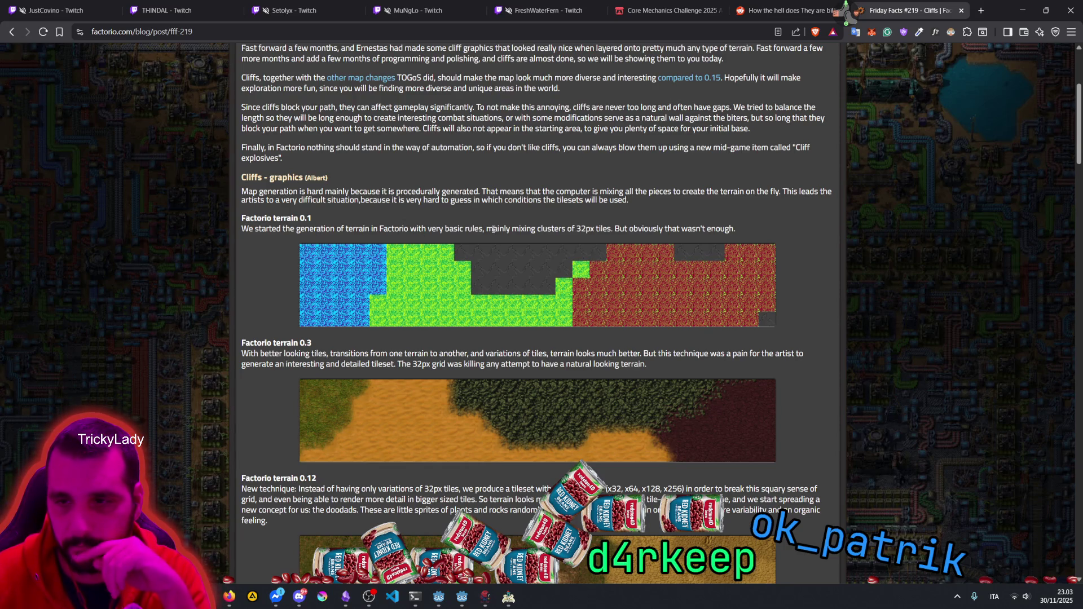
left_click_drag(584, 227, 535, 234)
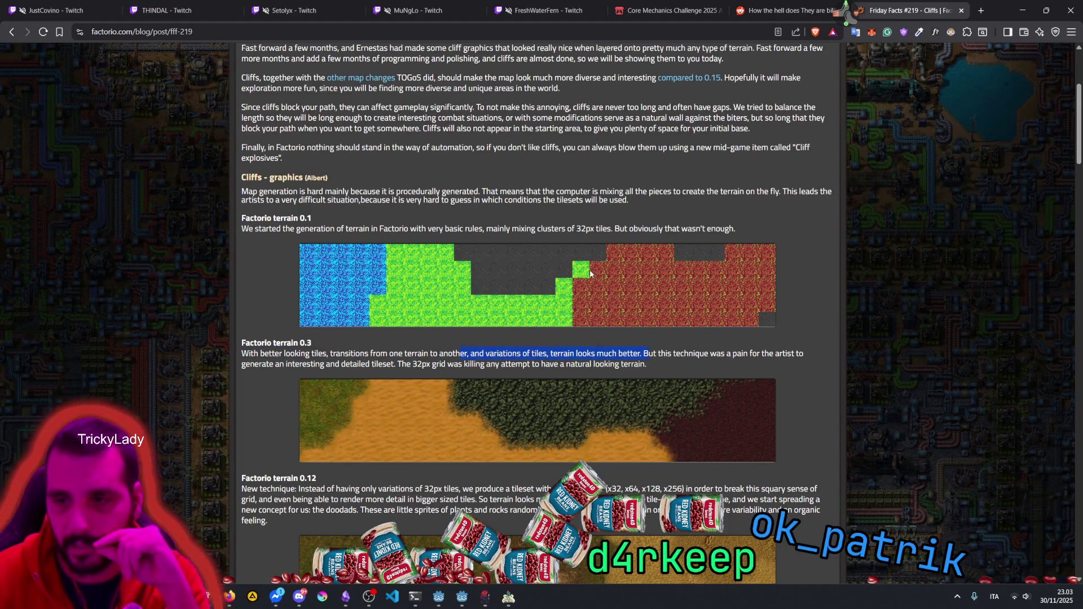
scroll(564, 280, "down", 4)
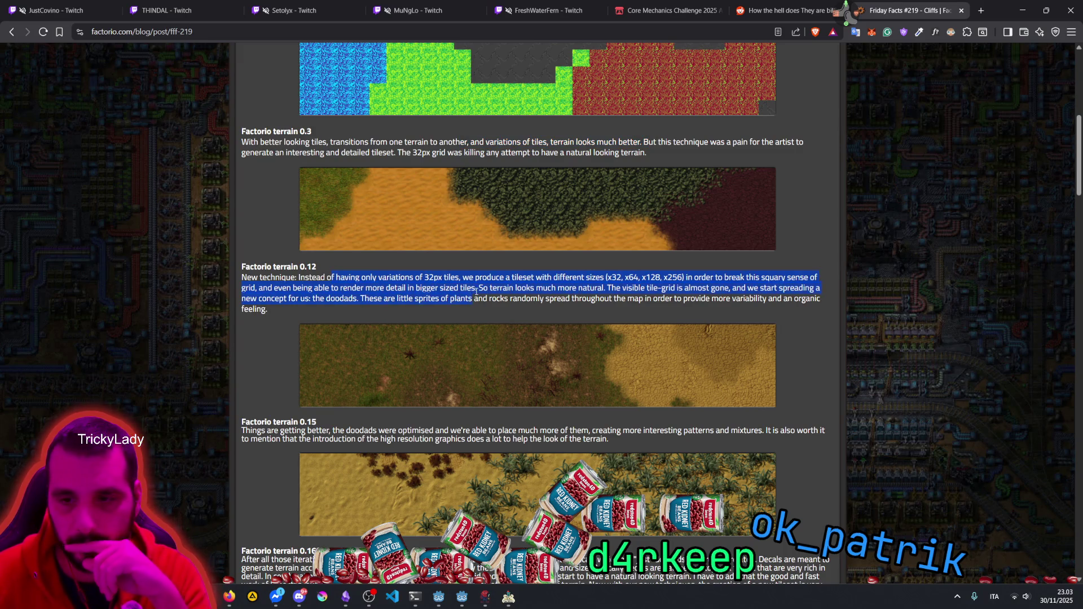
scroll(445, 294, "down", 7)
left_click_drag(292, 137, 410, 153)
left_click(452, 162)
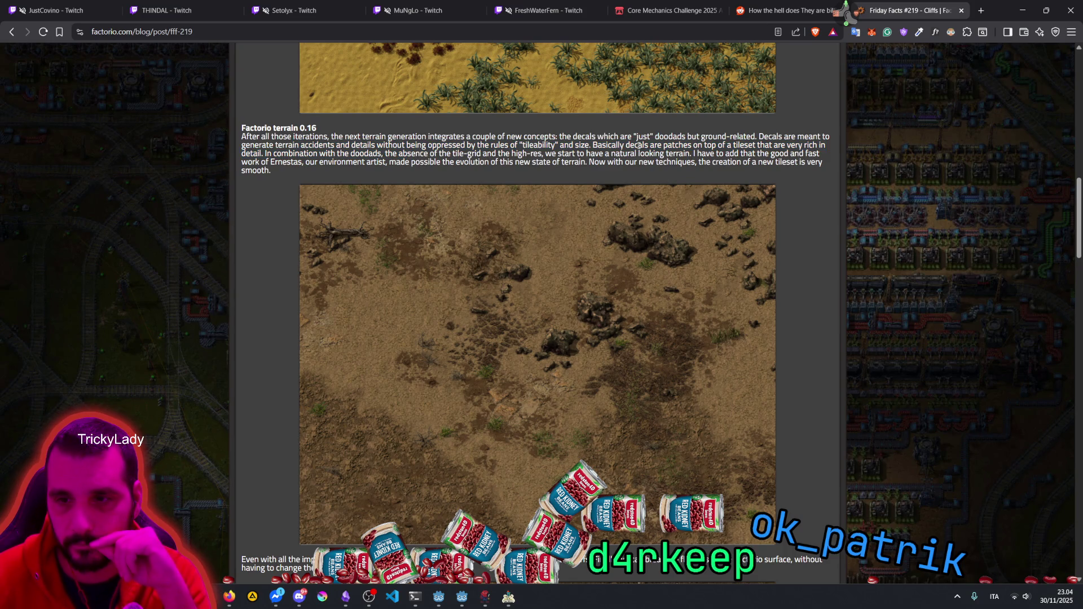
Step: Highlight the passages on terrain improvements and adding cliffs while reading FFF #219
scroll(483, 327, "down", 4)
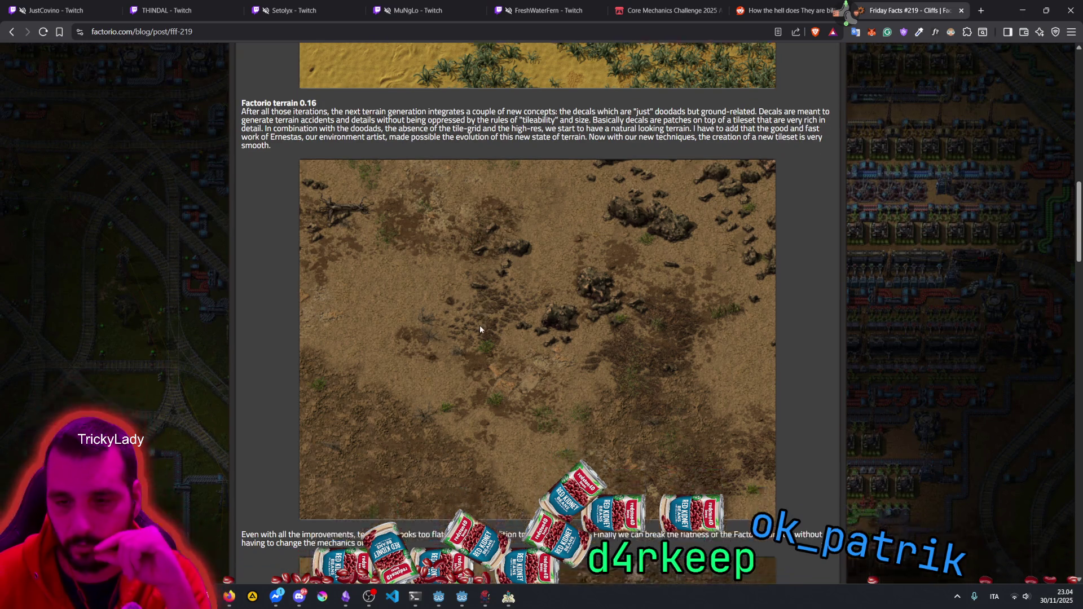
scroll(570, 206, "down", 3)
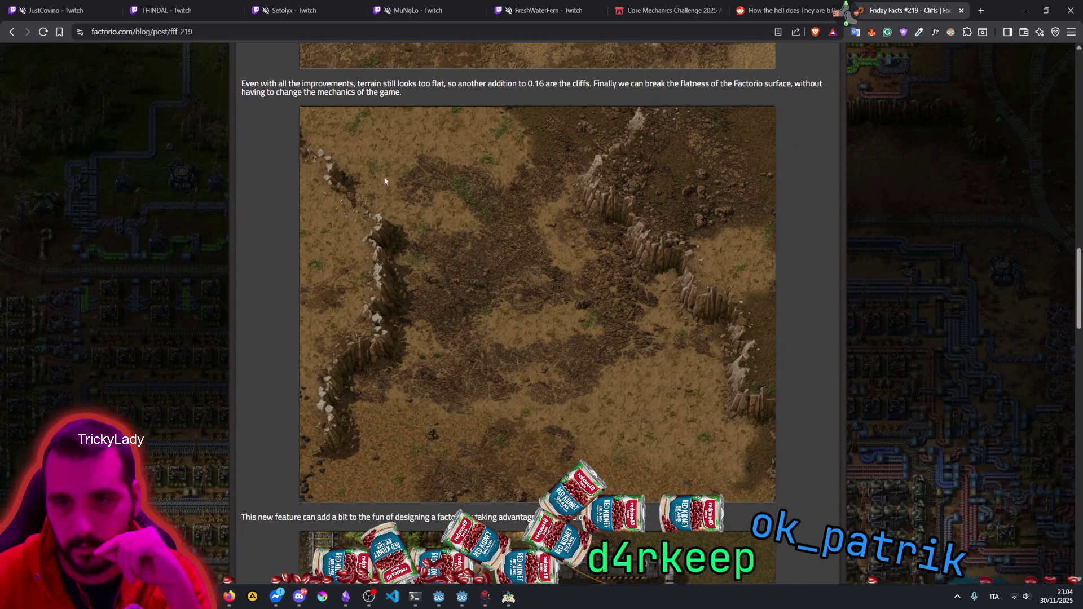
left_click_drag(300, 85, 382, 85)
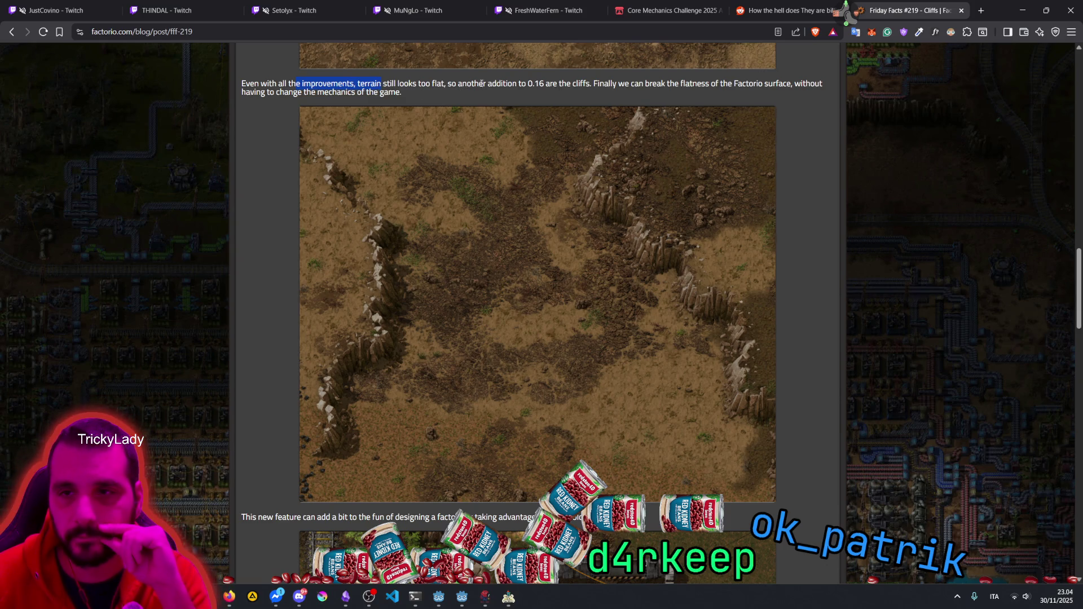
left_click(530, 83)
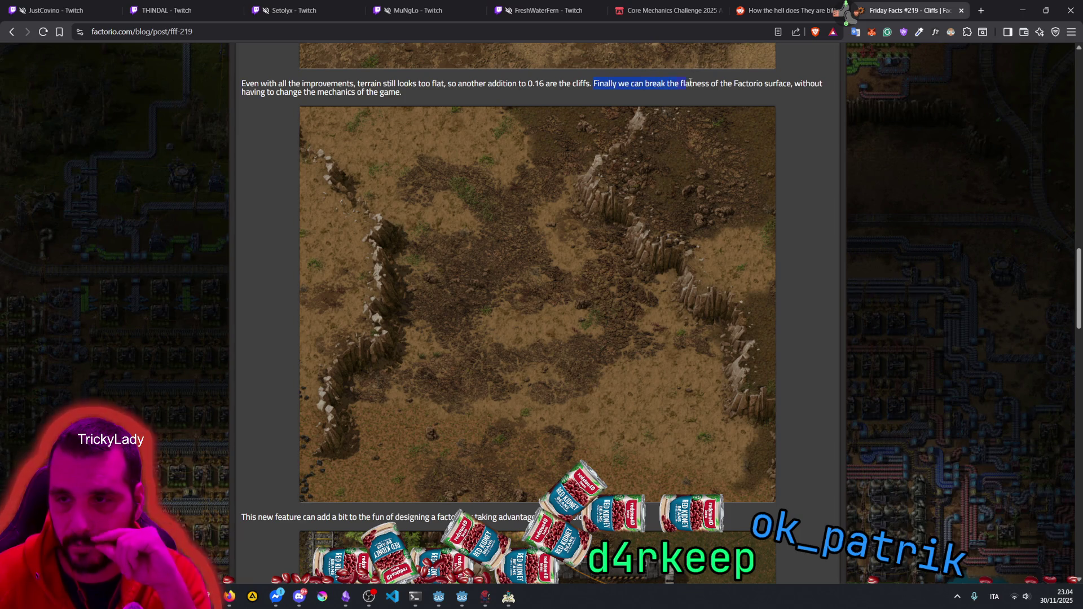
mouse_move(593, 83)
left_mouse_down()
mouse_move(366, 79)
mouse_move(298, 89)
left_mouse_up()
left_click_drag(372, 83, 405, 84)
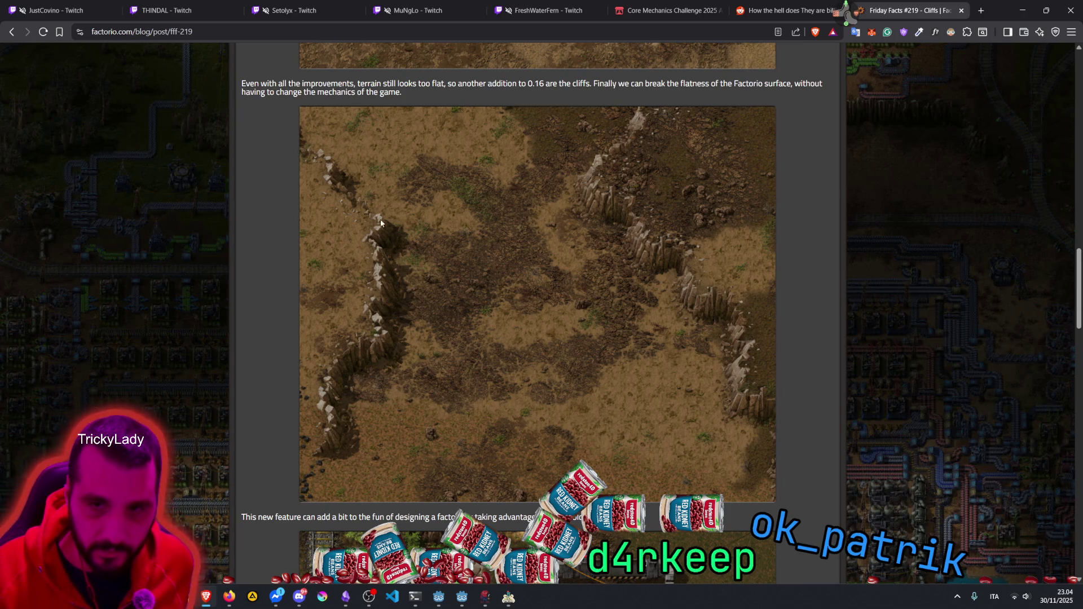
Step: Scroll past the cliff and combat screenshots down to the Cliffs - Programming heading
scroll(379, 220, "up", 4)
scroll(389, 225, "down", 6)
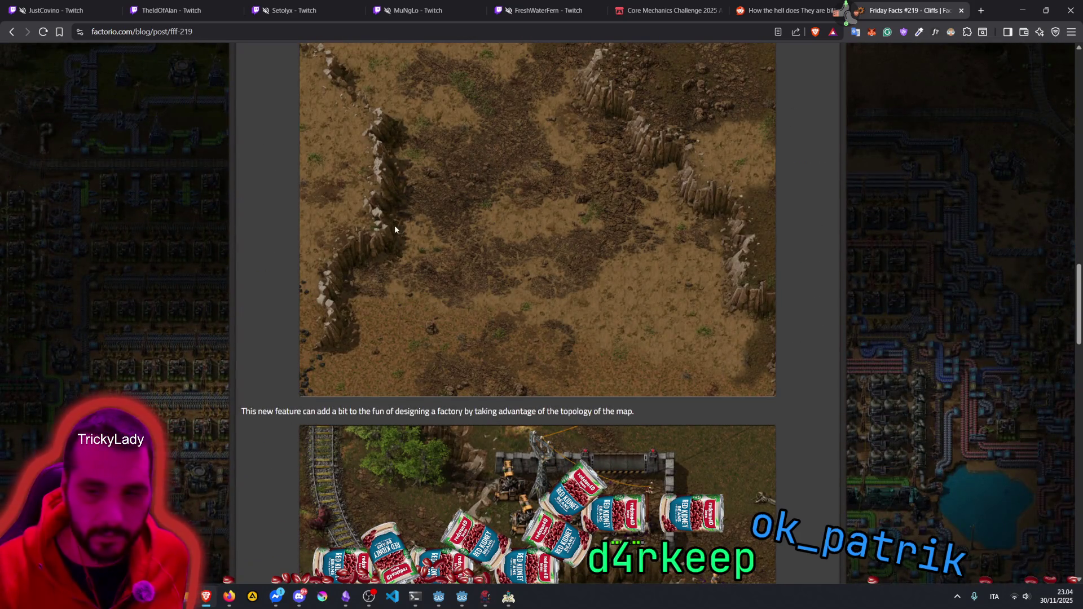
scroll(407, 220, "down", 3)
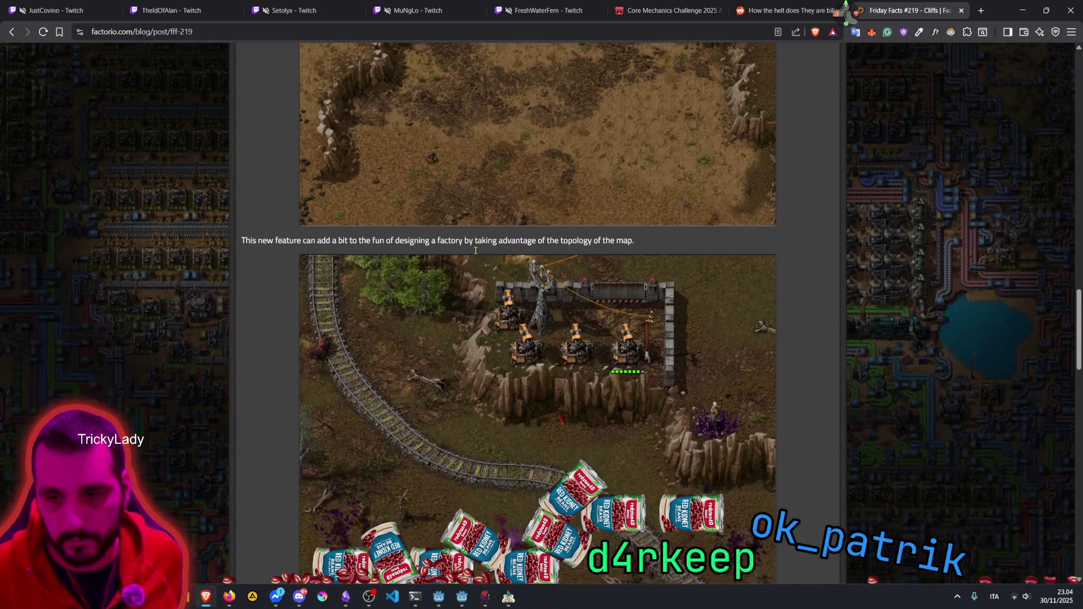
scroll(475, 250, "down", 3)
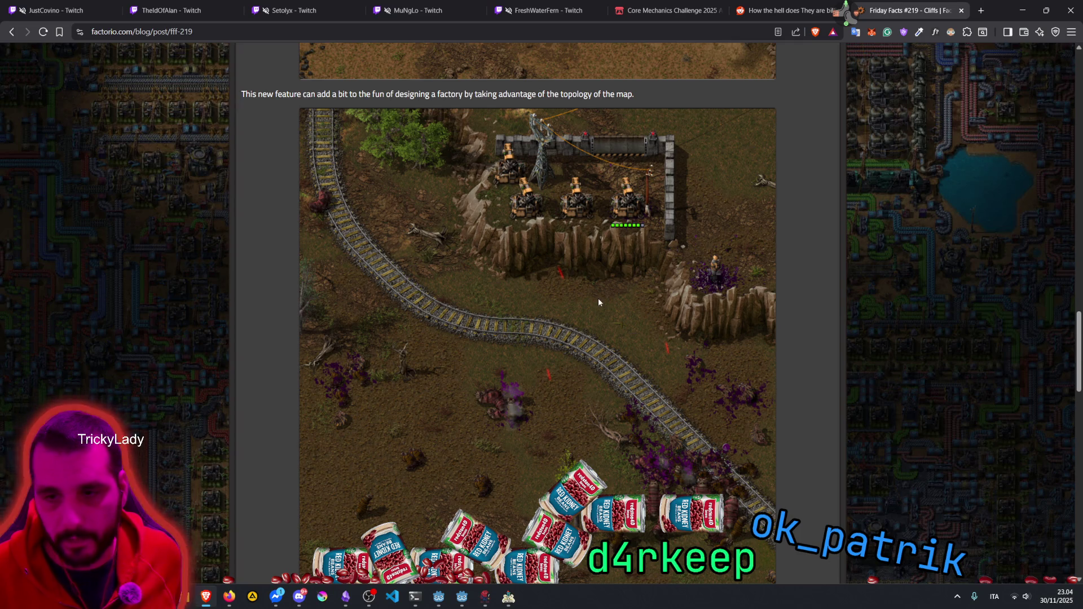
scroll(599, 302, "down", 3)
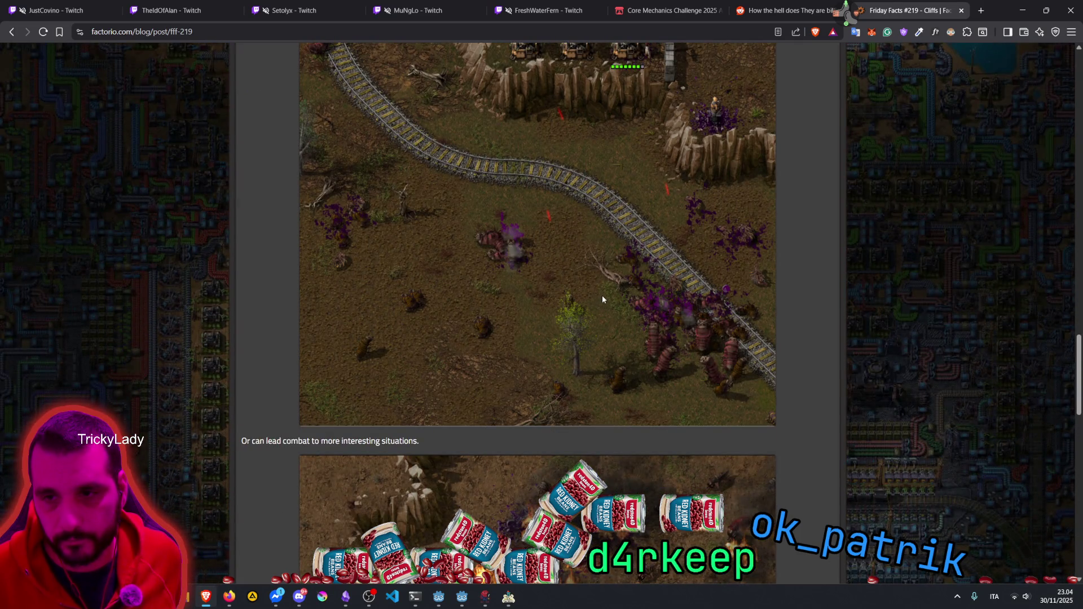
scroll(601, 295, "down", 4)
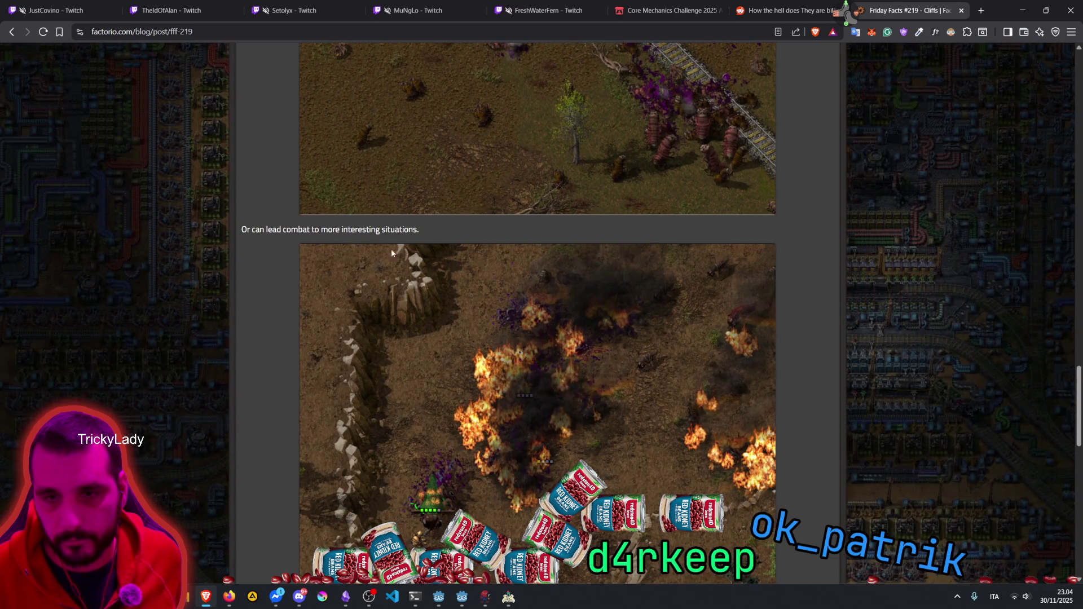
scroll(276, 229, "down", 8)
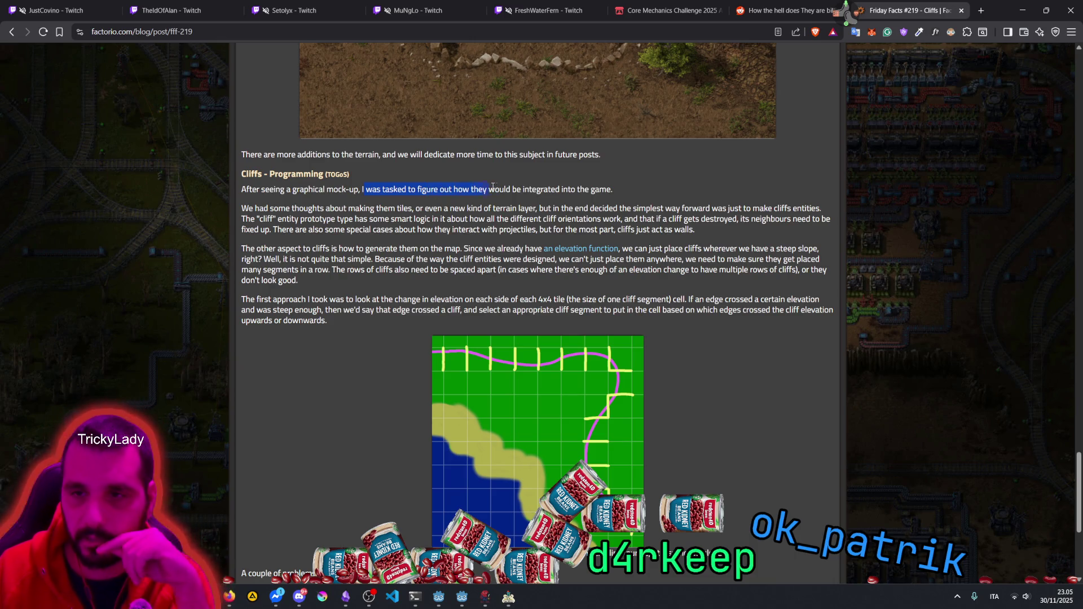
Step: Highlight the sentences on cliff entities and projectile special cases, then reveal the diagram caption
left_click_drag(585, 184, 619, 192)
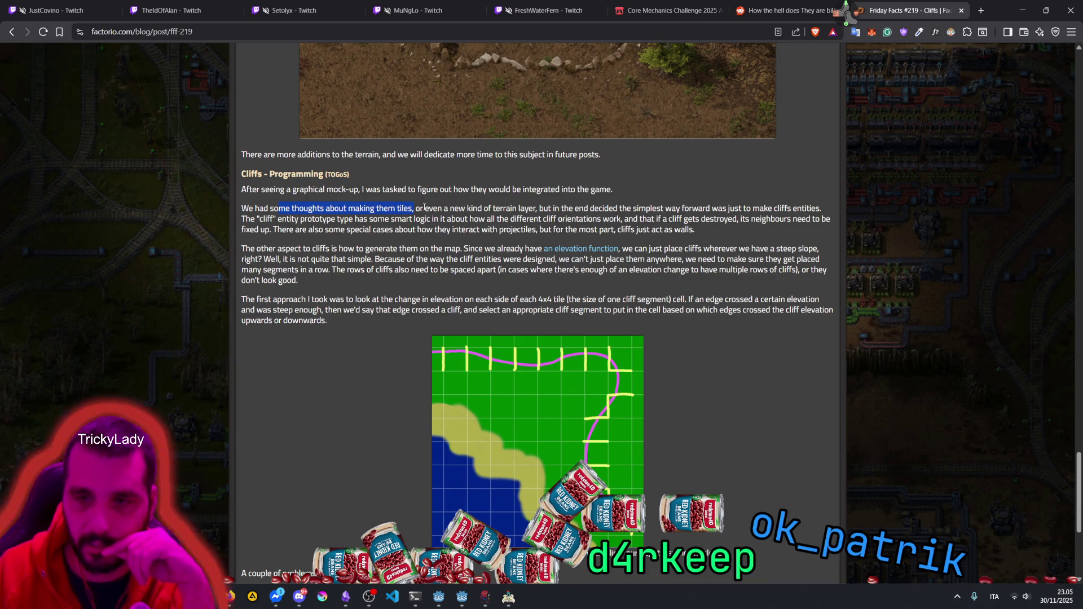
mouse_move(413, 208)
left_mouse_down()
mouse_move(436, 208)
mouse_move(413, 208)
left_mouse_up()
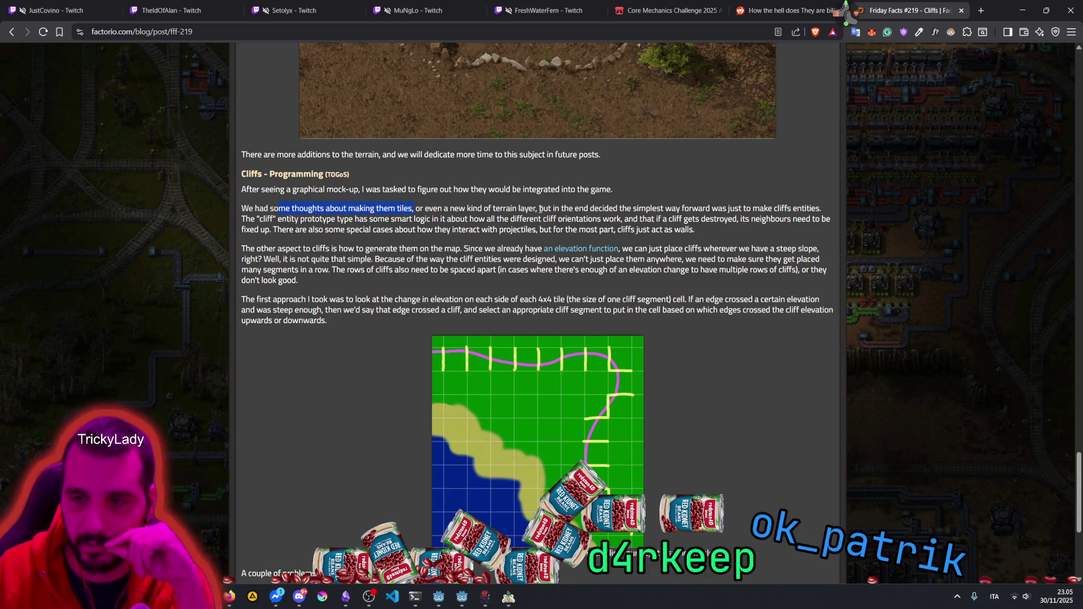
left_click_drag(718, 208, 812, 210)
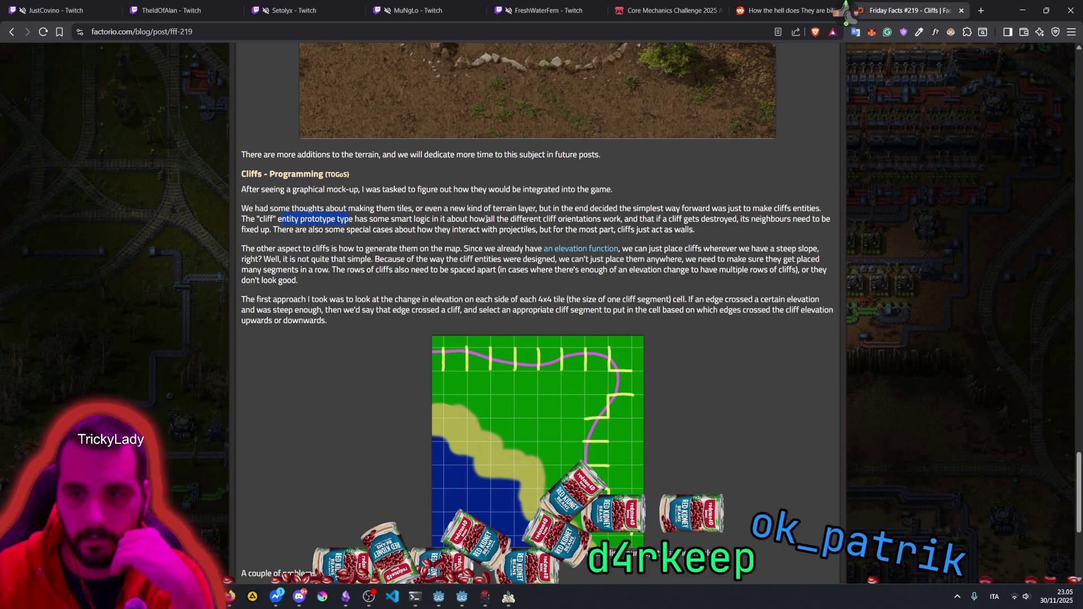
left_click(631, 220)
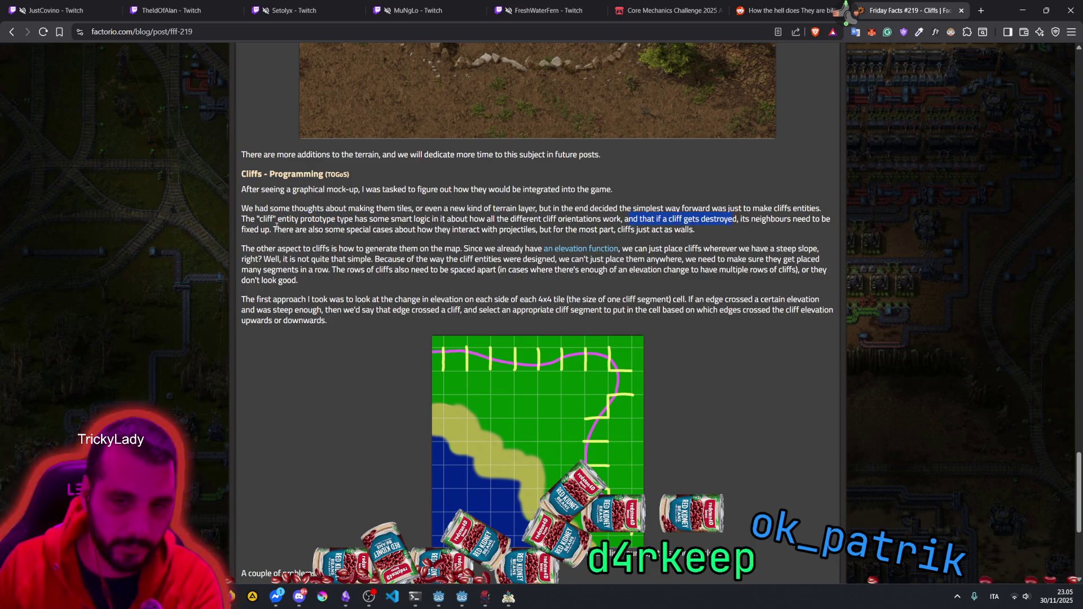
left_click_drag(272, 230, 382, 233)
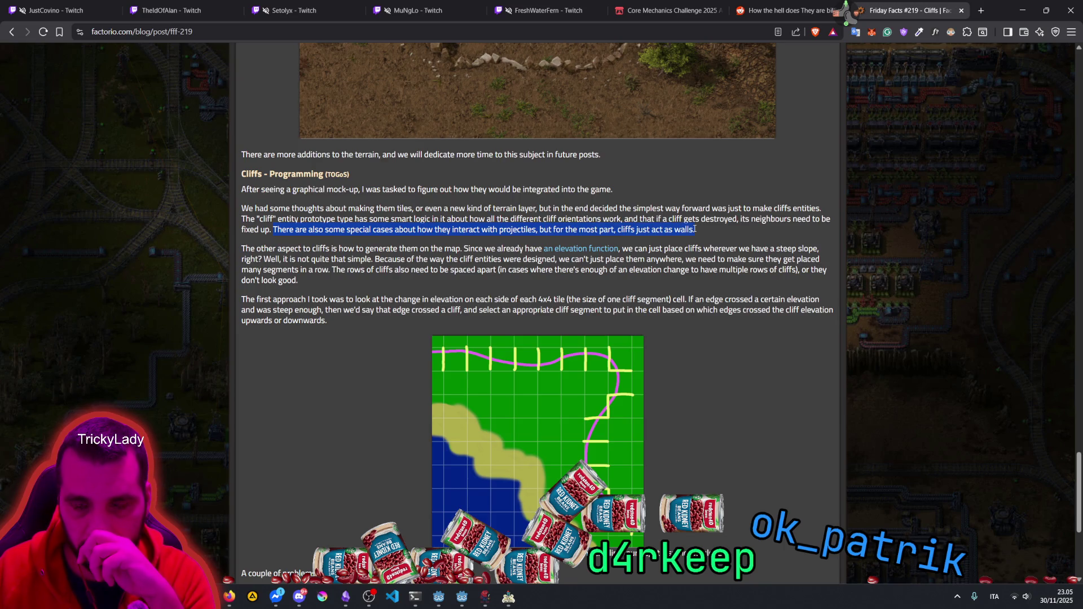
scroll(364, 159, "down", 2)
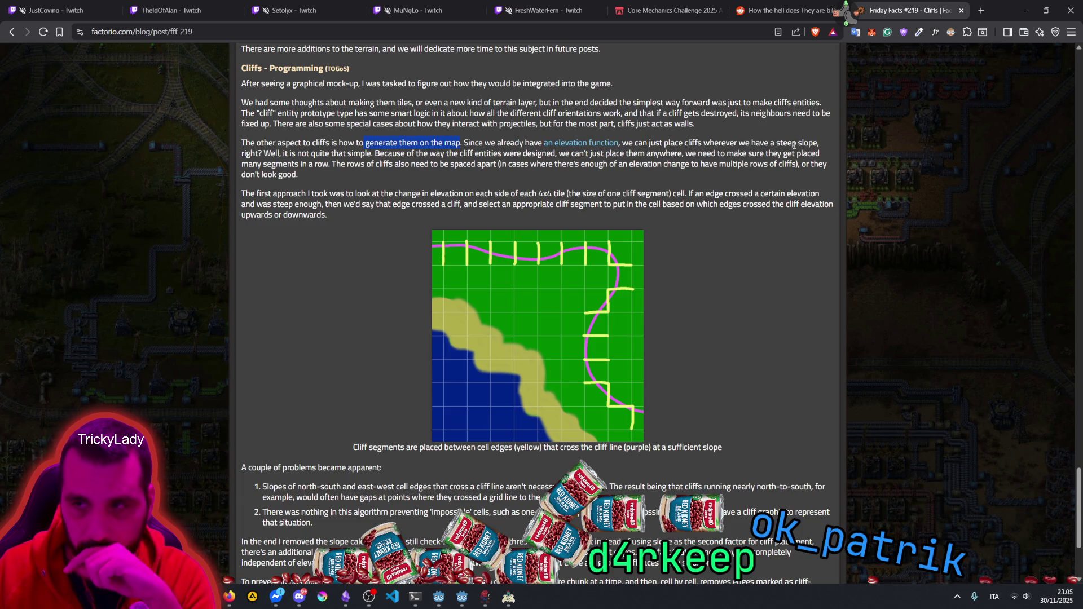
left_click_drag(622, 143, 702, 143)
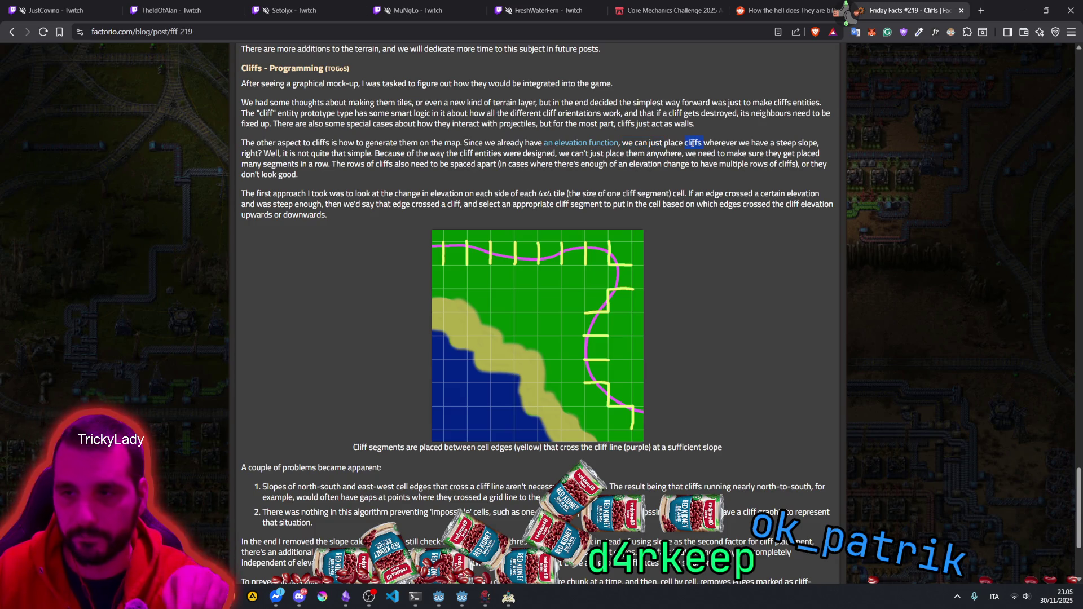
double_click(787, 143)
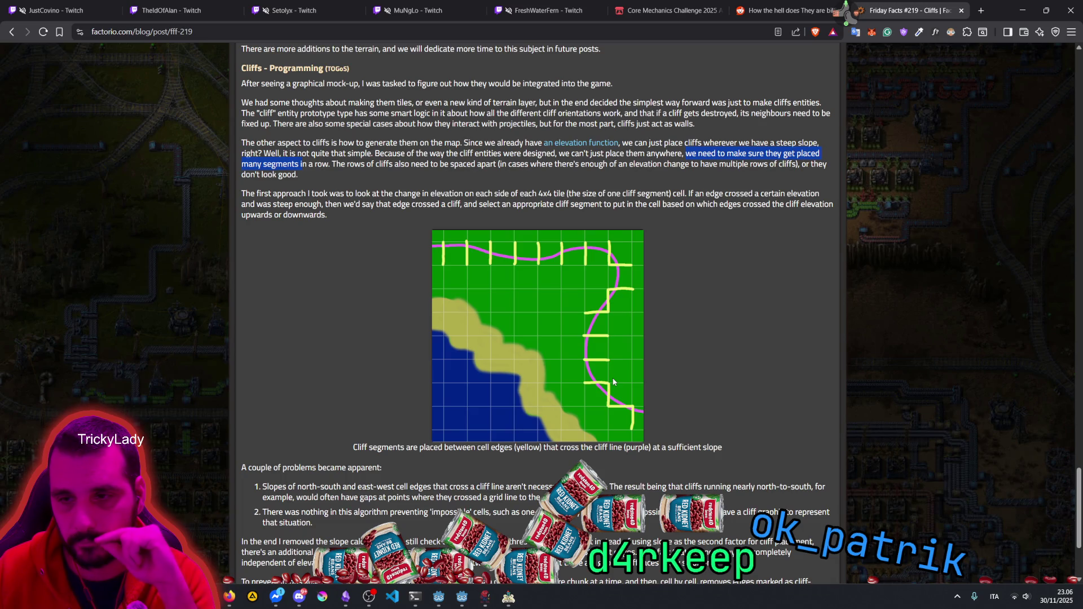
left_click_drag(341, 164, 426, 165)
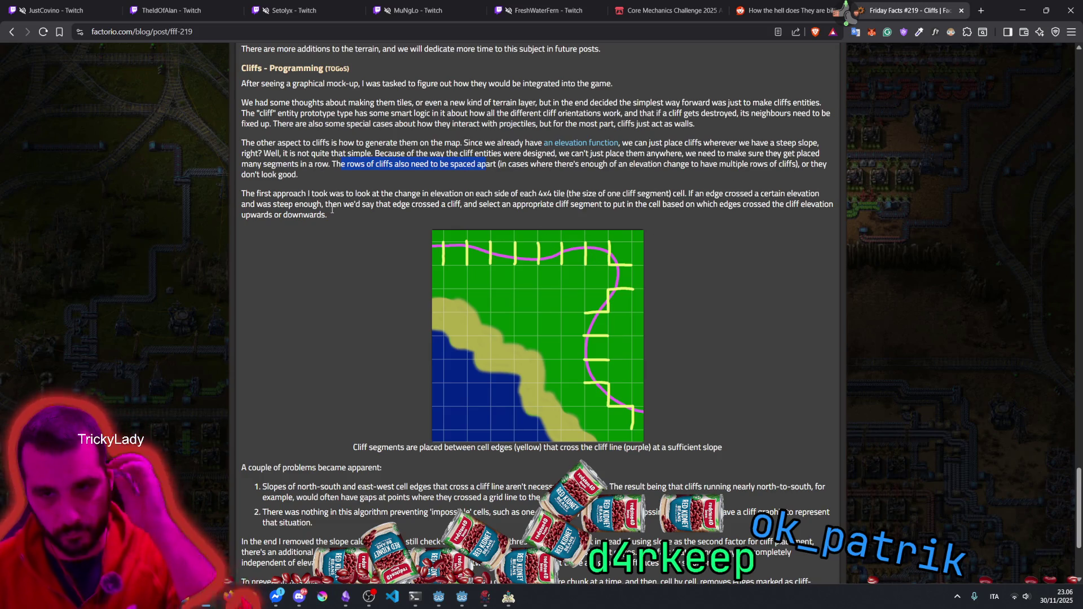
left_click_drag(356, 193, 453, 194)
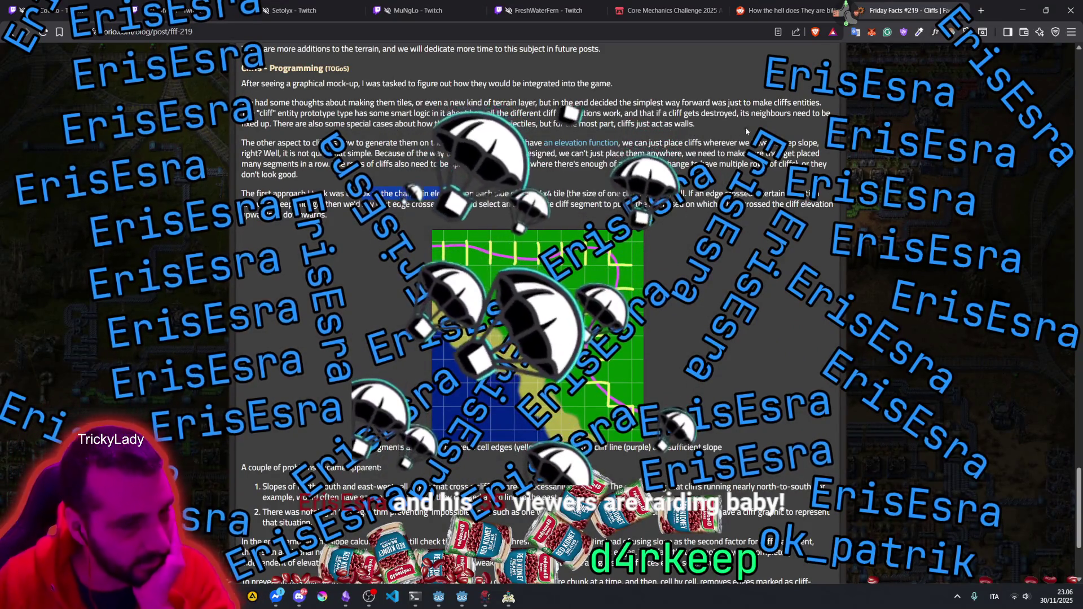
Step: Leave the Brave browser and open the Twitch chat beside the FFF #219 cliff article
key("alt+Tab")
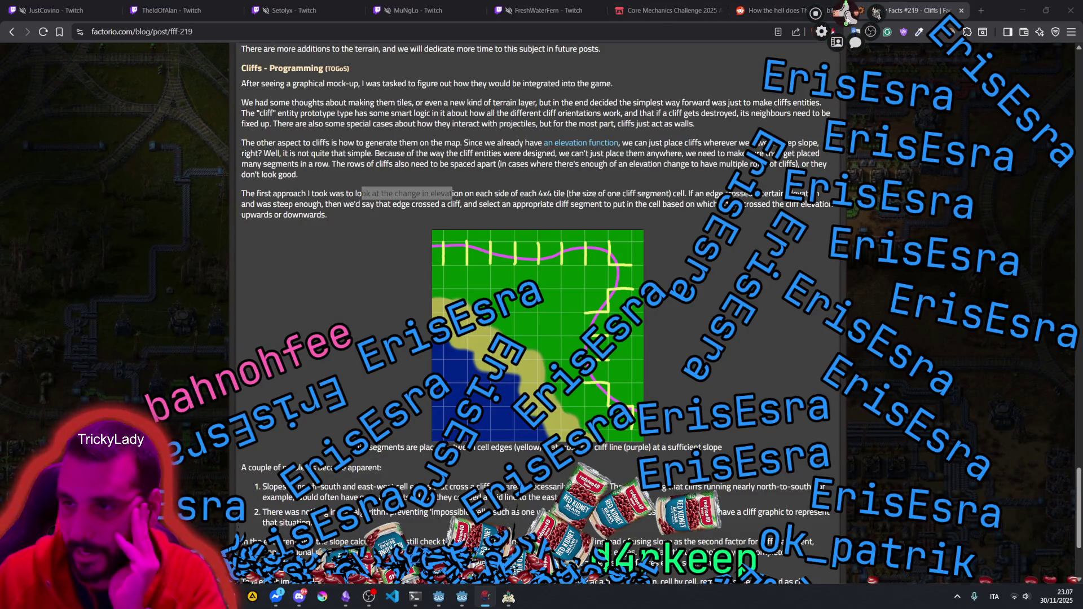
left_click(876, 12)
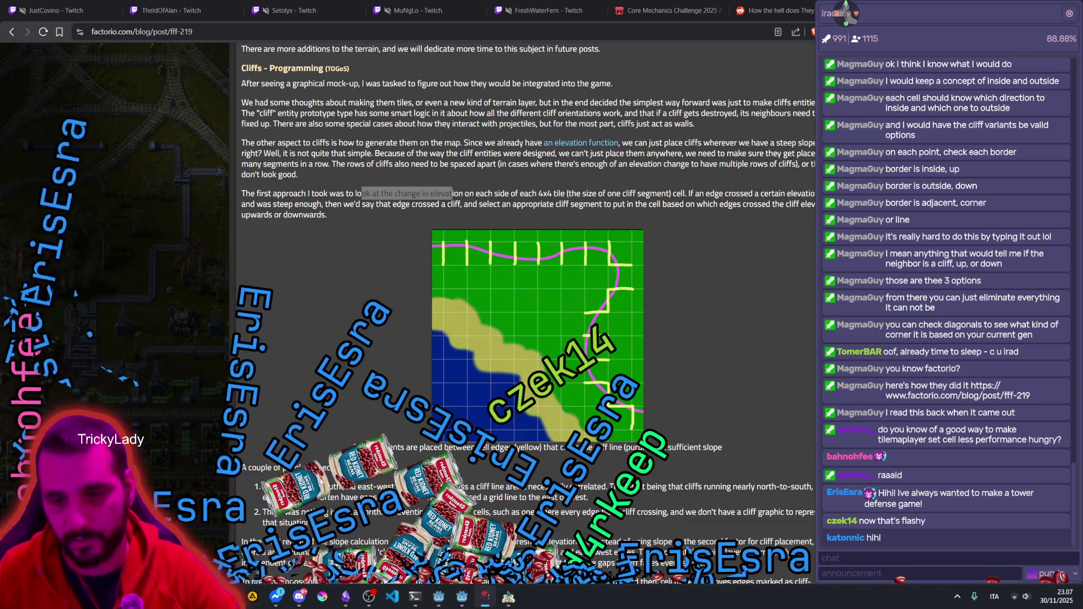
left_click(845, 543)
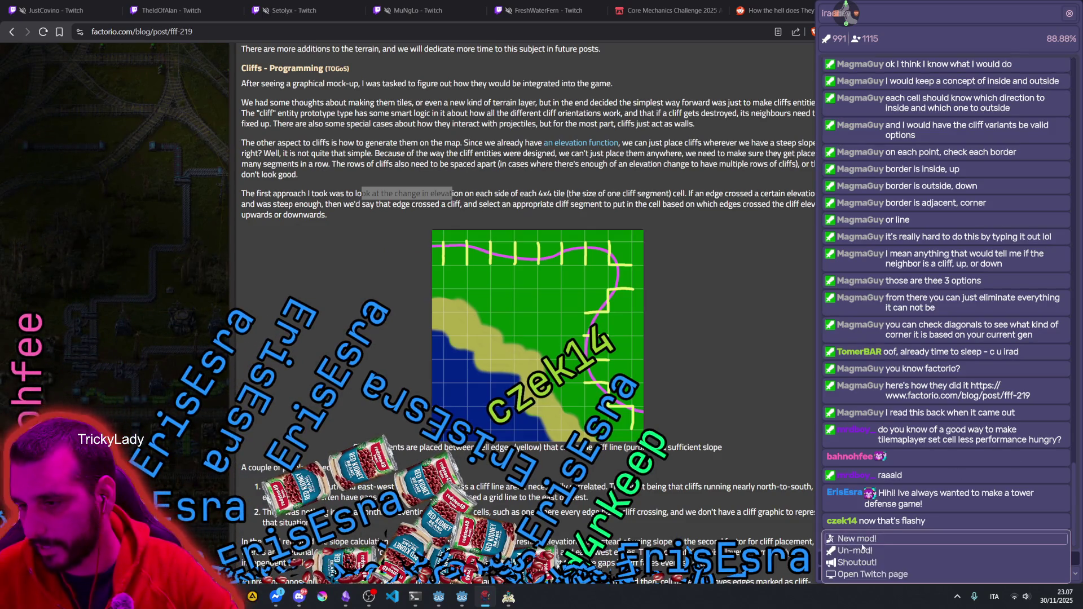
left_click(846, 521)
left_click(907, 530)
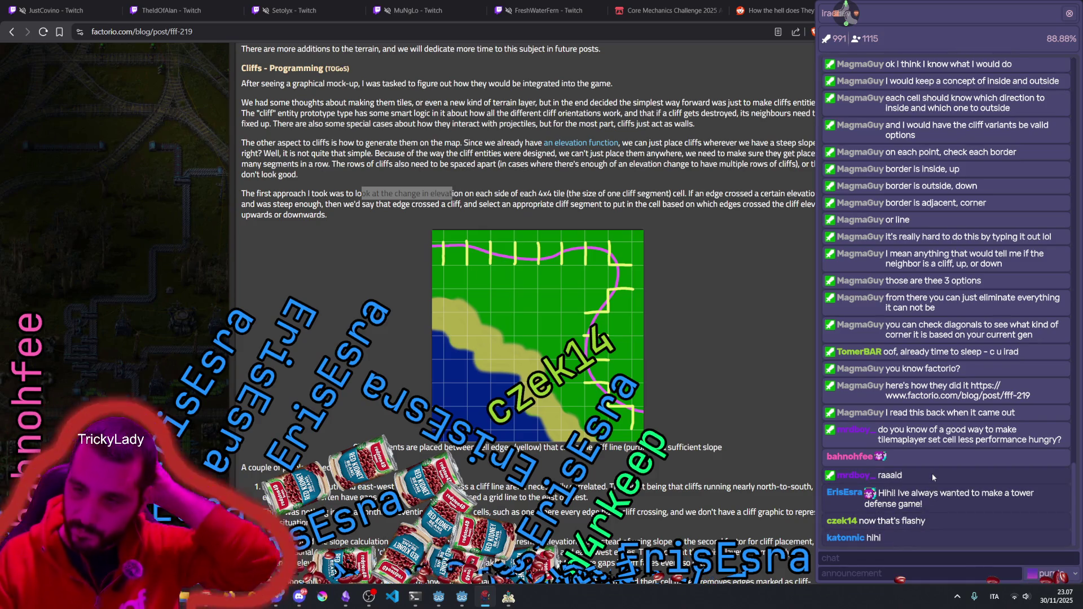
left_click(835, 495)
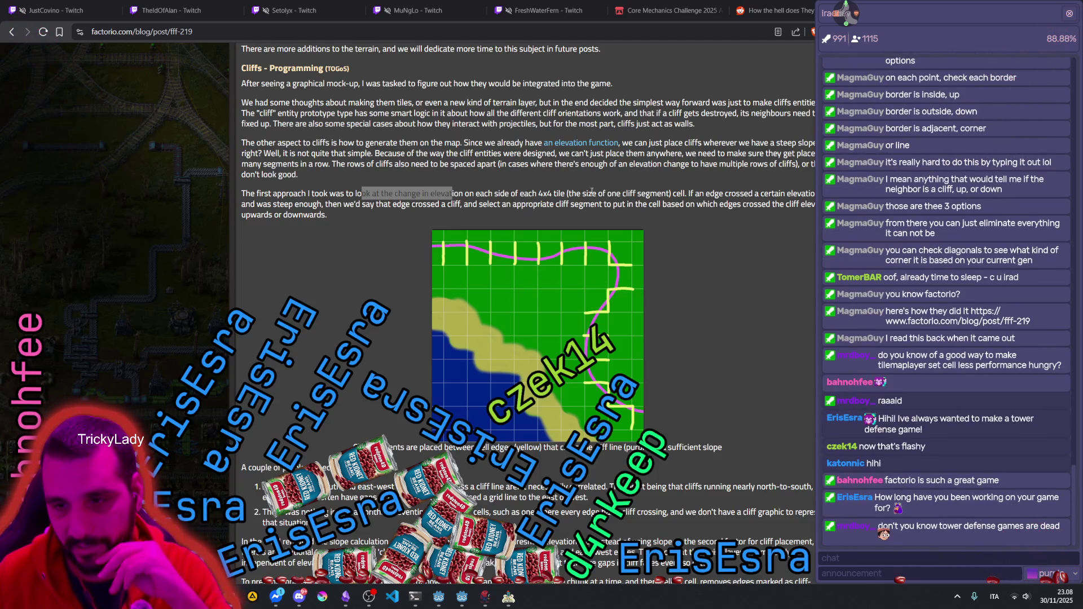
left_click(488, 217)
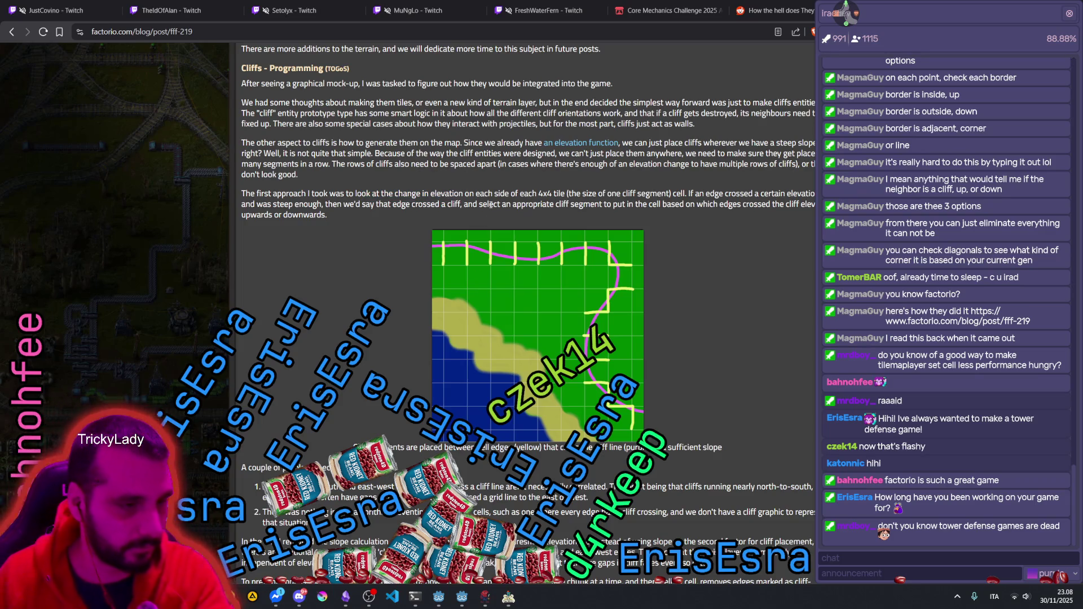
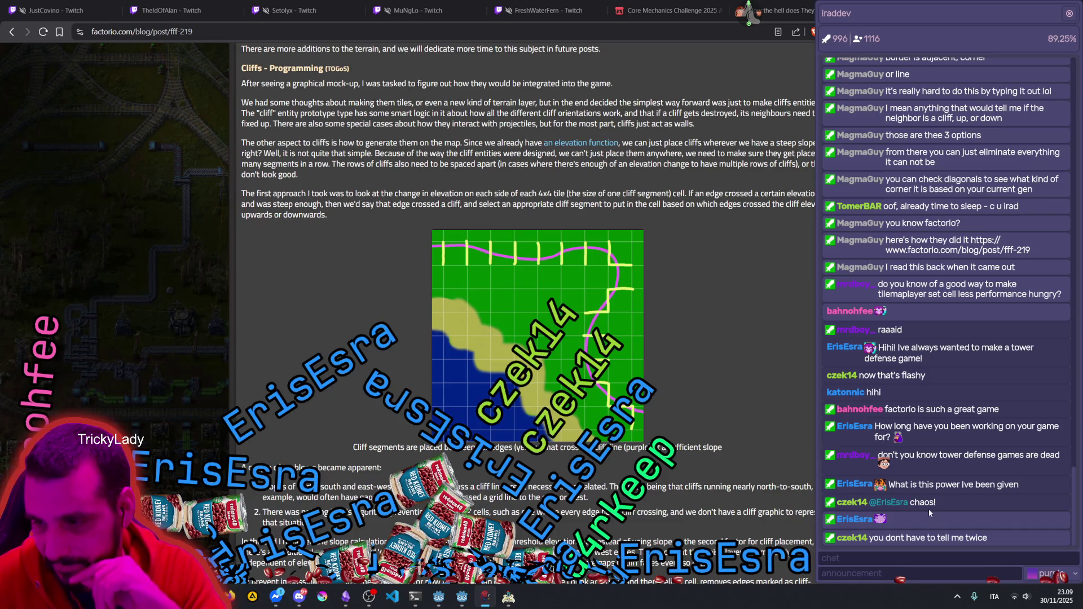
Step: Highlight part of a chat message and a line in the cliffs programming paragraphs
left_click_drag(901, 539, 949, 542)
left_click(953, 541)
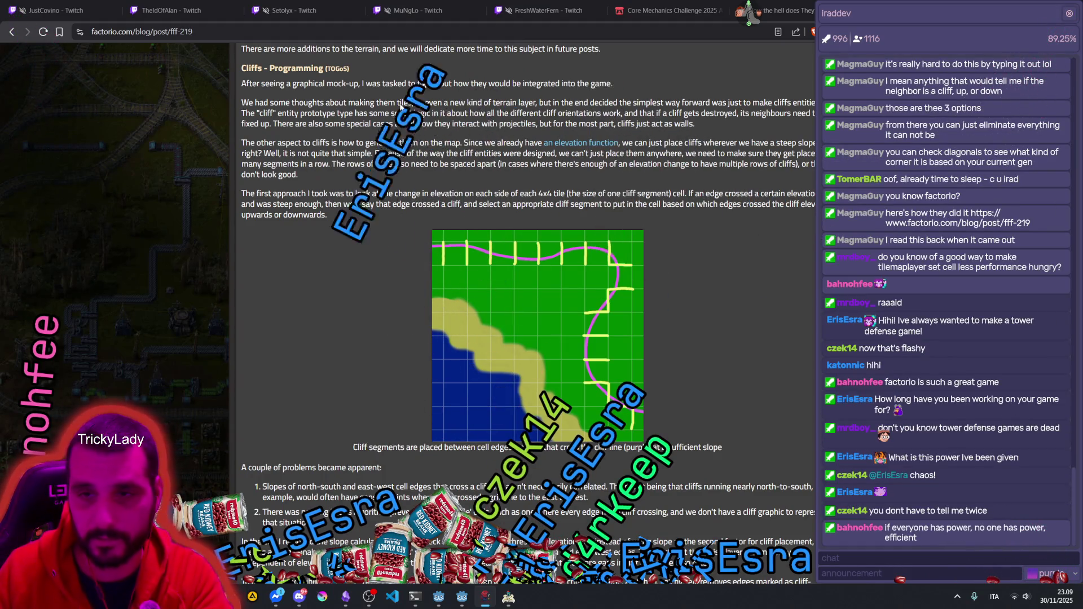
mouse_move(413, 102)
left_mouse_down()
mouse_move(536, 126)
mouse_move(385, 153)
mouse_move(434, 116)
mouse_move(426, 118)
mouse_move(446, 117)
left_mouse_up()
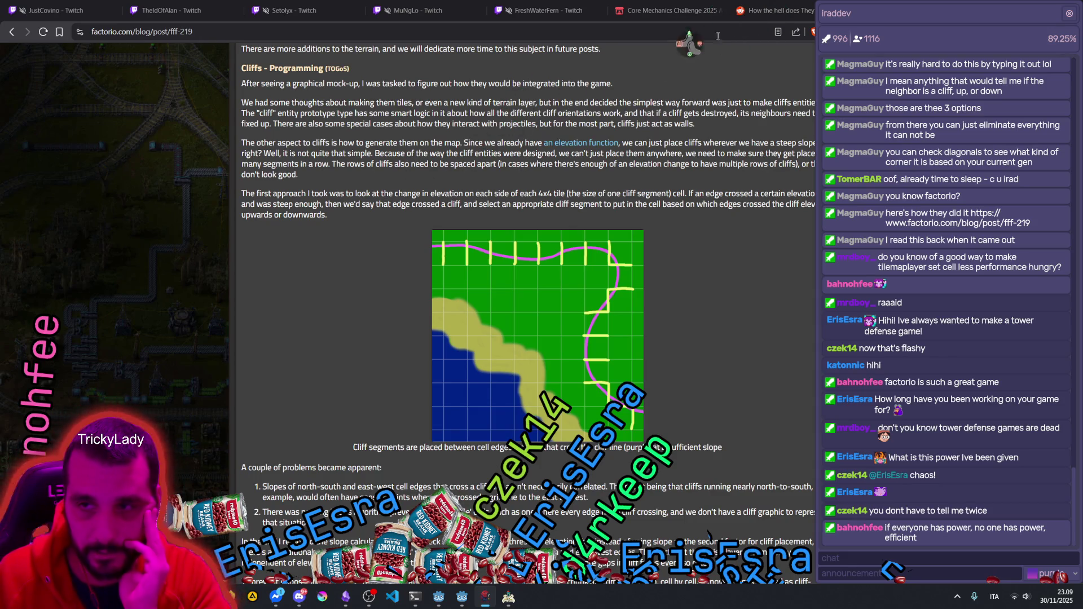
Step: Open the stream chat panel from the overlay's quick actions, then close it again
left_click(692, 13)
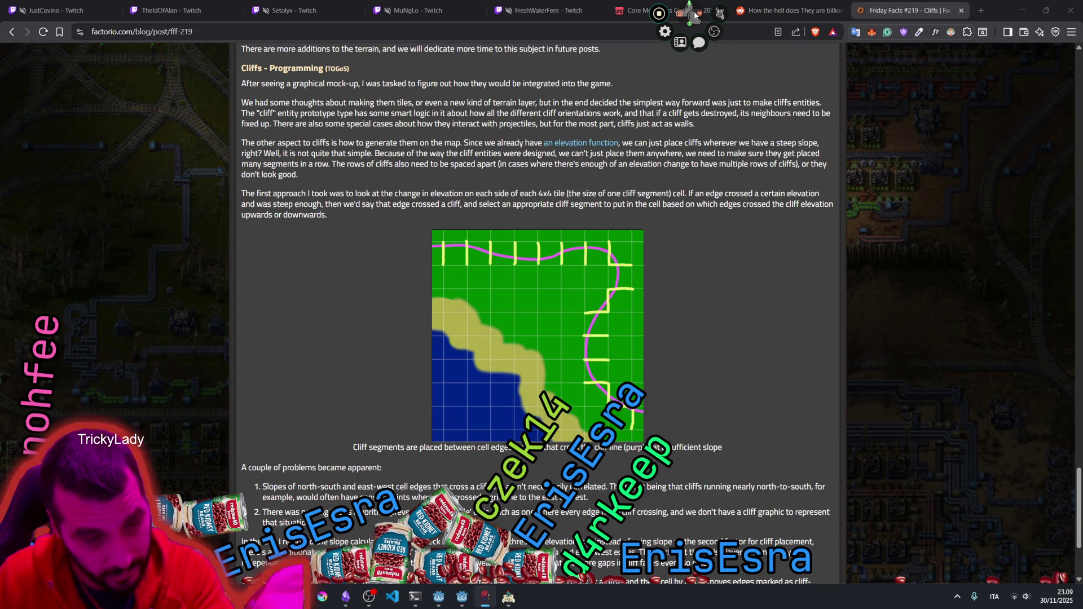
mouse_move(713, 34)
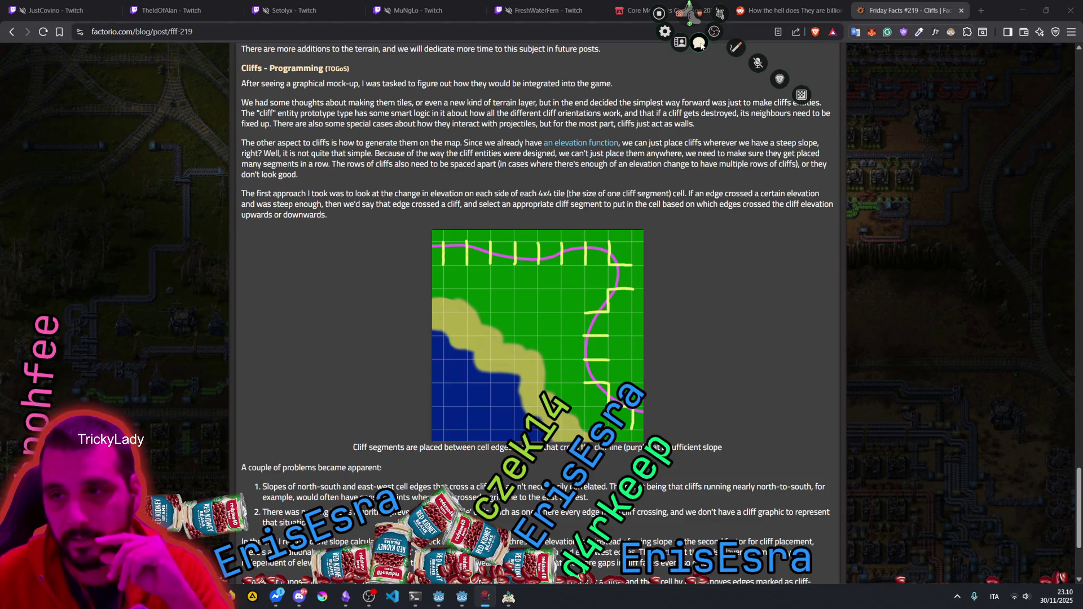
left_click(699, 42)
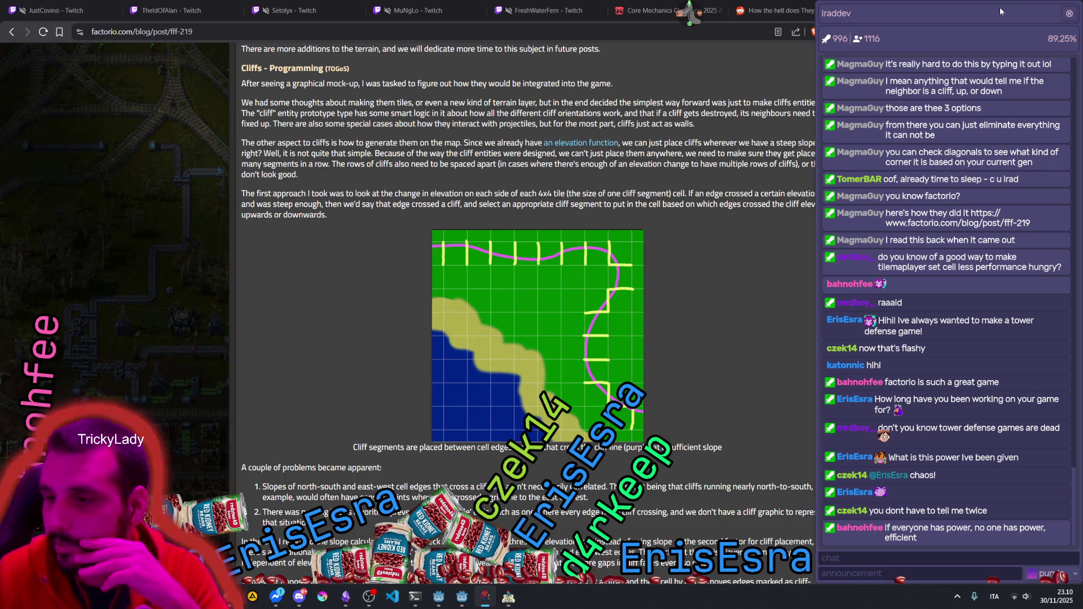
left_click(1067, 13)
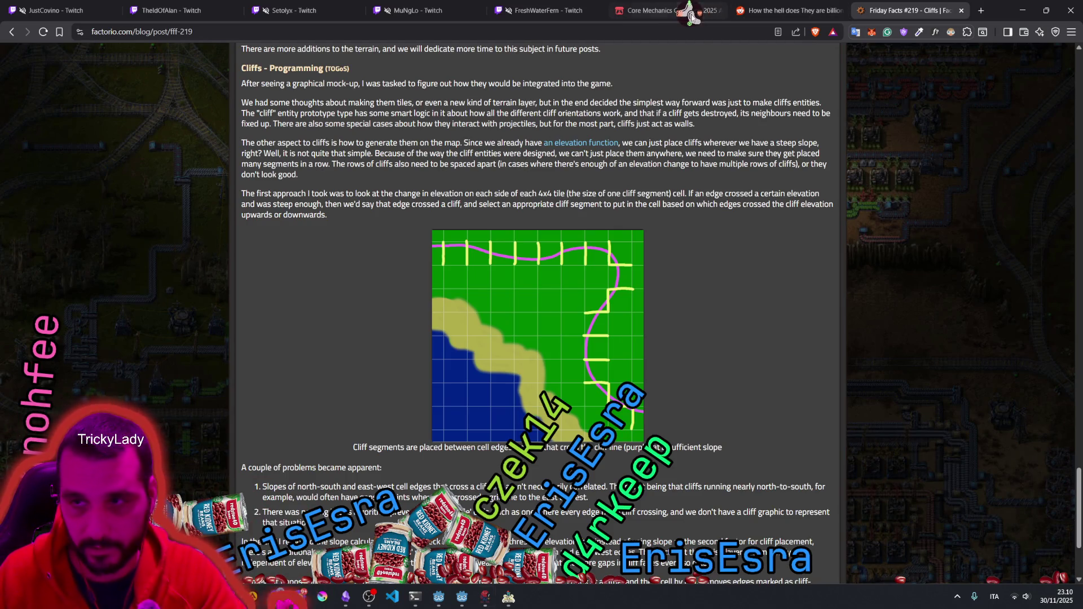
mouse_move(908, 374)
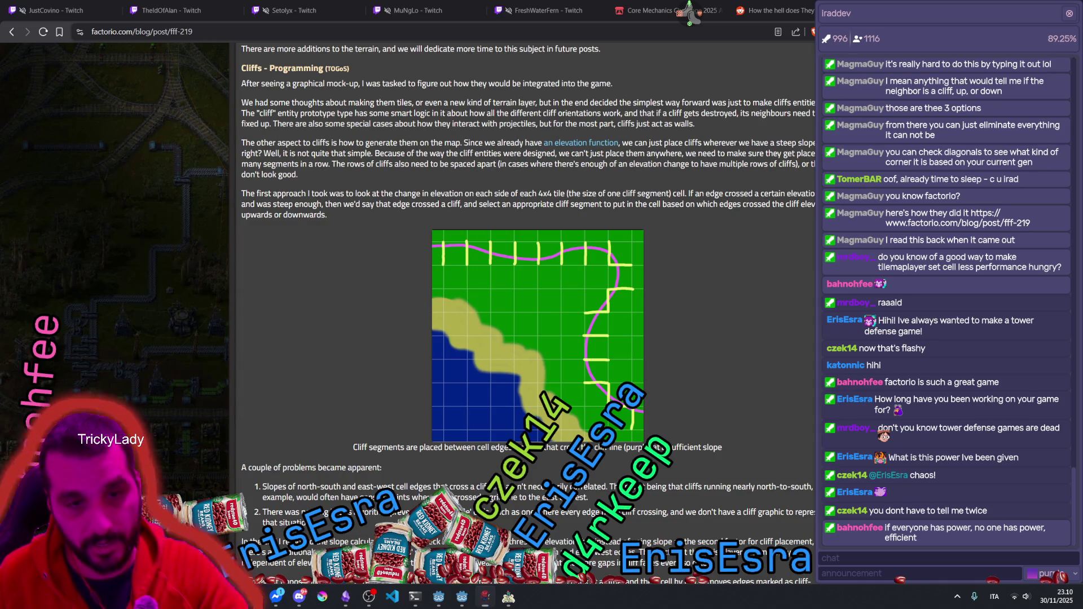
Step: In Stream Manager's View Requests queue, use Reject All & Refund on the three pending rewards
key("alt+Tab")
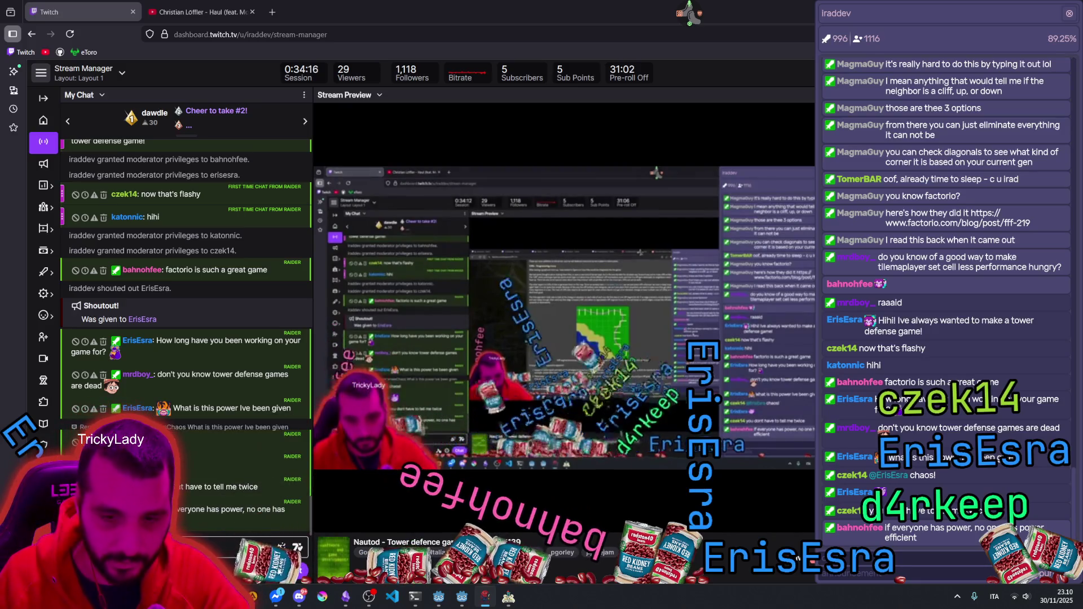
left_click(268, 570)
scroll(252, 364, "down", 5)
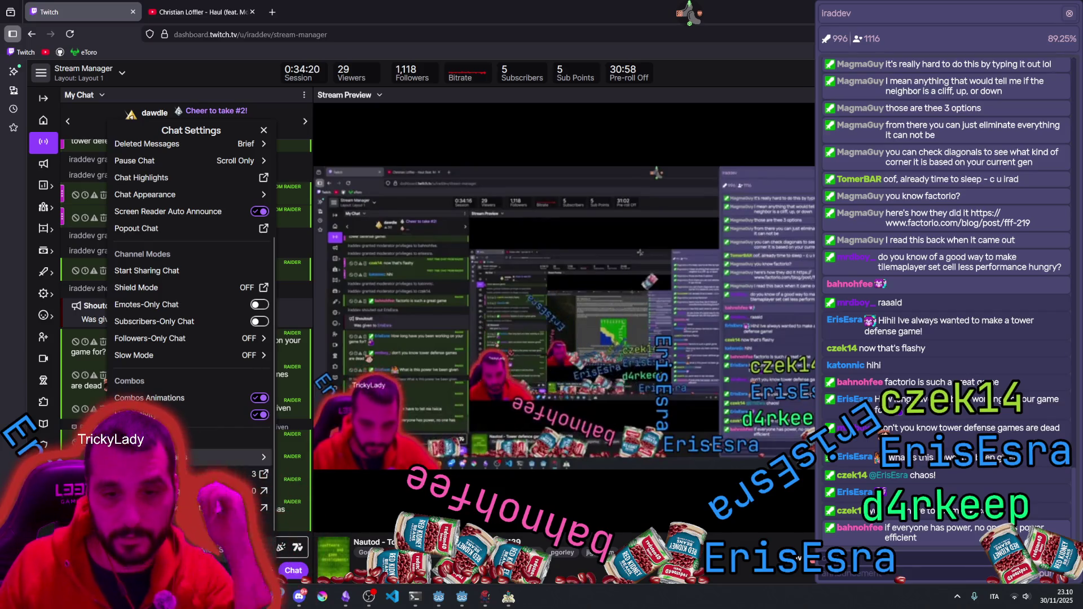
left_click(261, 473)
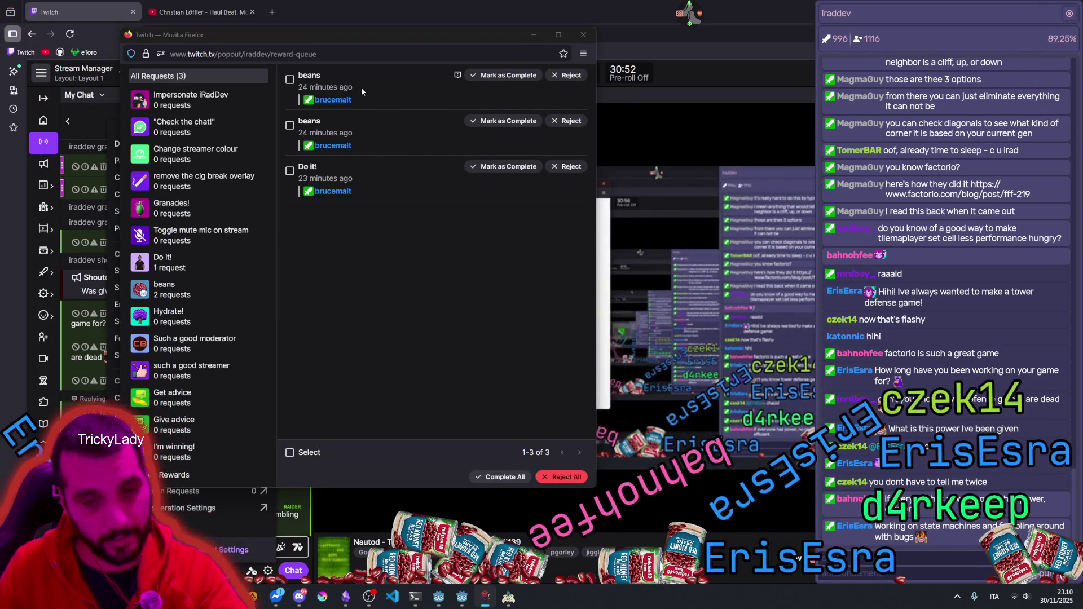
left_click(546, 473)
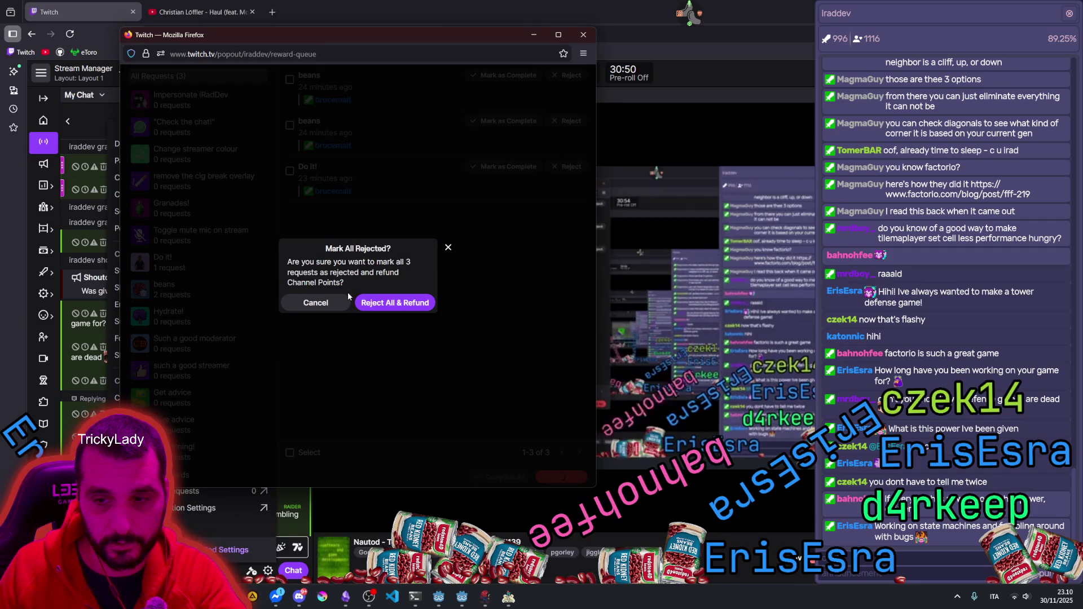
left_click(395, 303)
mouse_move(474, 40)
left_mouse_down()
mouse_move(512, 110)
mouse_move(512, 66)
left_mouse_up()
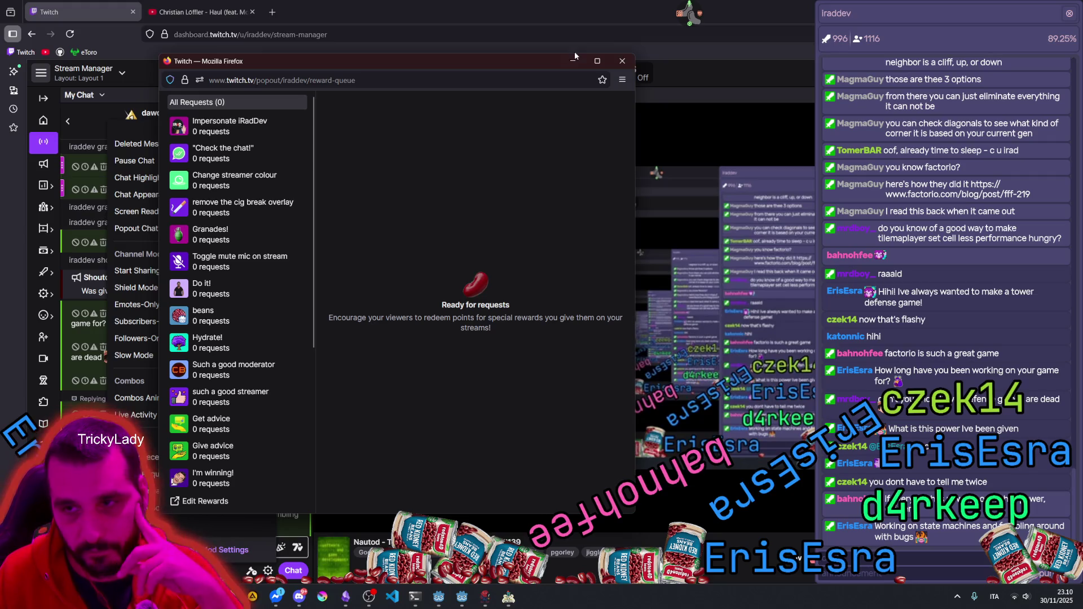
left_click(622, 61)
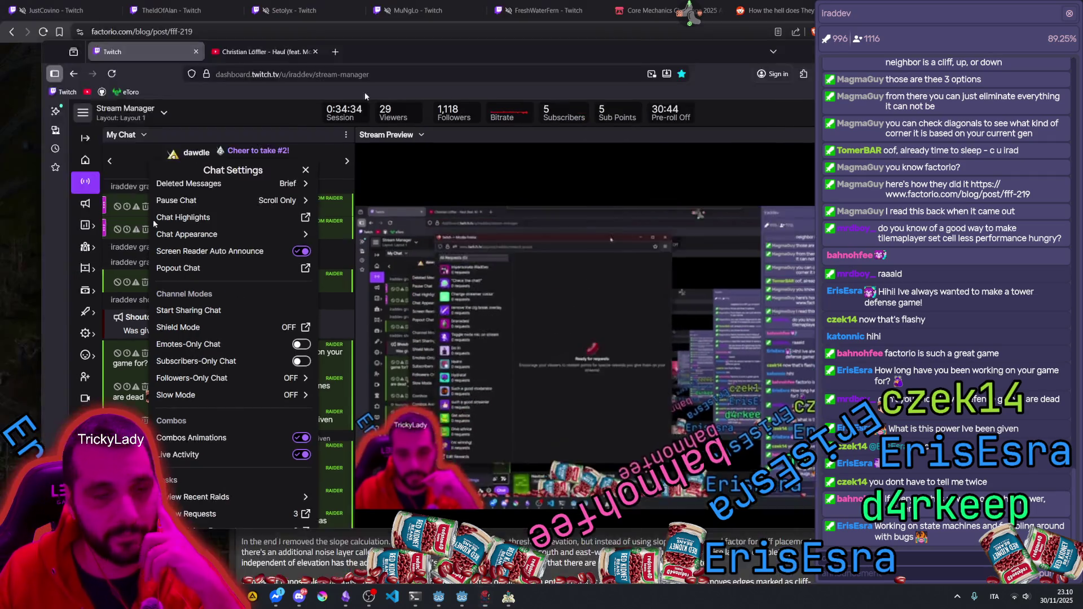
key("alt+Tab")
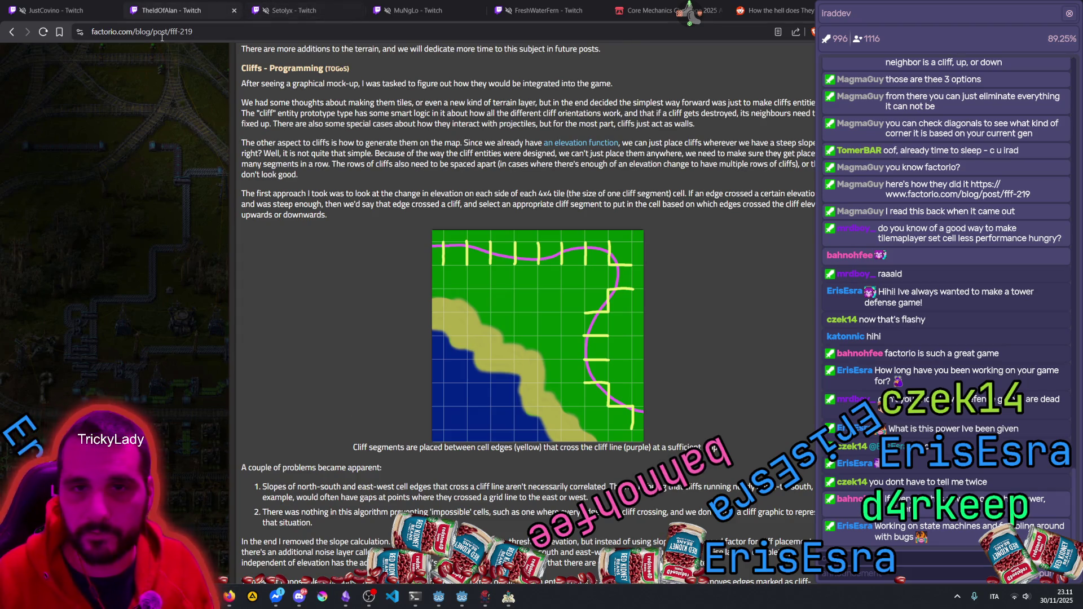
Step: Load the viewer's Twitch channel in the second browser tab by pasting its address
left_click(169, 9)
left_click(178, 31)
type("https://www.twitch.tv/erisesra")
key("Return")
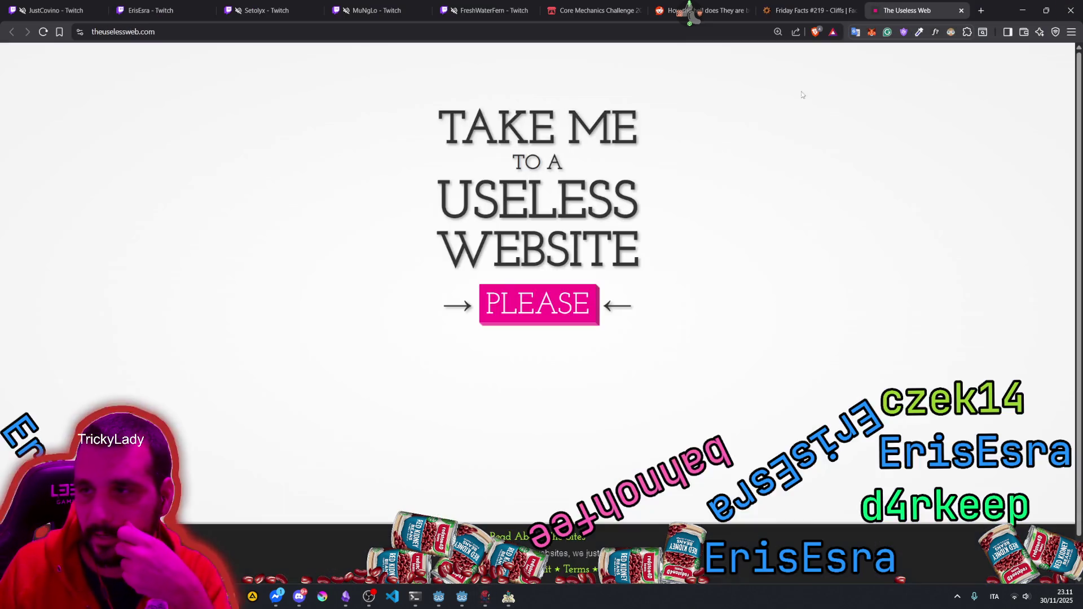
Step: Jump to a random site via The Useless Web and select its address
left_click(562, 309)
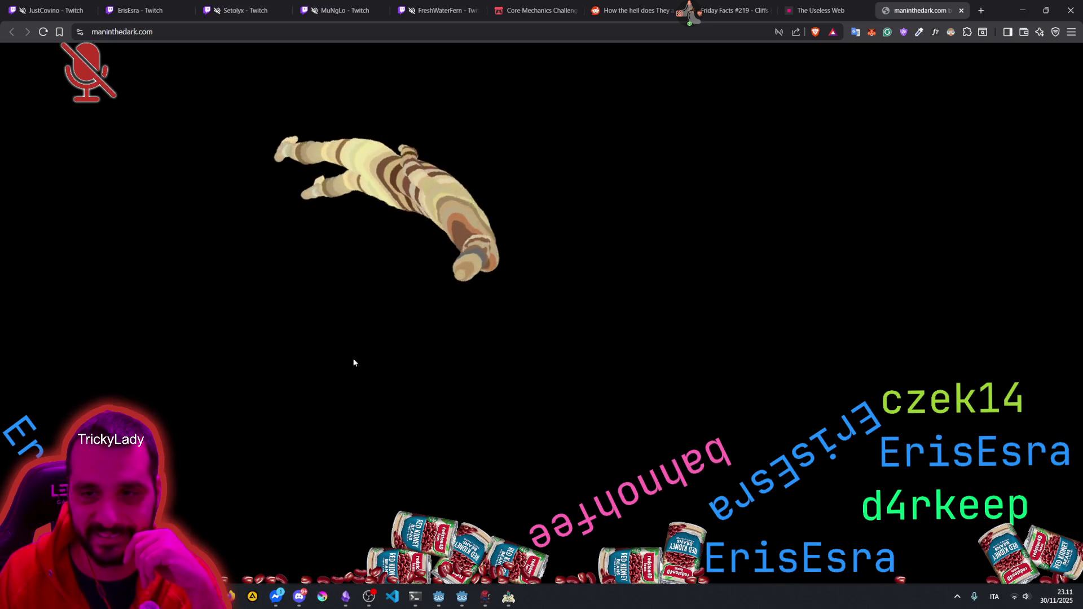
left_click(187, 31)
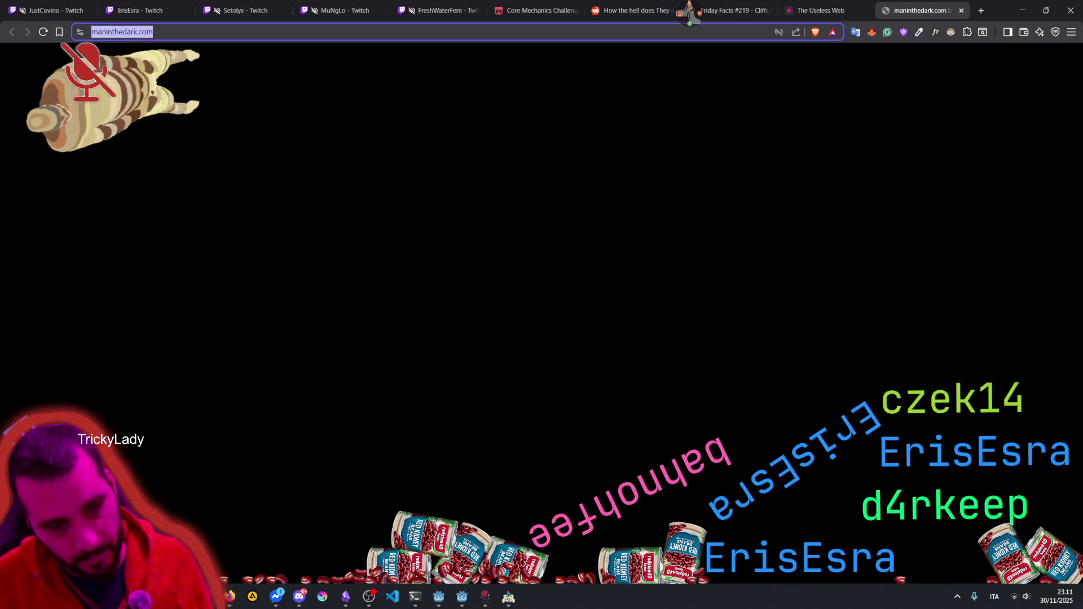
key("alt+Tab")
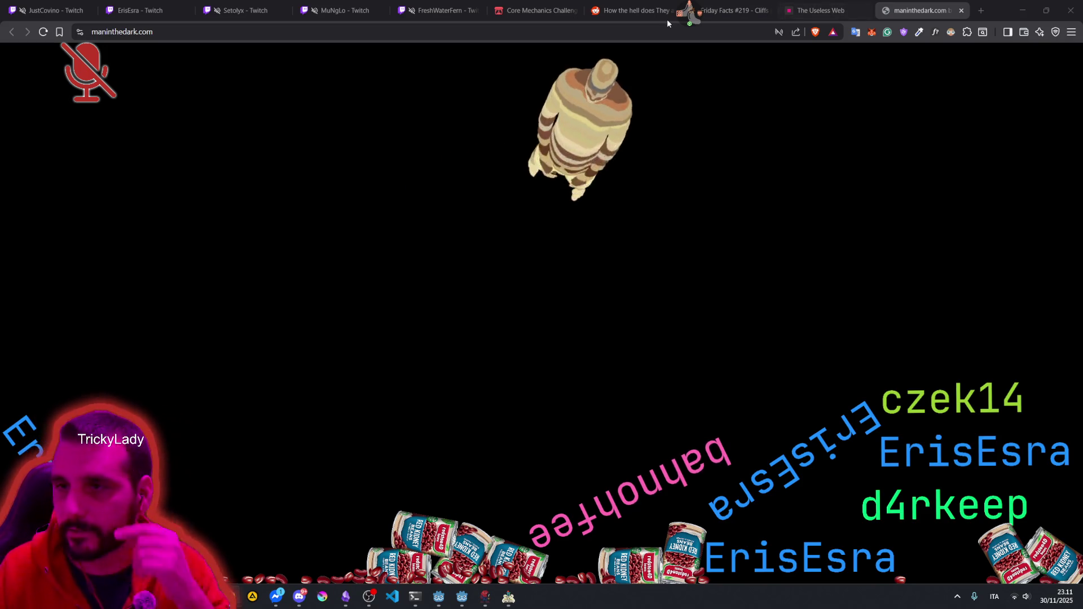
Step: Unmute the stream microphone, then close the maninthedark.com and Useless Web tabs
left_click(696, 14)
left_click(757, 67)
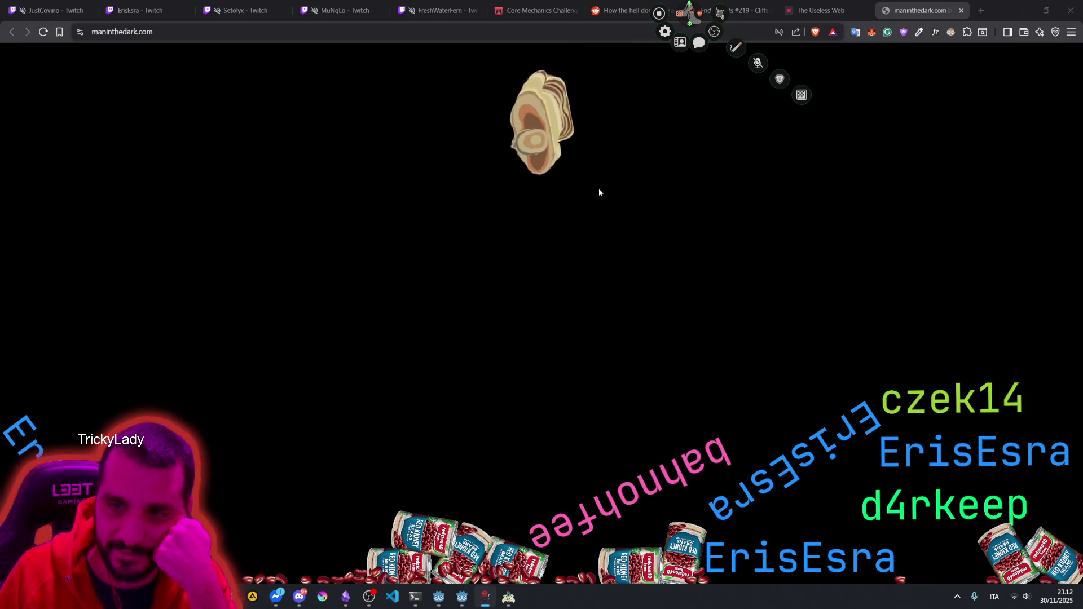
left_click(690, 18)
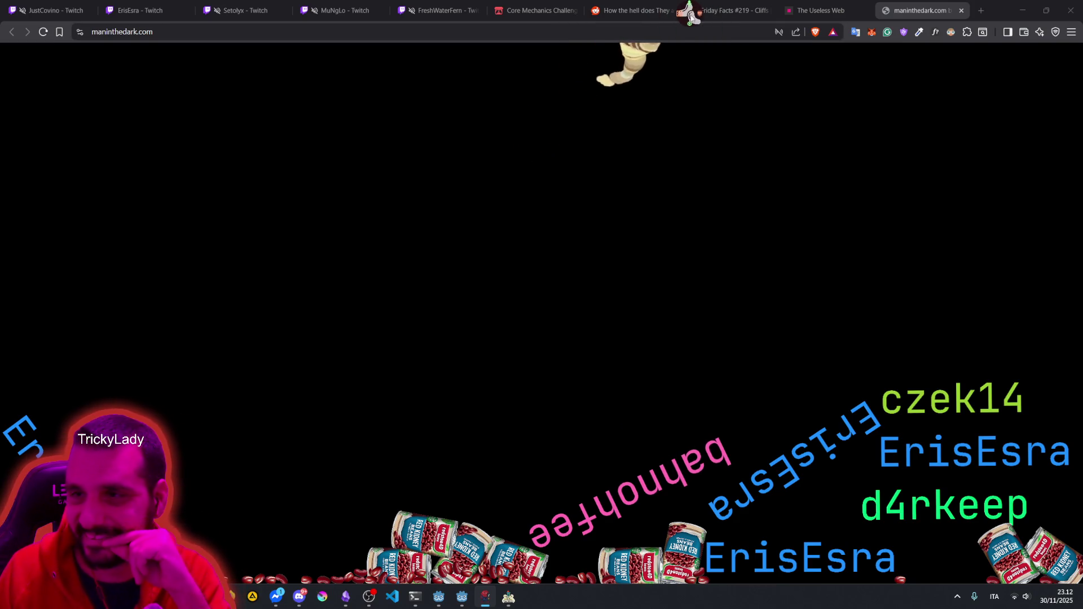
middle_click(920, 14)
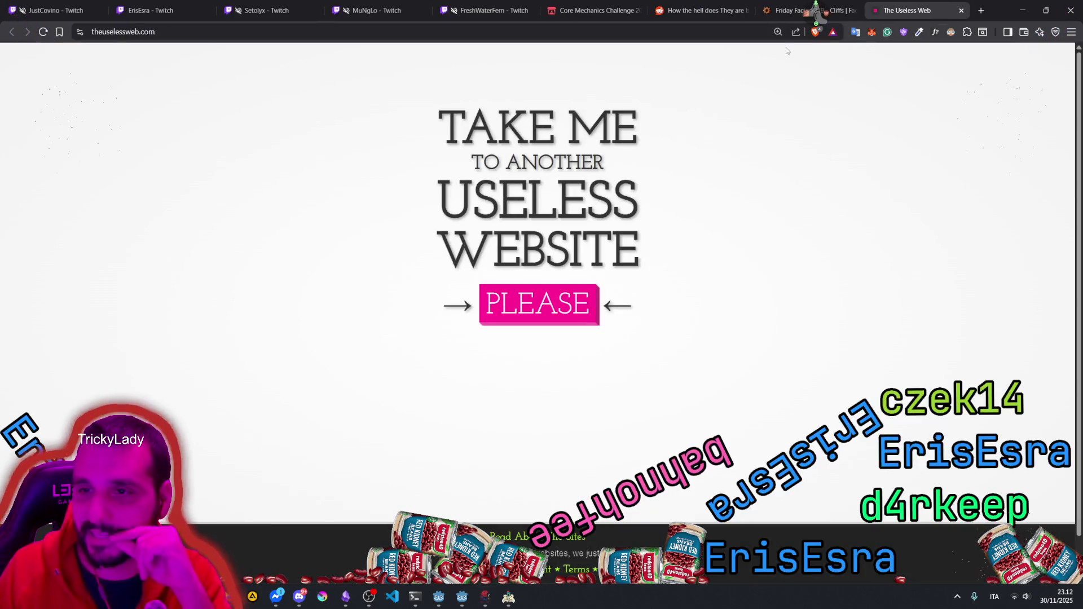
middle_click(923, 4)
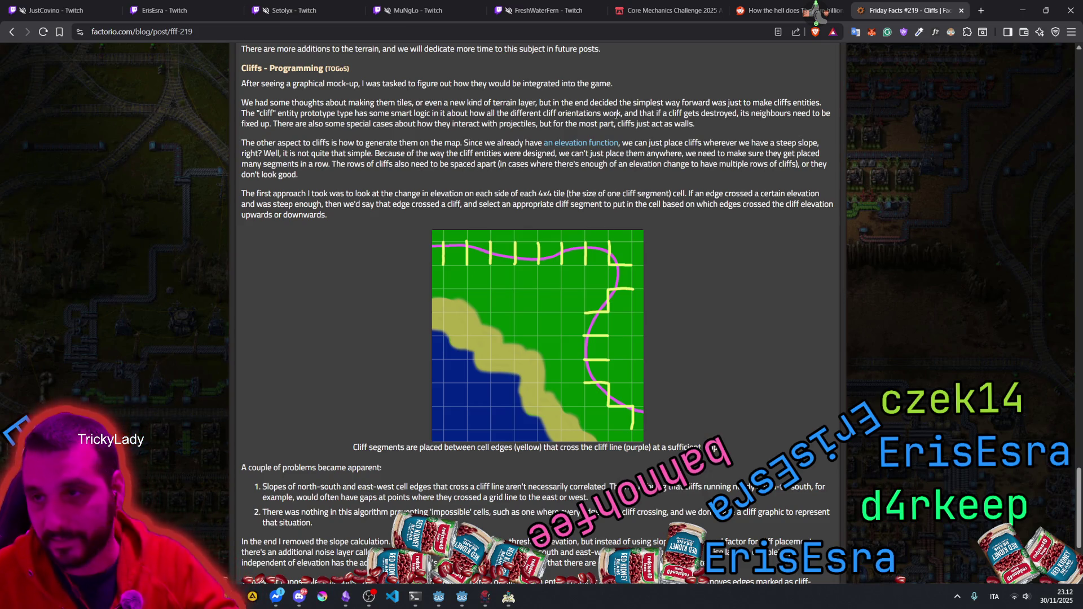
Step: Switch to the Twitch channel tab and open the channel's About page
left_click(183, 11)
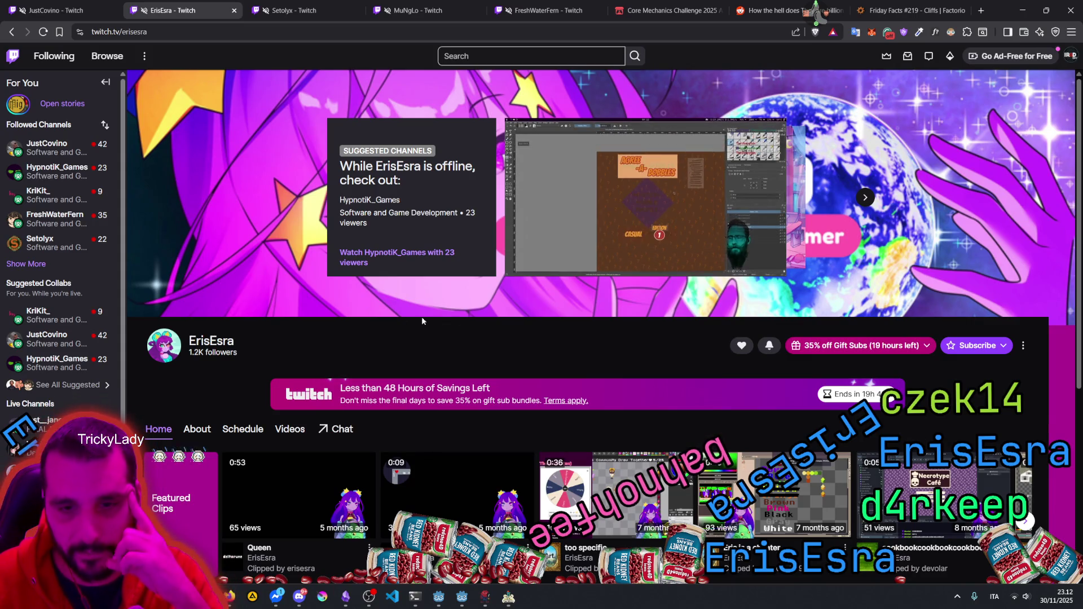
scroll(186, 342, "down", 4)
scroll(277, 350, "up", 4)
scroll(277, 349, "down", 4)
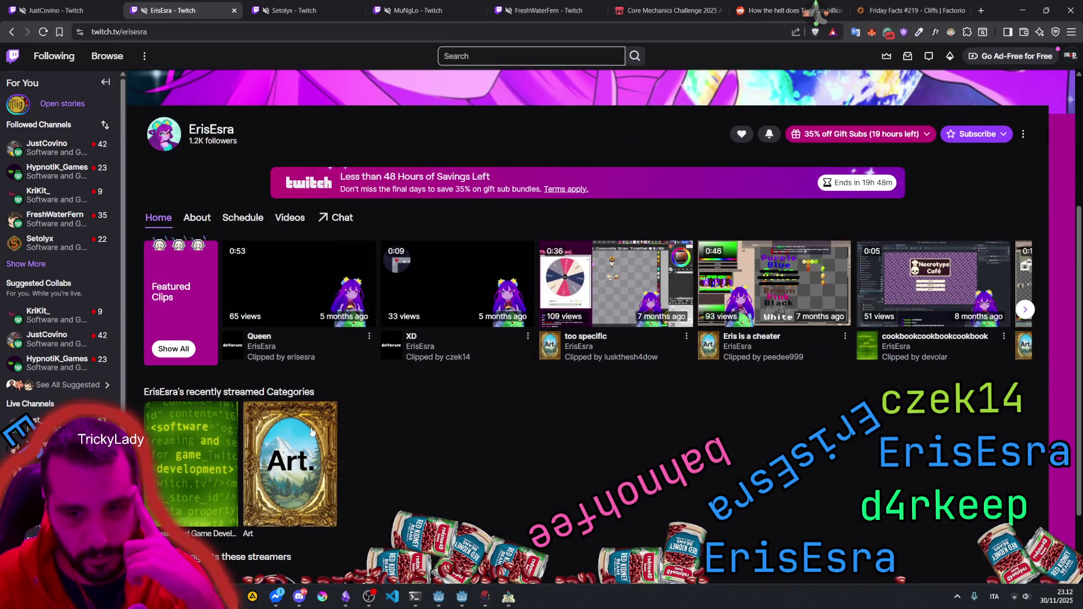
scroll(311, 376, "down", 1)
scroll(312, 389, "up", 3)
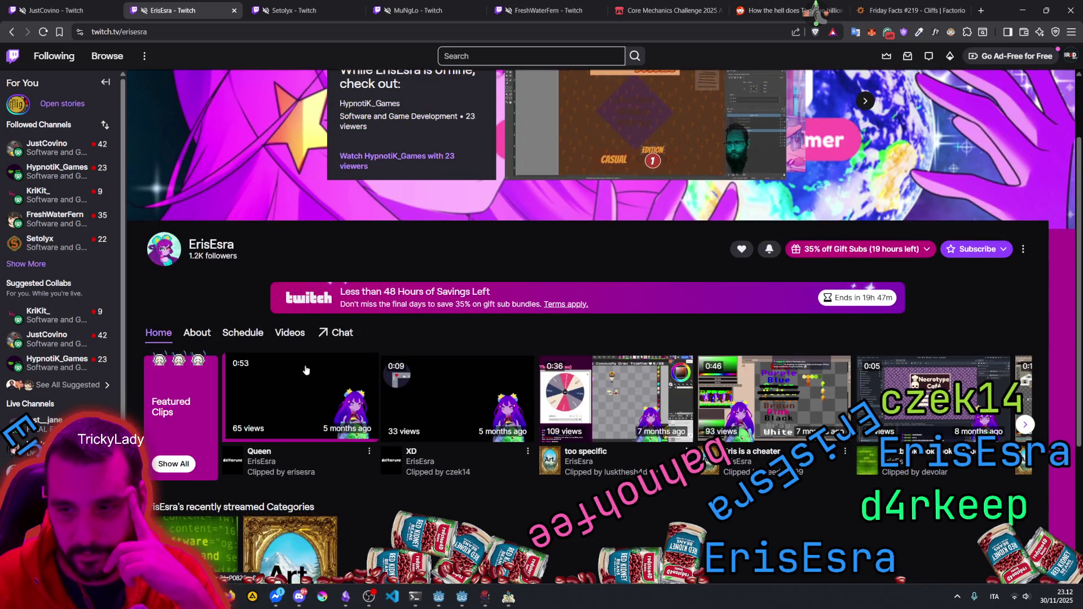
left_click(199, 330)
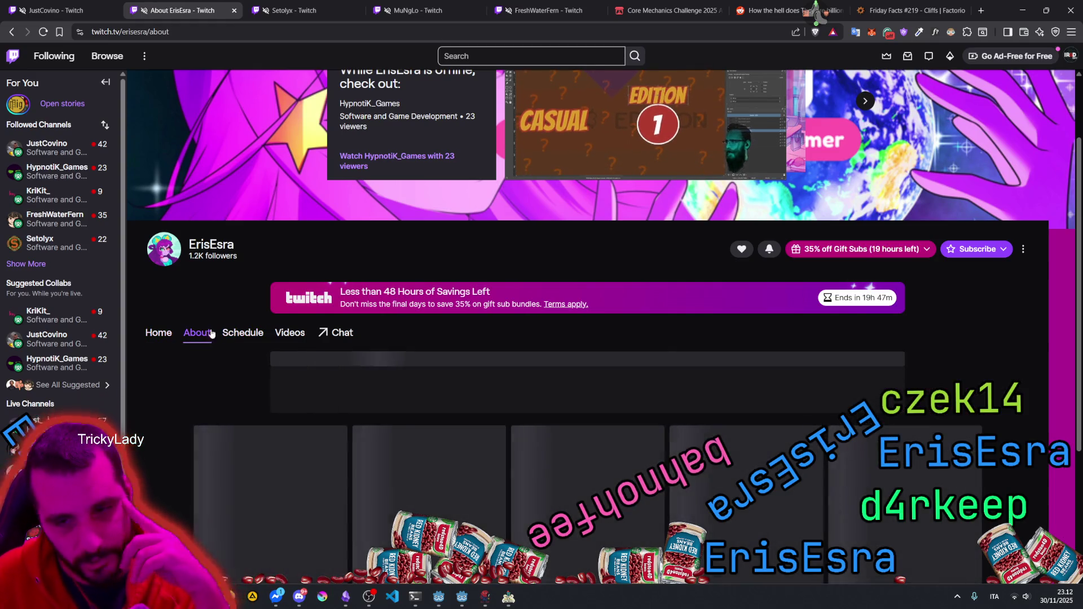
Step: Highlight 'Godot 4' in the bio, then start the 'Adding Ghosts' recent broadcast
scroll(248, 384, "down", 3)
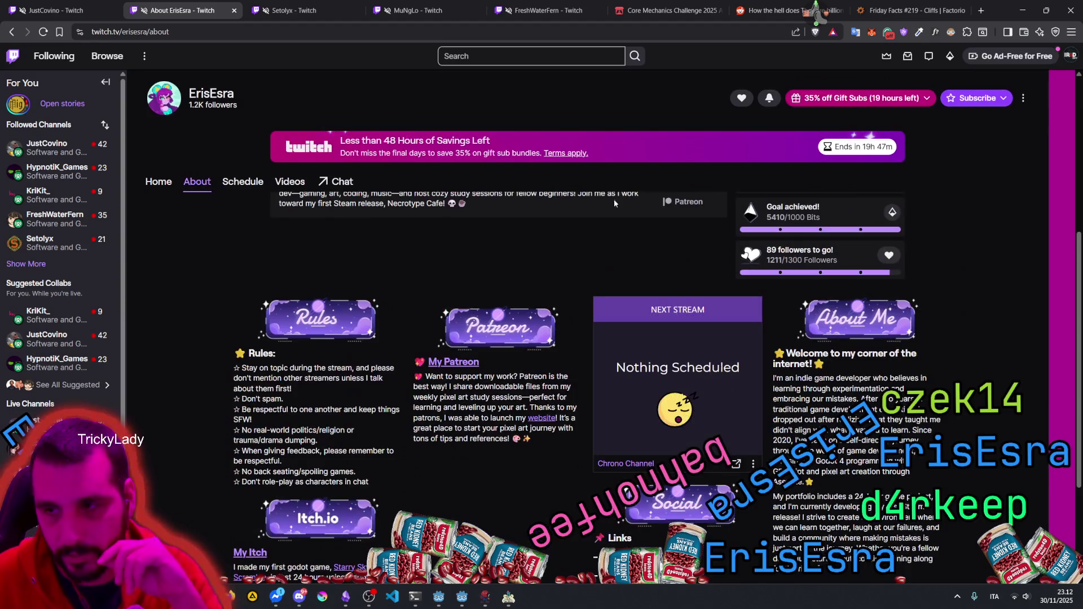
scroll(410, 310, "up", 3)
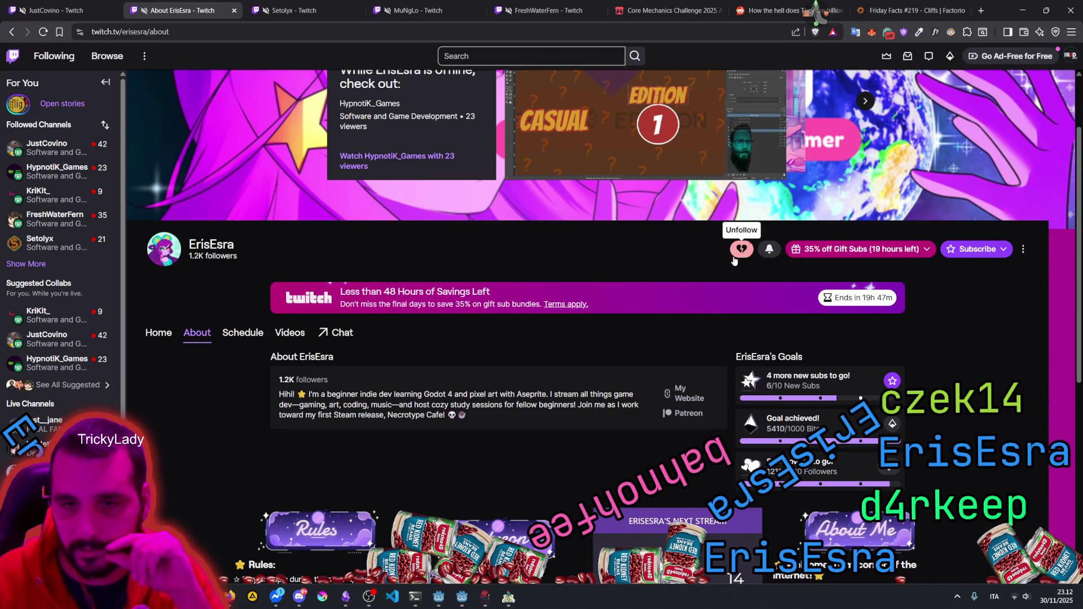
scroll(621, 312, "up", 2)
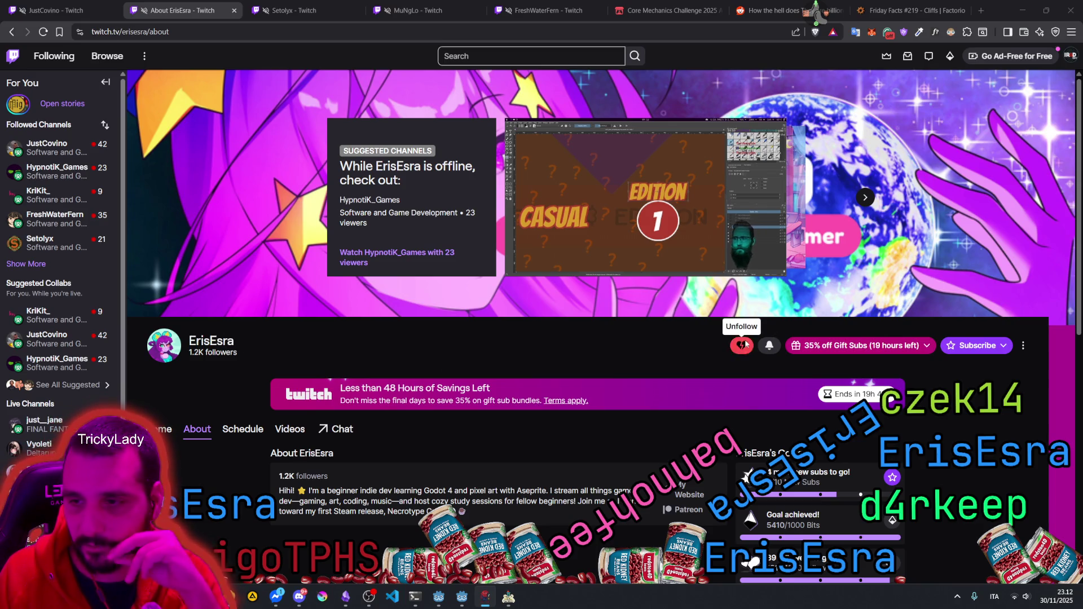
scroll(616, 345, "down", 2)
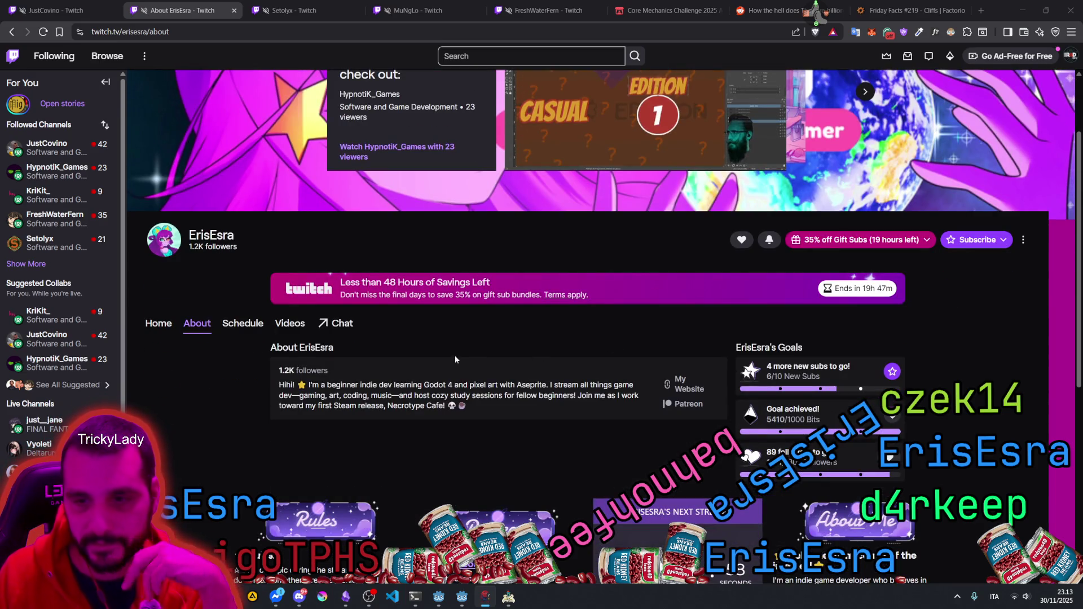
left_click_drag(425, 385, 455, 385)
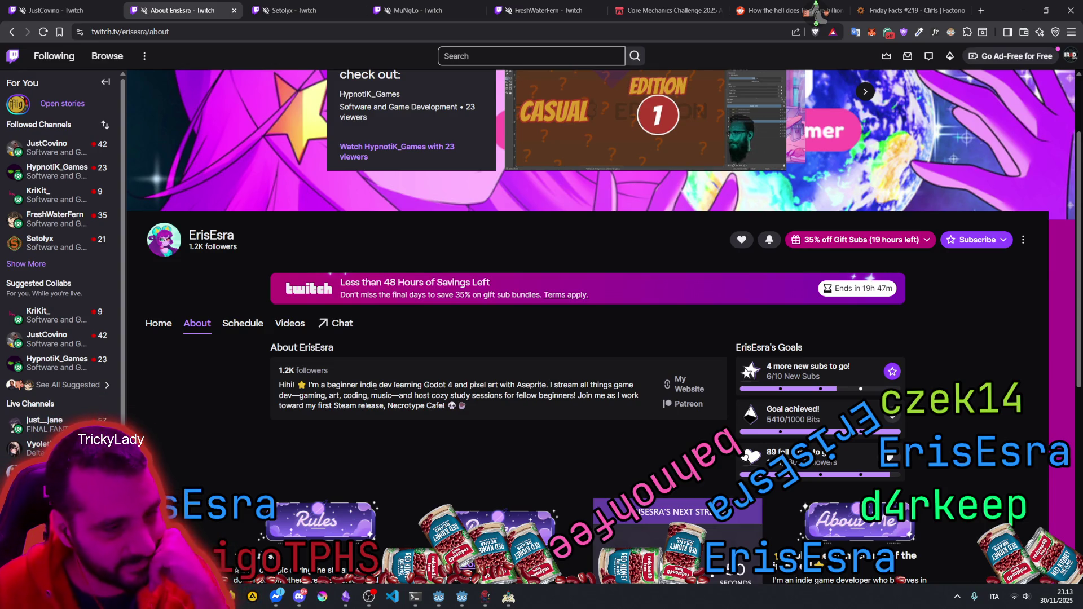
scroll(376, 393, "down", 4)
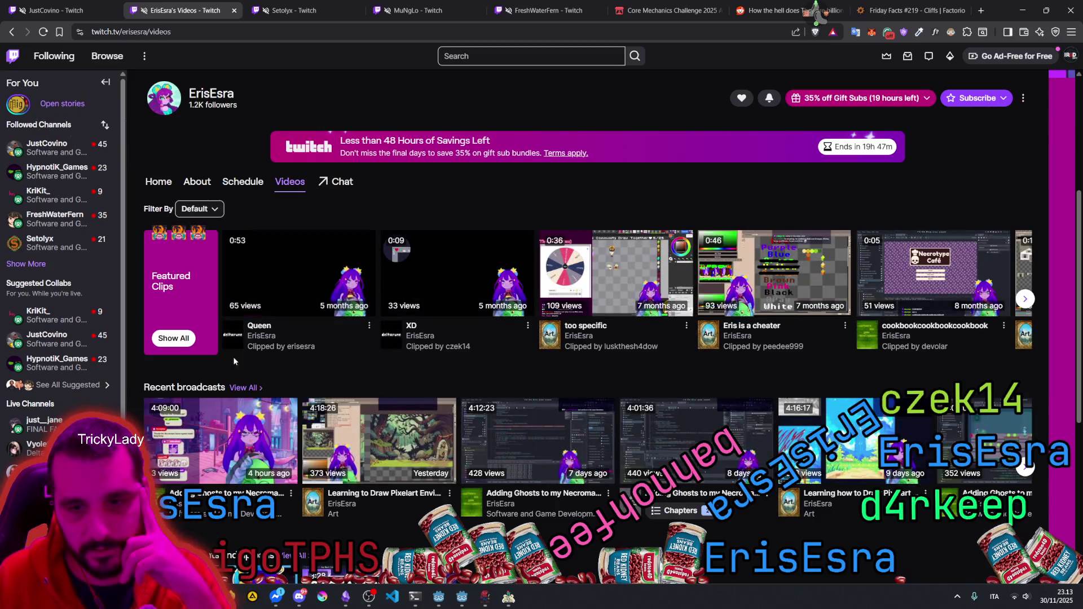
left_click(232, 430)
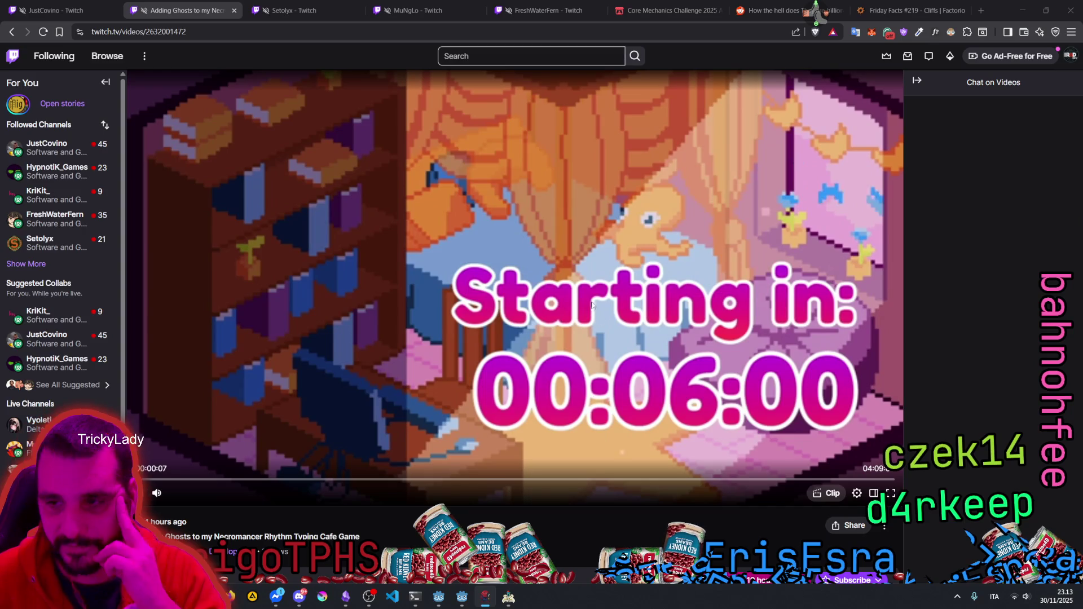
Step: Jump twice further along the broadcast's seek bar to reach the coding and gameplay
scroll(525, 328, "down", 3)
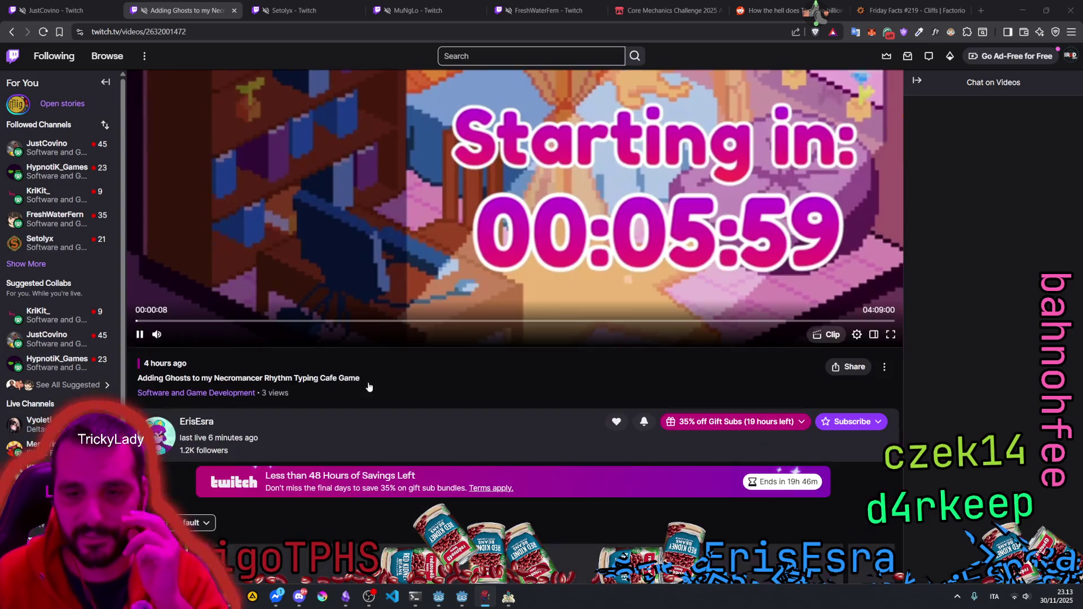
left_click(653, 320)
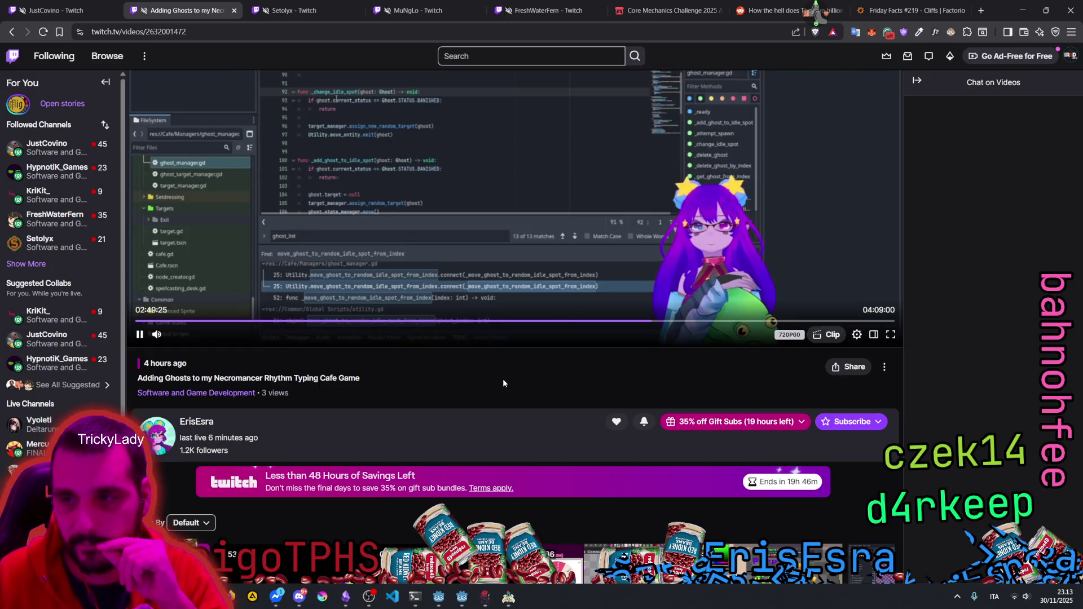
scroll(503, 383, "up", 3)
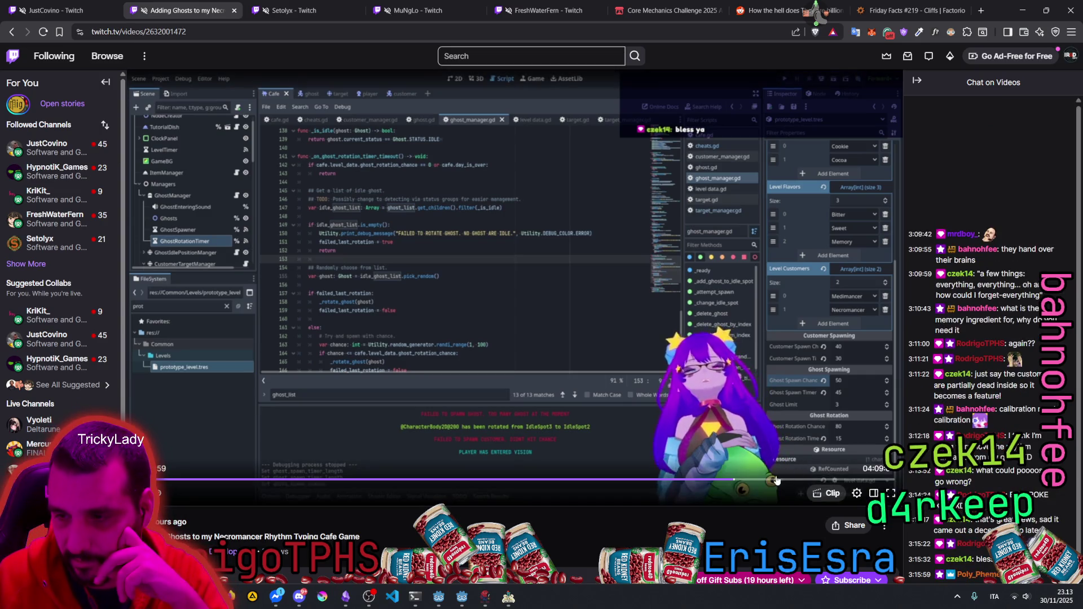
left_click(812, 481)
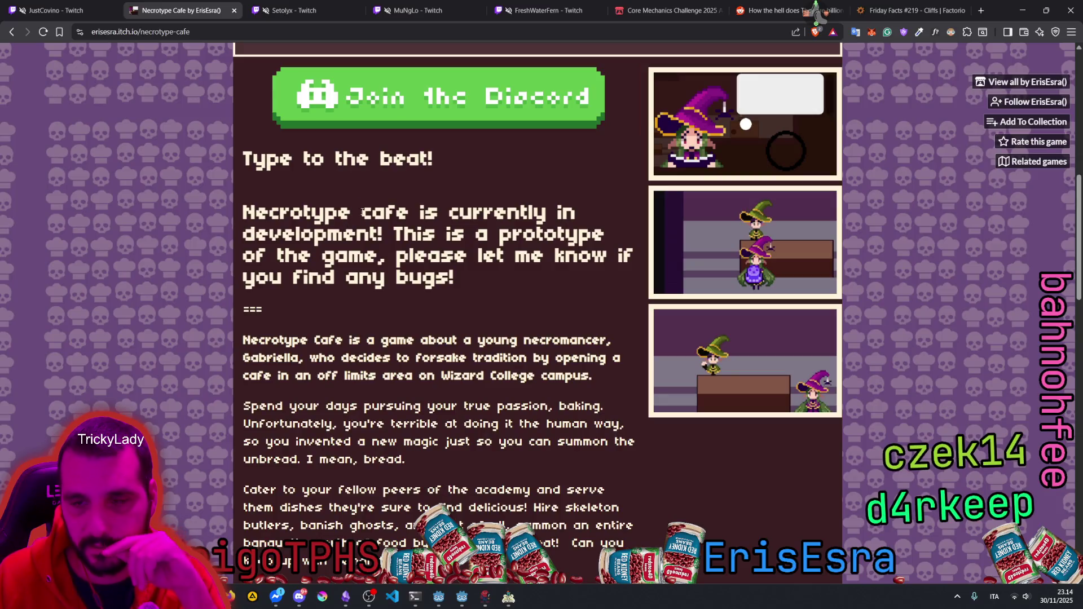
Step: Highlight 'This is a prototype of the game', scroll the page, and enlarge the first screenshot
left_click_drag(356, 212, 473, 221)
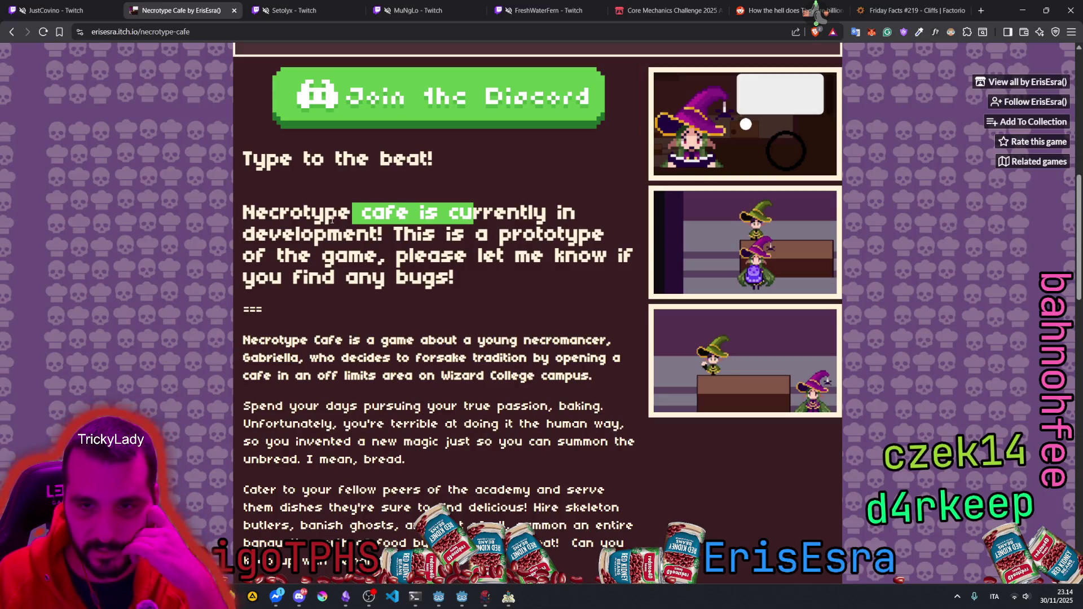
mouse_move(394, 233)
left_mouse_down()
mouse_move(372, 235)
mouse_move(378, 253)
left_mouse_up()
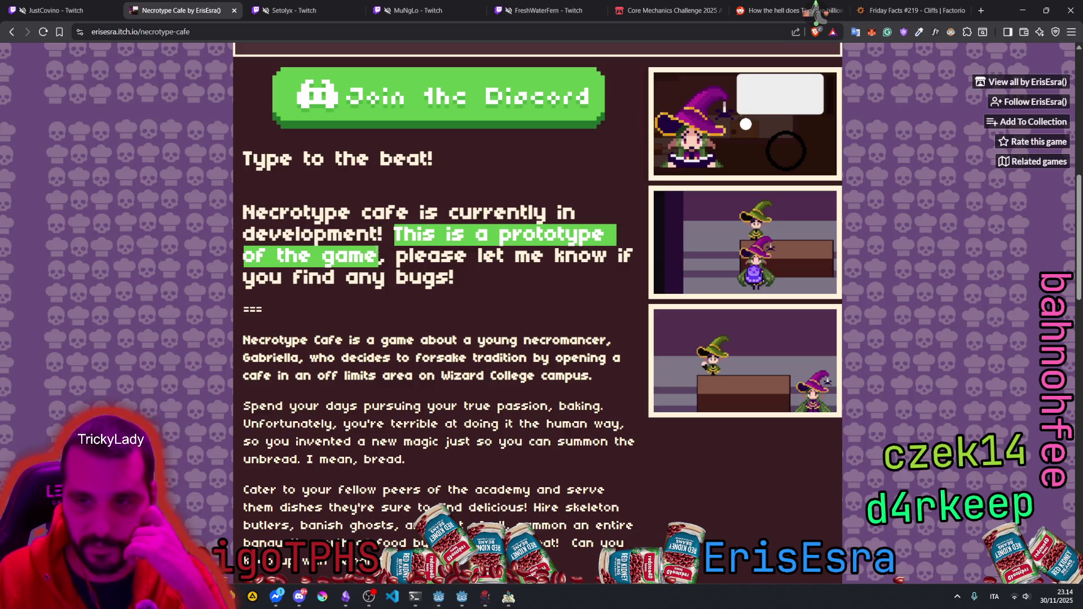
scroll(399, 212, "down", 8)
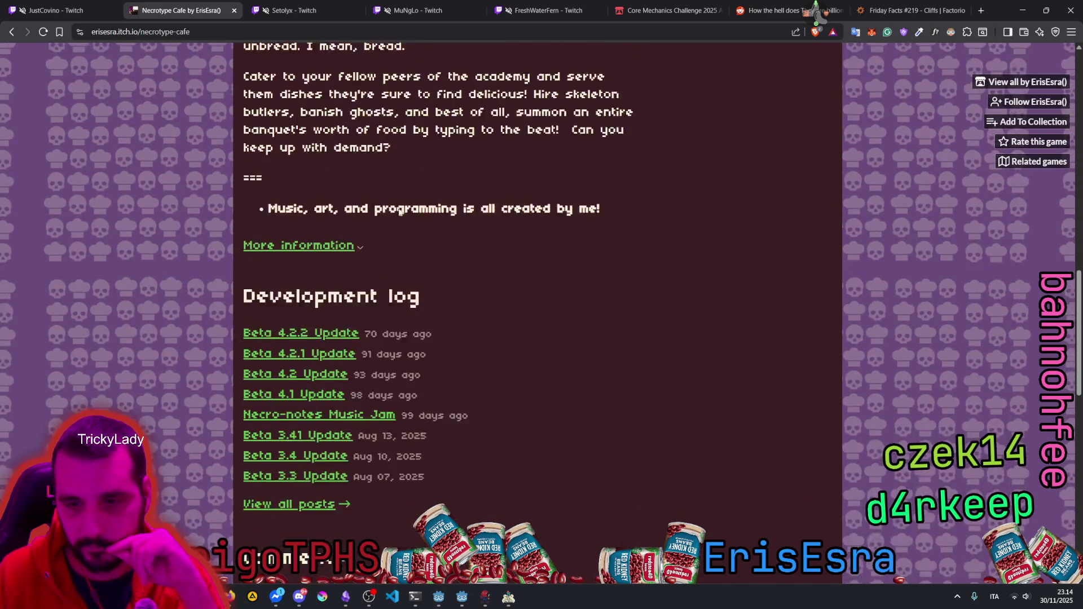
scroll(399, 212, "down", 6)
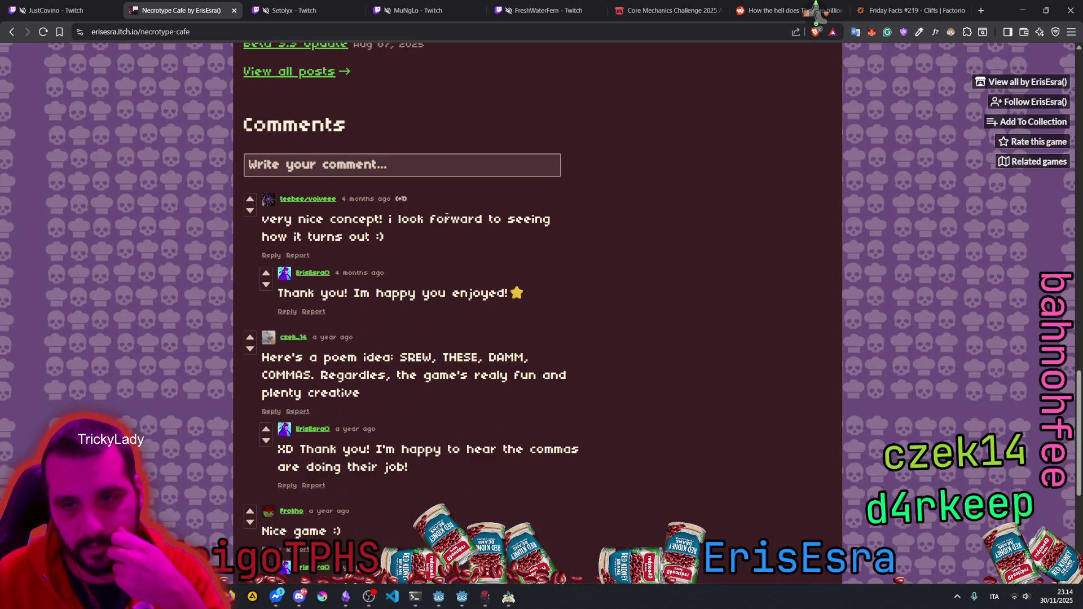
scroll(449, 221, "down", 6)
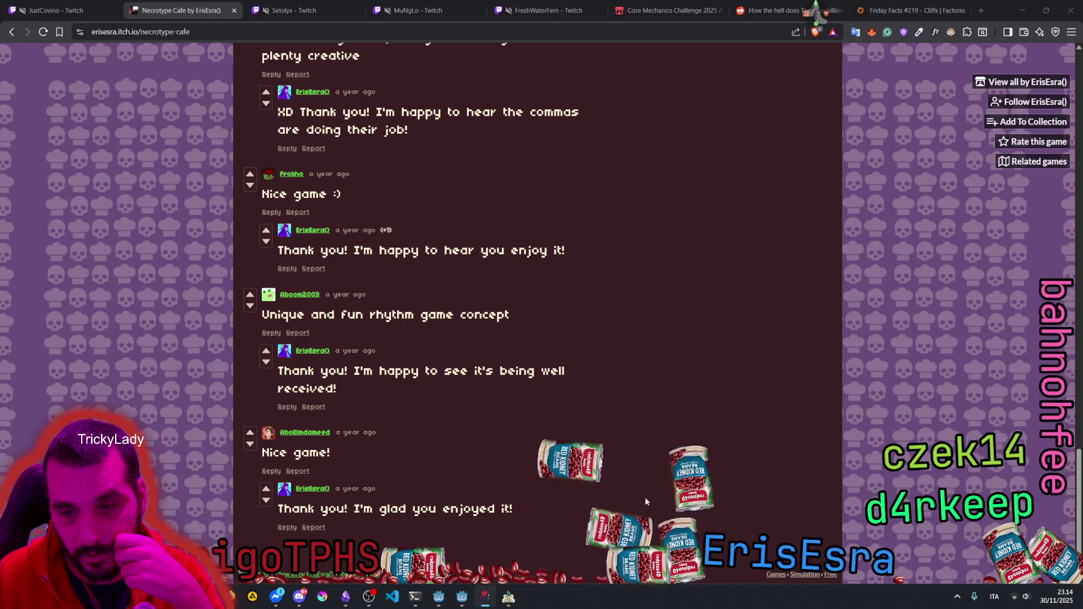
scroll(541, 274, "up", 18)
scroll(504, 304, "up", 6)
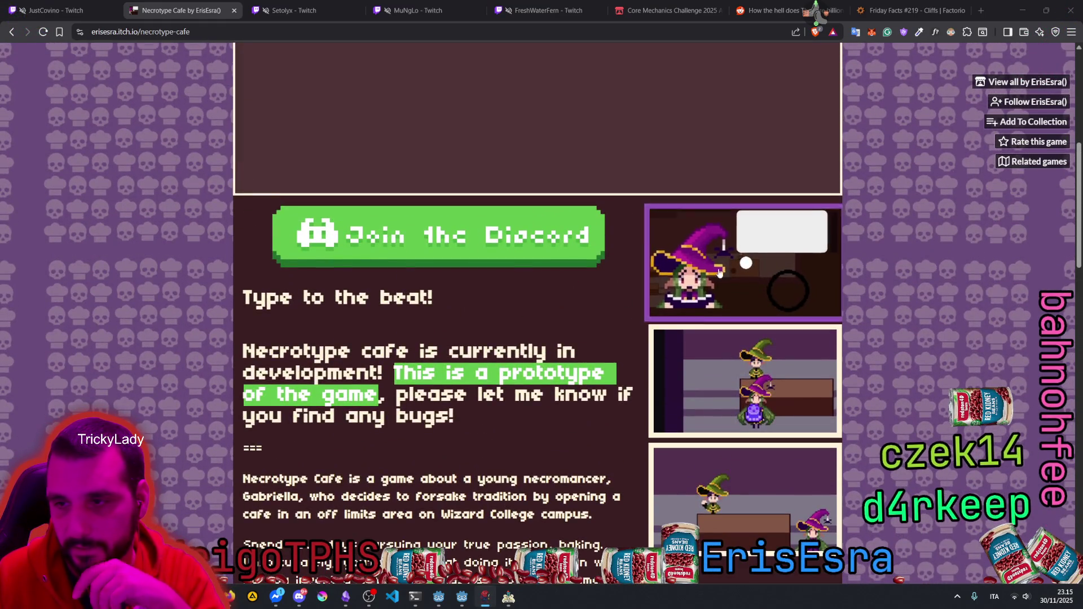
left_click(719, 272)
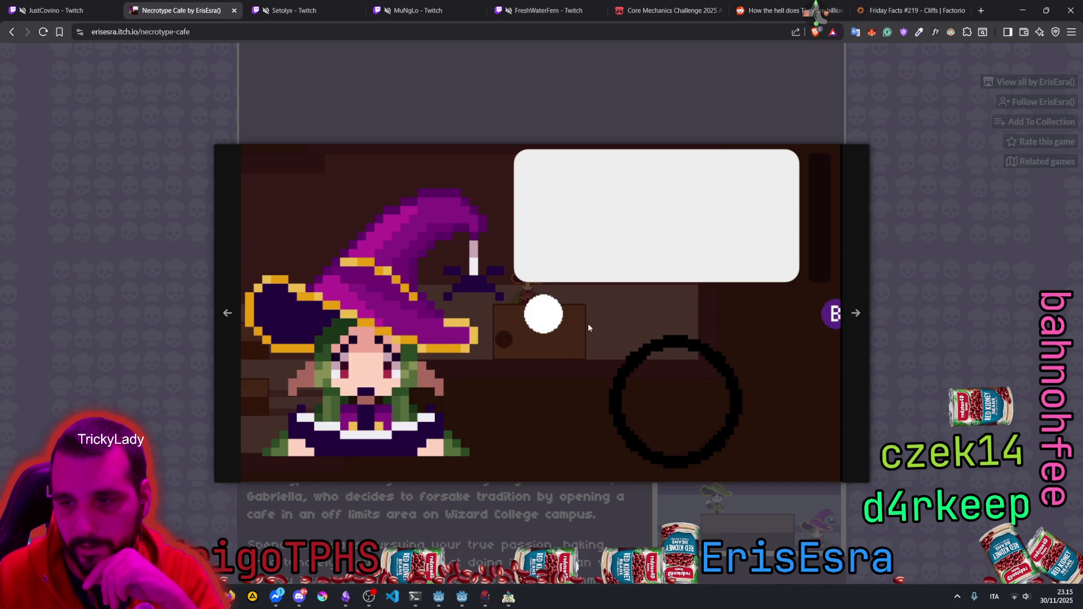
Step: Advance to the screenshot of two witches and a purple ghost at the cafe counter
left_click(849, 314)
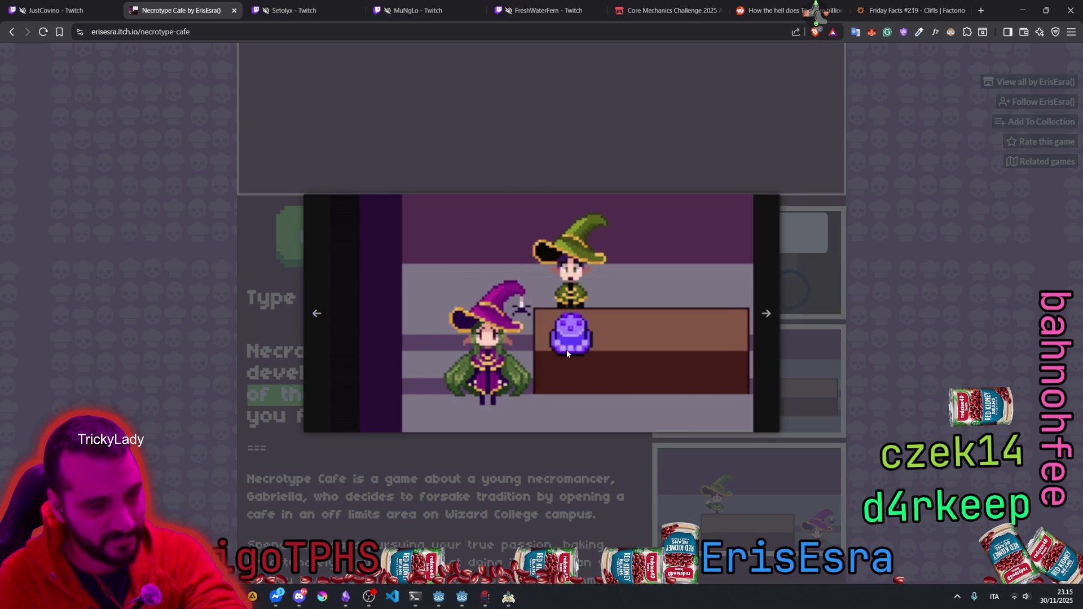
left_click(438, 597)
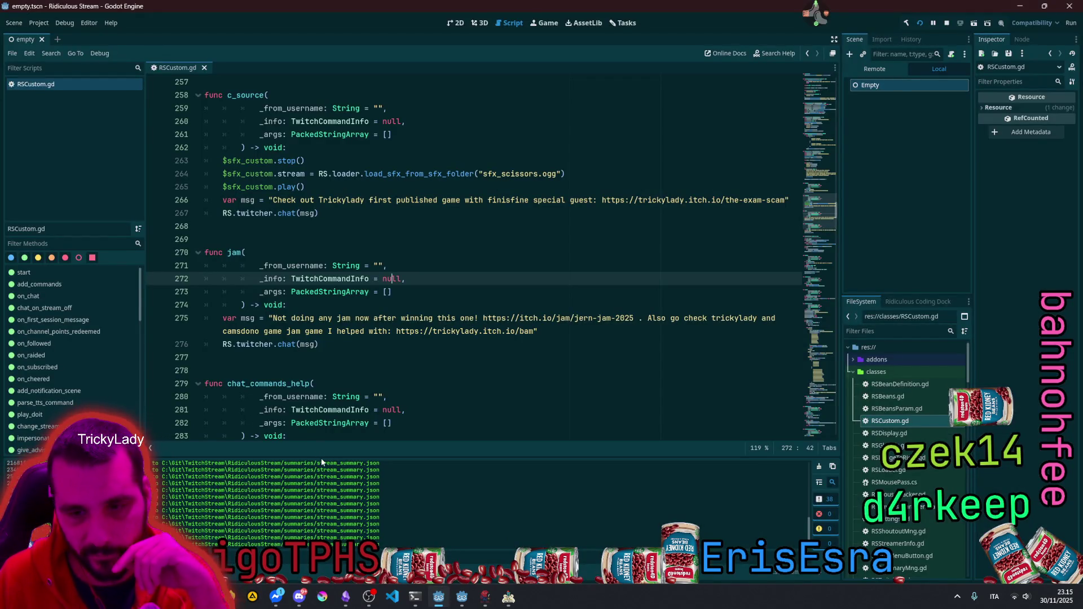
left_click_drag(317, 456, 309, 216)
mouse_move(43, 309)
left_mouse_down()
mouse_move(226, 418)
mouse_move(338, 458)
mouse_move(226, 425)
mouse_move(52, 283)
mouse_move(56, 256)
mouse_move(99, 353)
left_mouse_up()
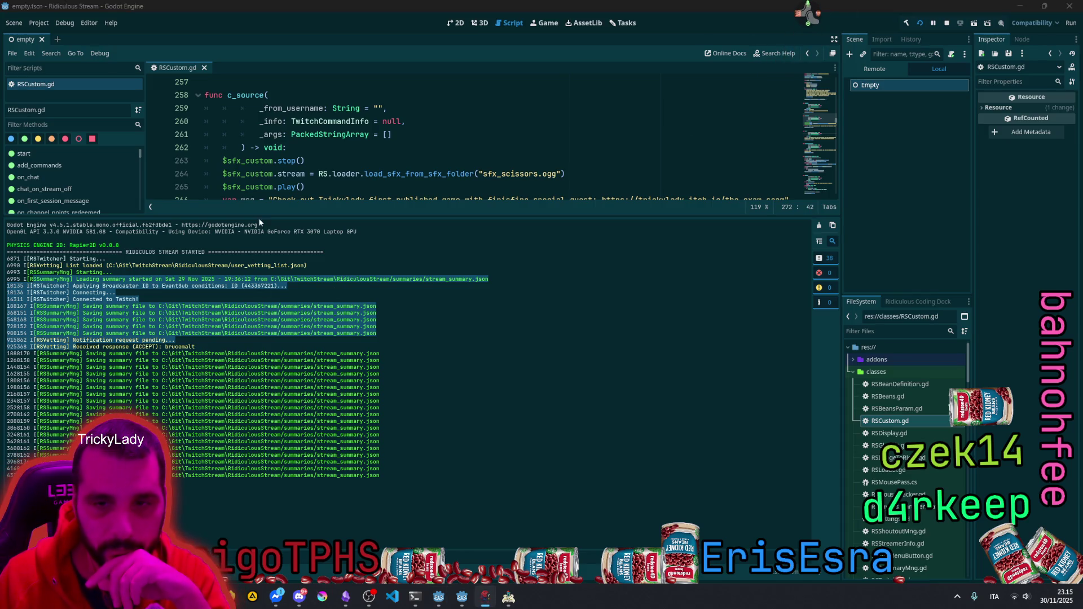
left_click(264, 323)
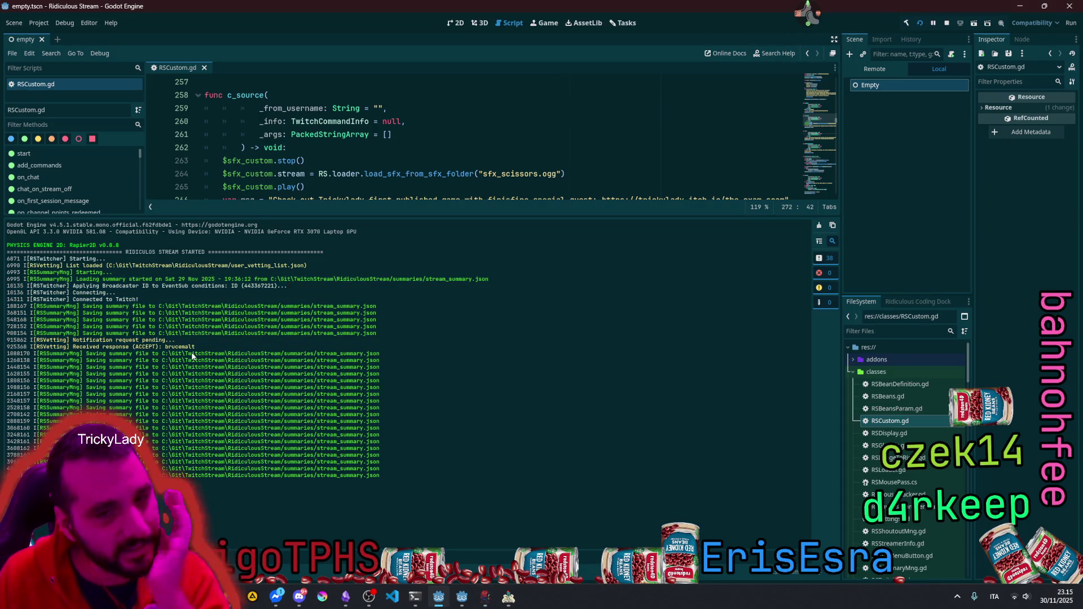
left_click_drag(248, 216, 259, 469)
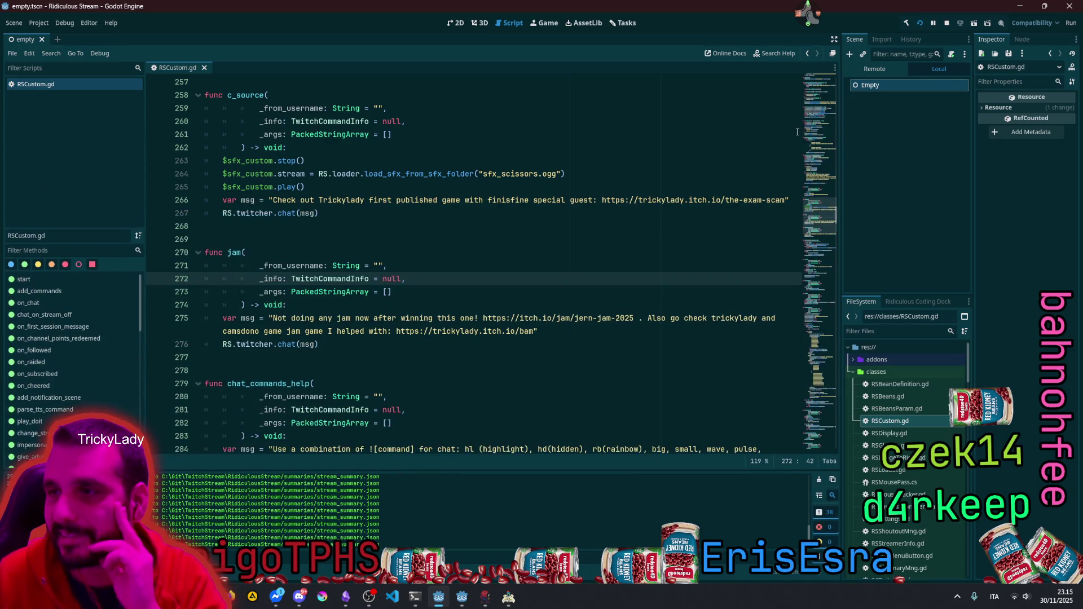
left_click(1014, 5)
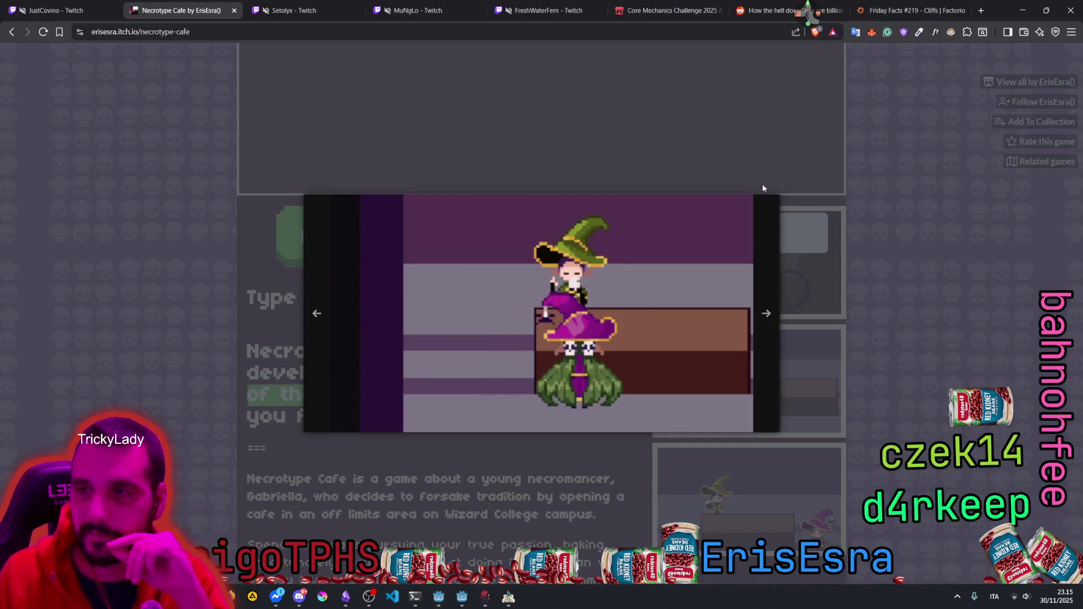
Step: Open the Twitch user info editor from the stream mascot's radial menu
mouse_move(518, 597)
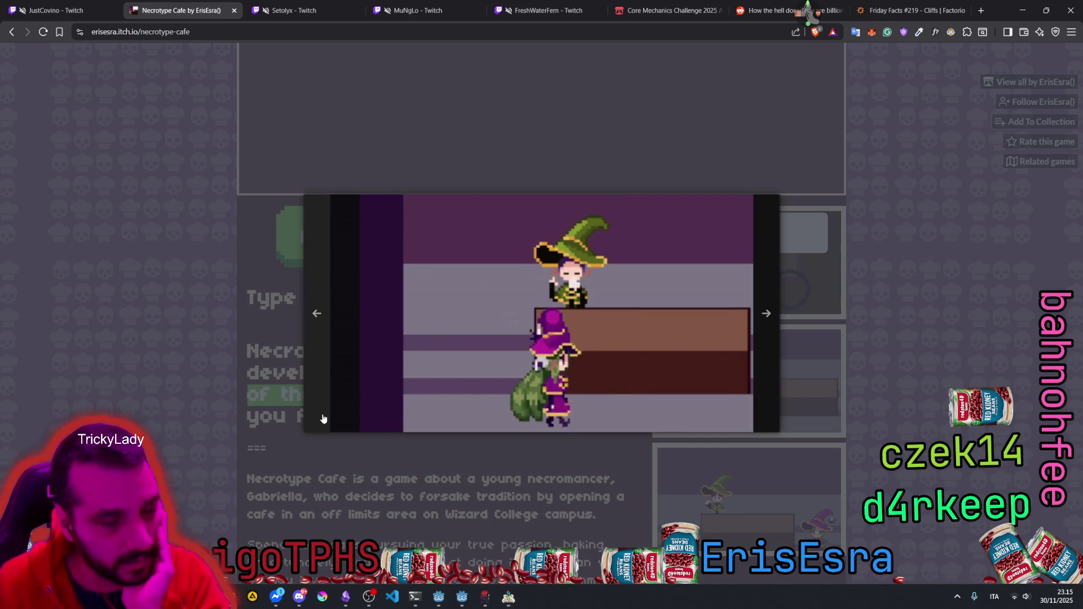
left_click(809, 13)
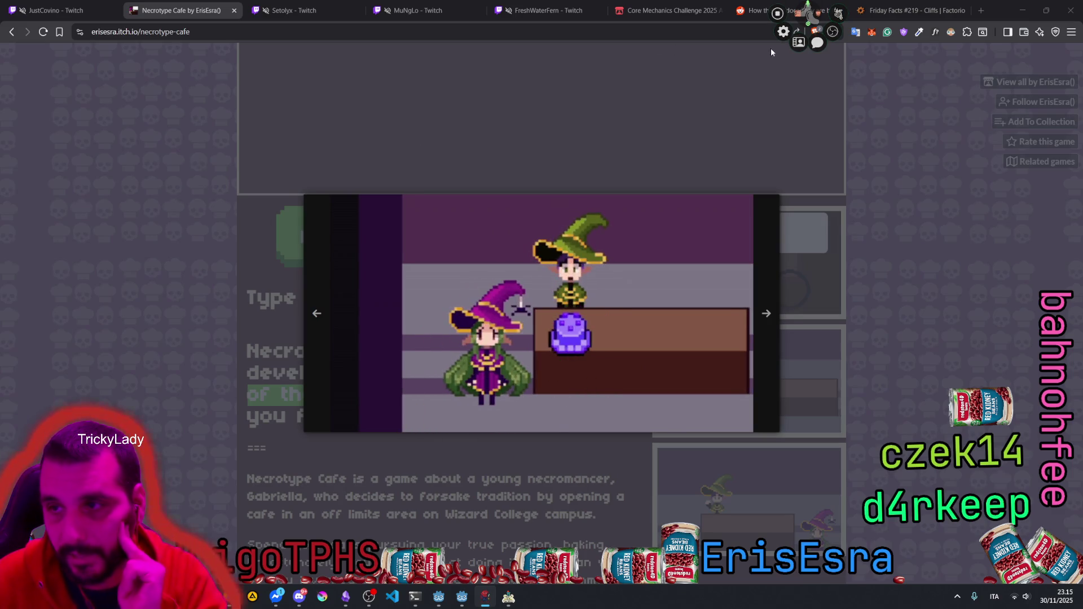
left_click(798, 43)
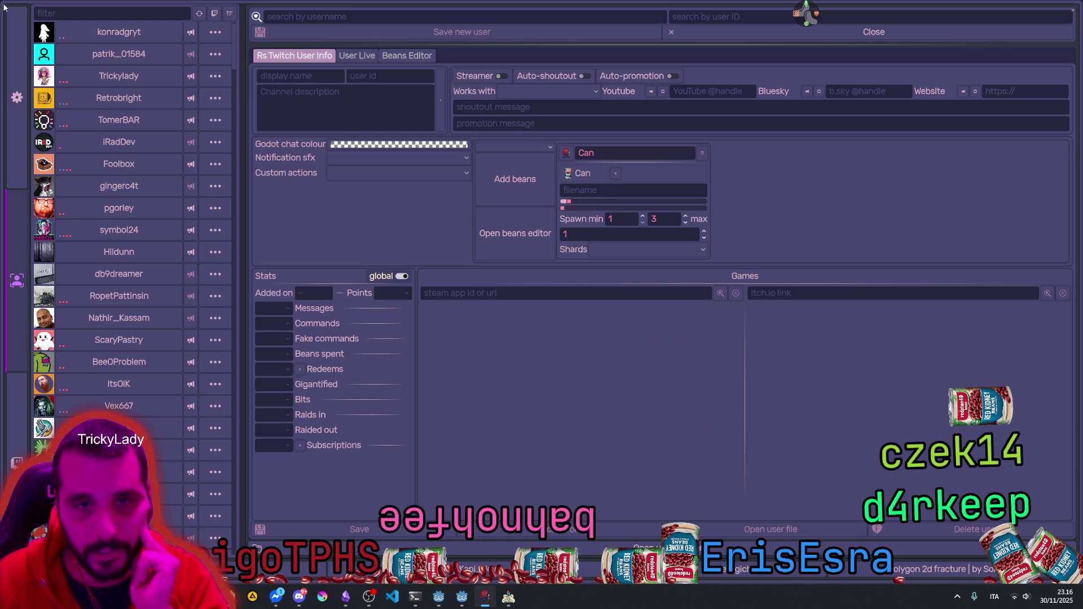
Step: Filter users by 'hyp', clear the filter, and load the first user's profile showing Hemomancer
scroll(113, 177, "down", 10)
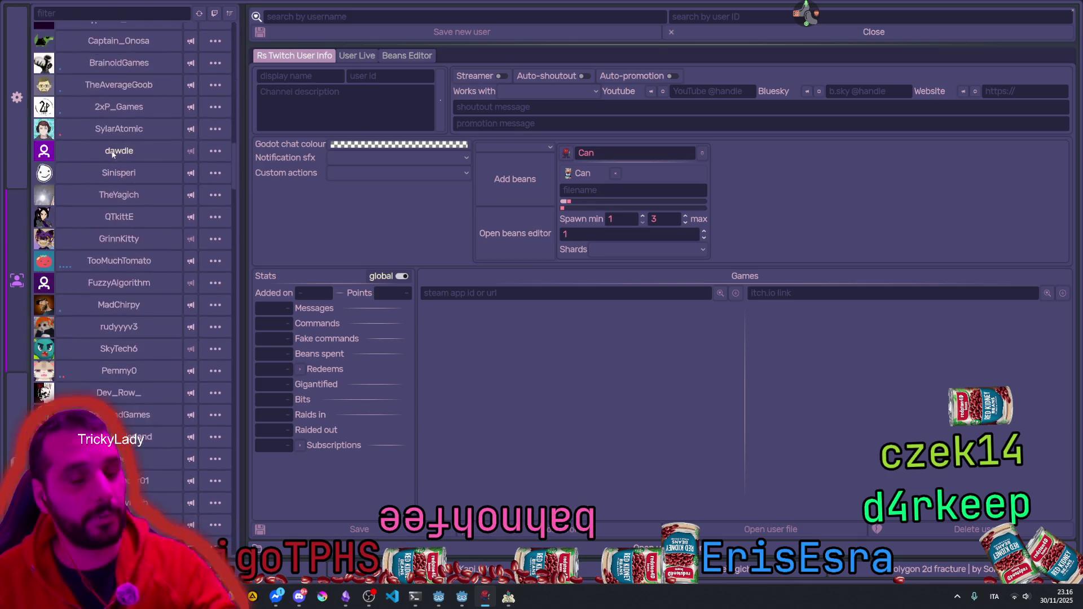
scroll(113, 174, "down", 10)
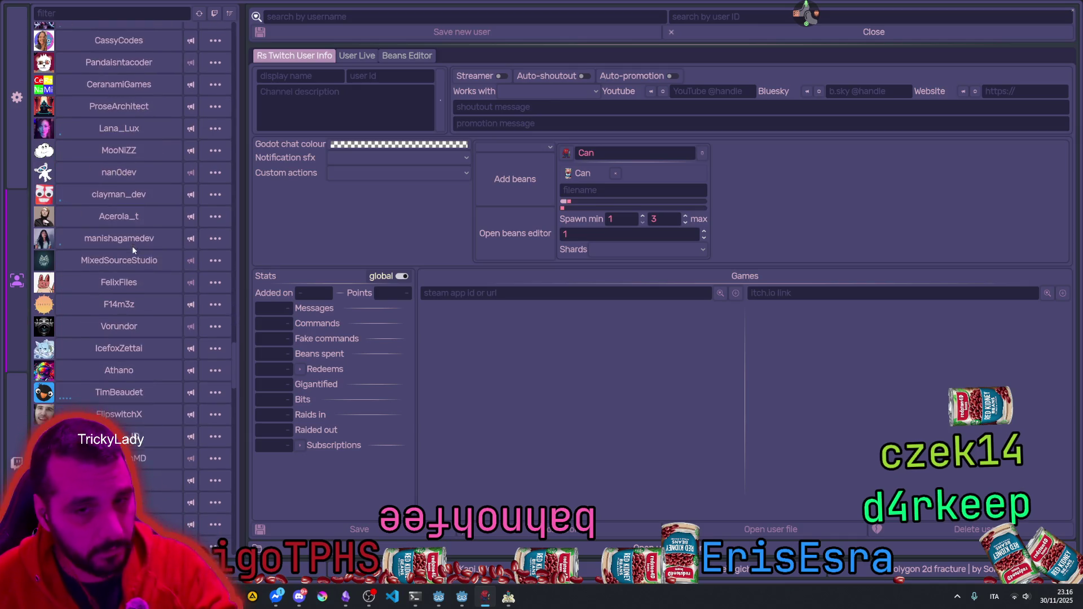
left_click_drag(236, 361, 220, 23)
scroll(134, 218, "down", 10)
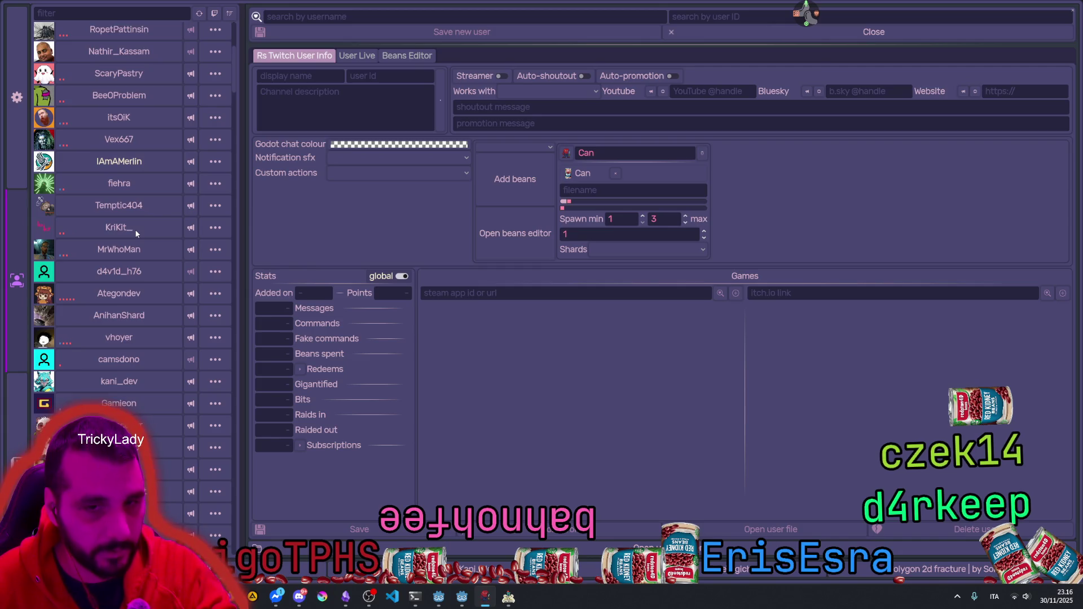
scroll(152, 286, "up", 10)
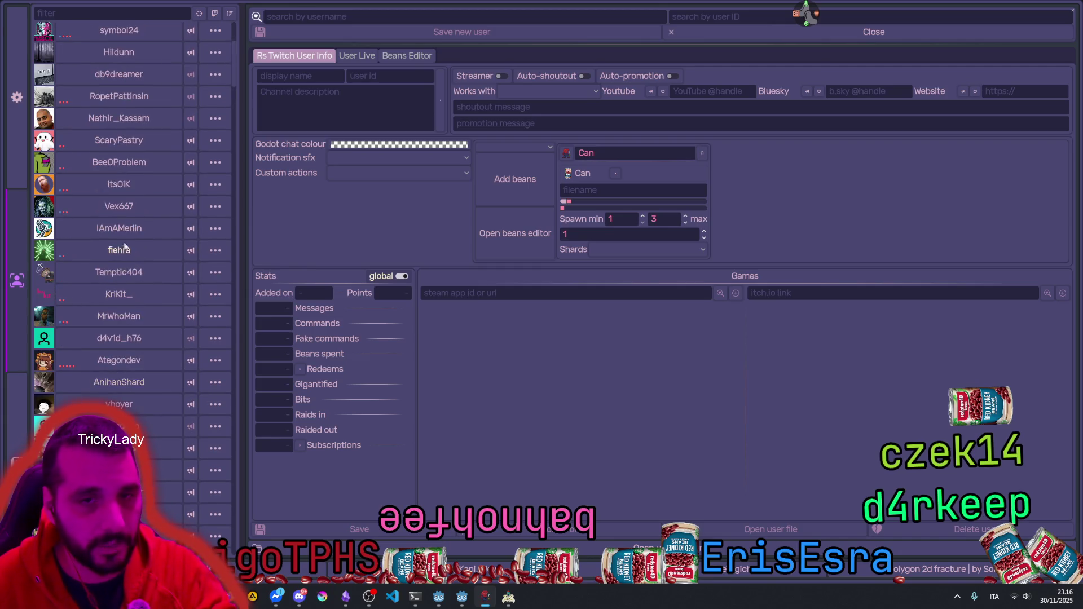
left_click(69, 14)
type("hyp")
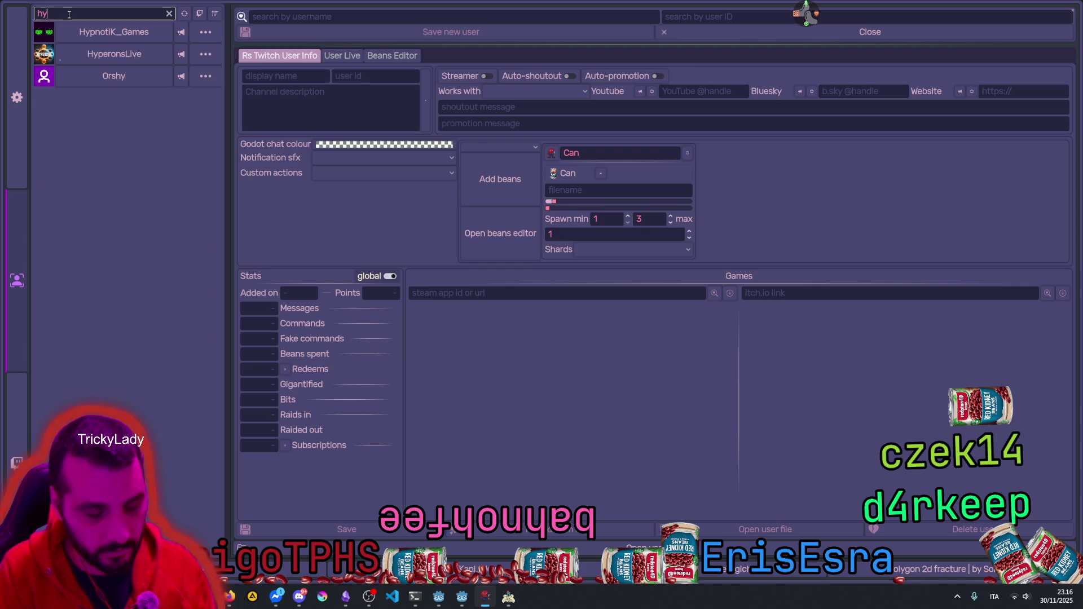
left_click(113, 33)
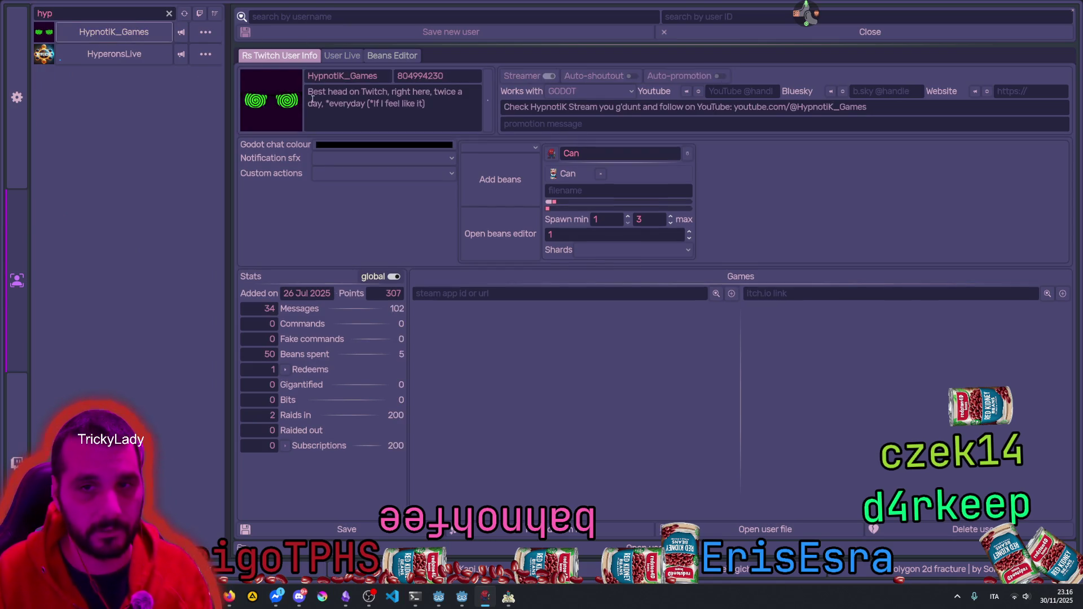
left_click(169, 13)
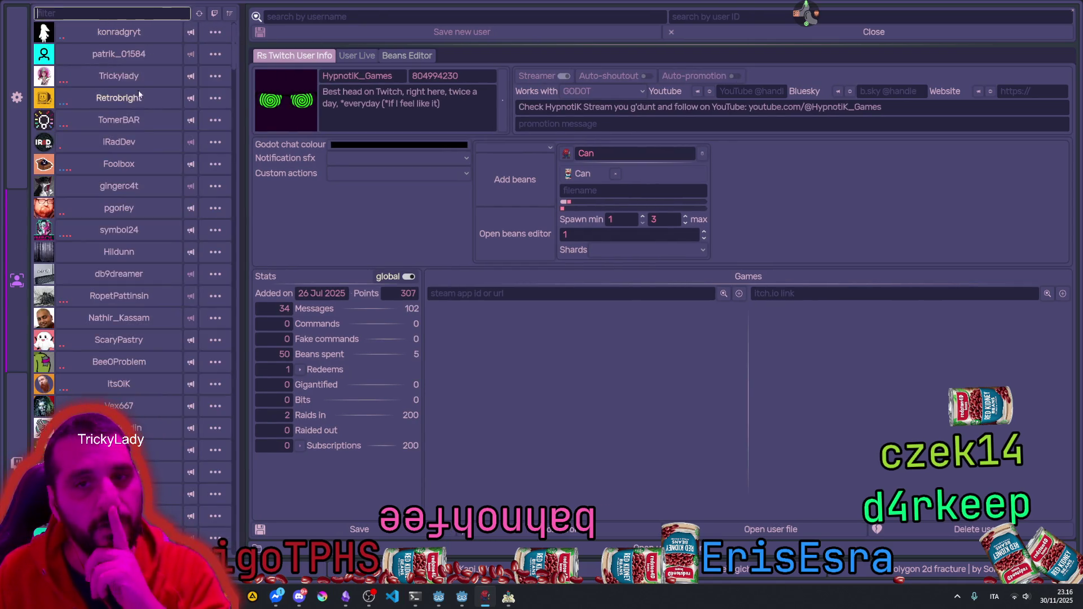
left_click(118, 32)
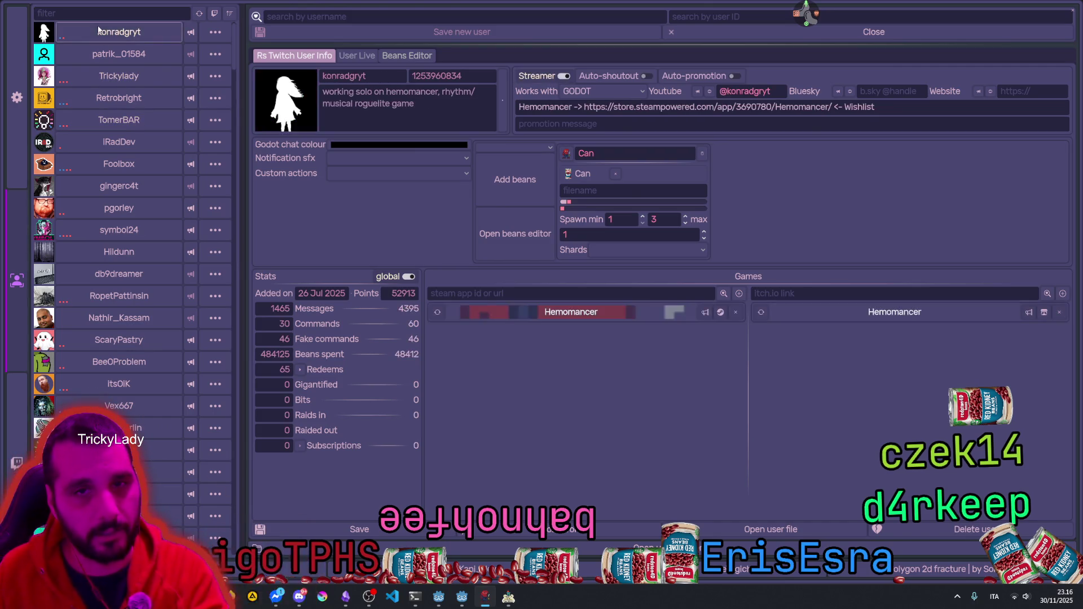
Step: Check Hemomancer's Steam details, then load the gothic-avatar user's profile (6286 points, 422 messages)
left_click(525, 312)
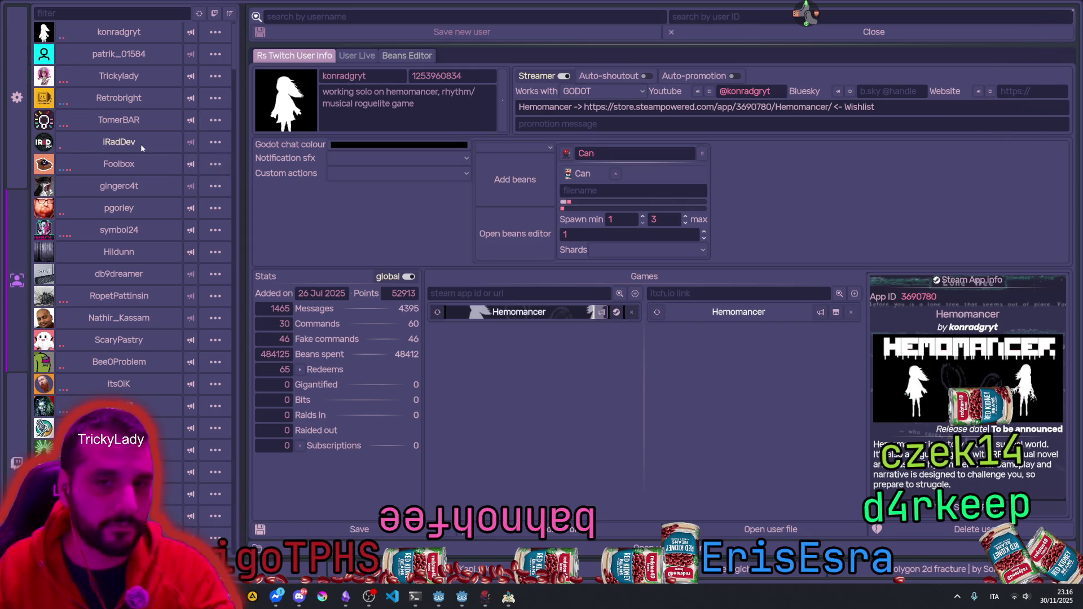
left_click(148, 197)
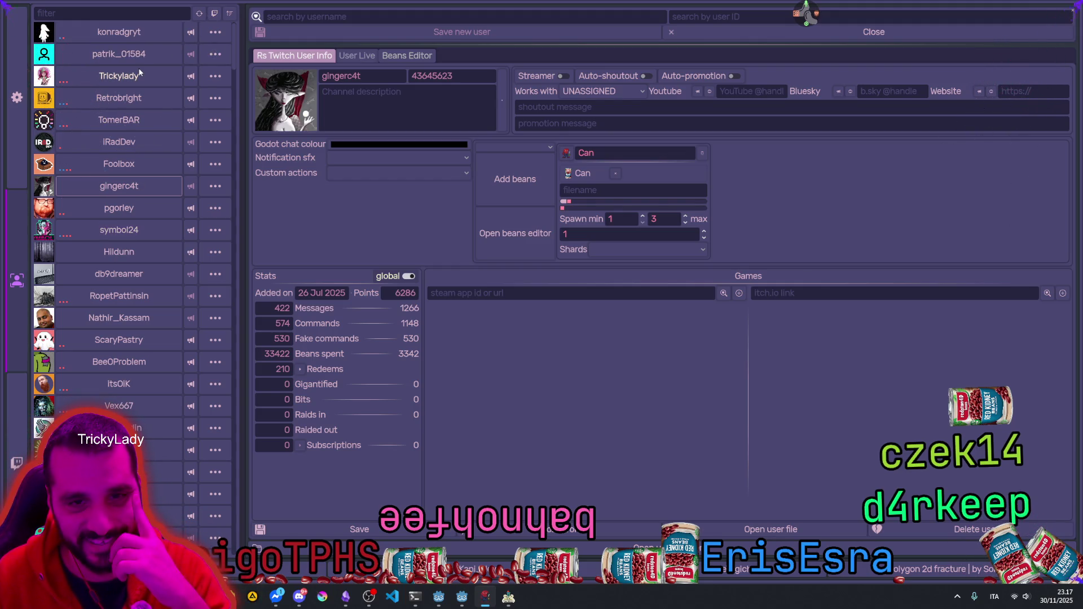
Step: Show only active users, widen the list column, and set the pixel-art user's engine to GODOT
left_click(215, 14)
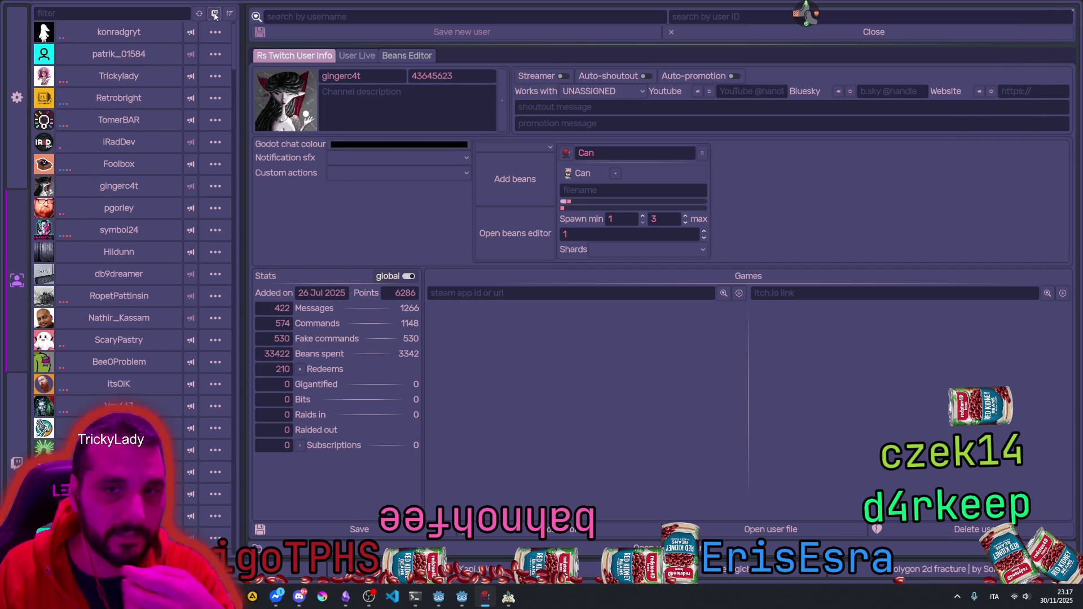
left_click_drag(229, 83, 303, 86)
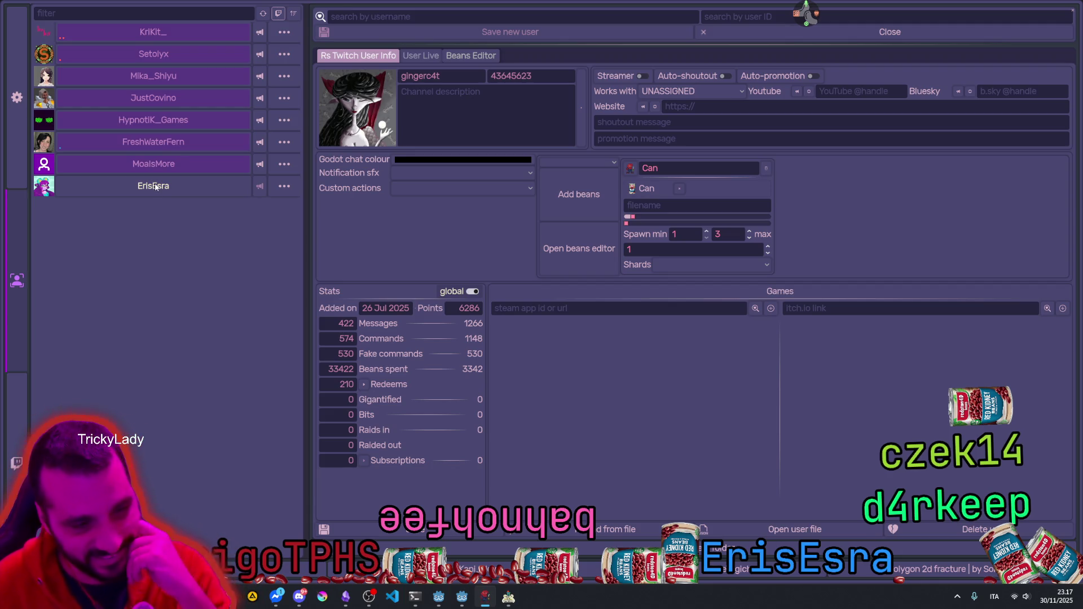
left_click(154, 188)
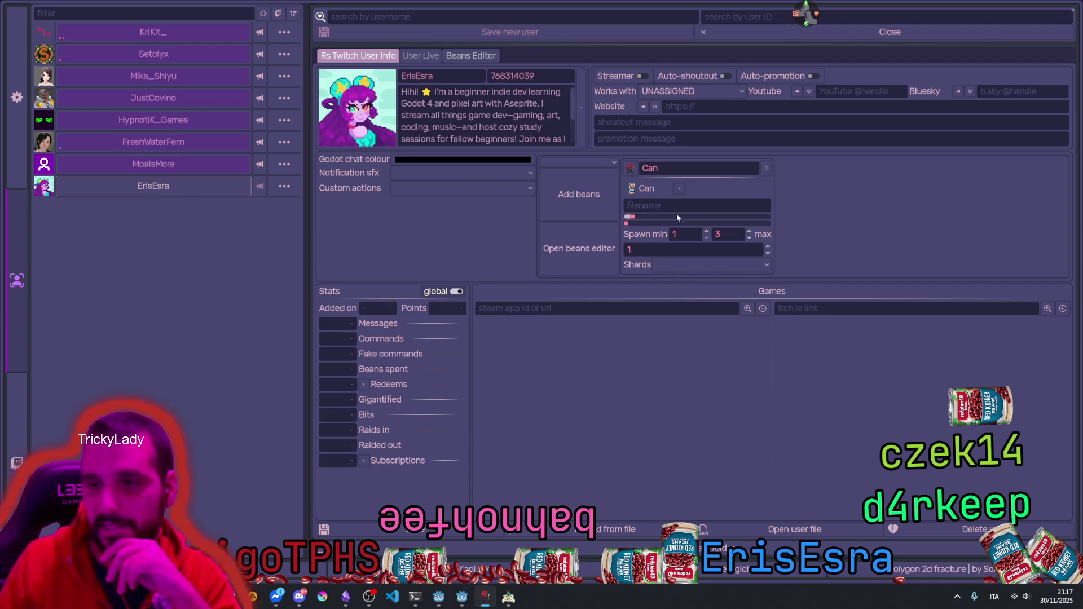
left_click(676, 94)
left_click(668, 118)
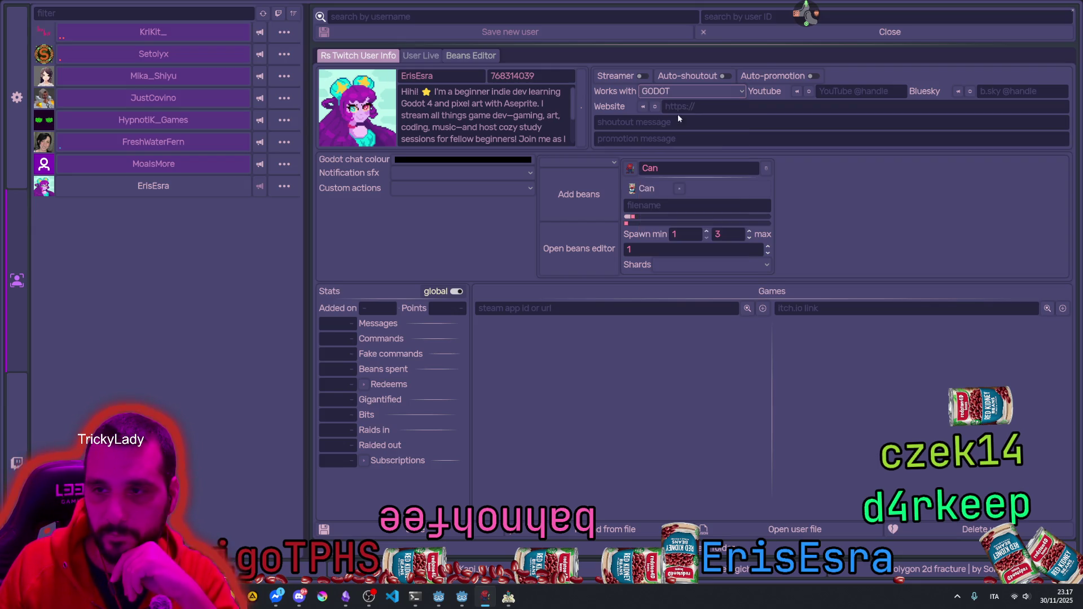
Step: Review the engine choices and channel description, then open Freedom Forge's 'Juicin' Job Hopper' live stream
left_click(660, 92)
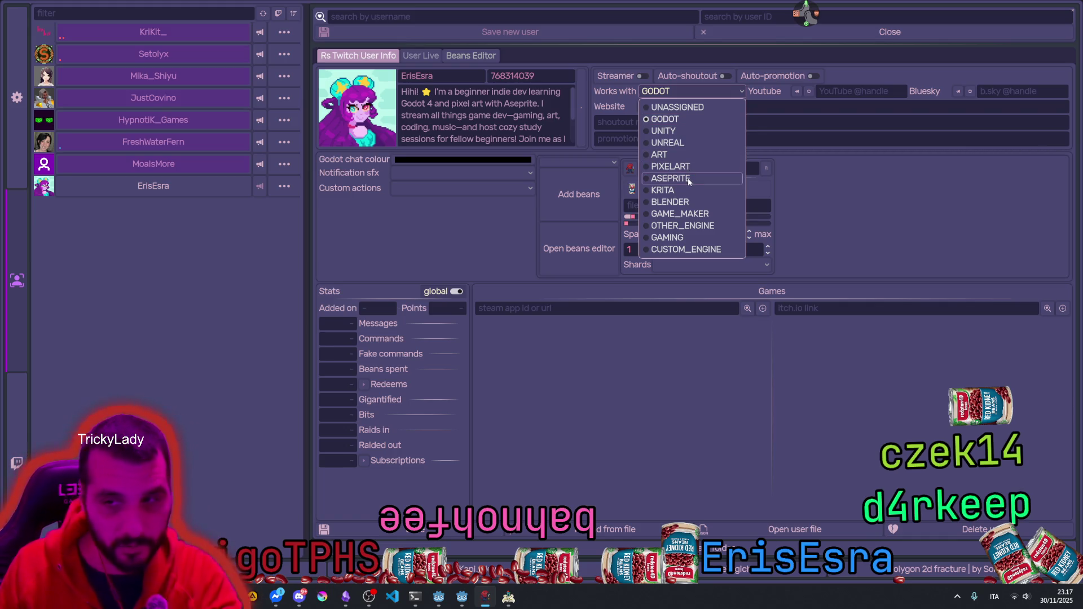
left_click(676, 93)
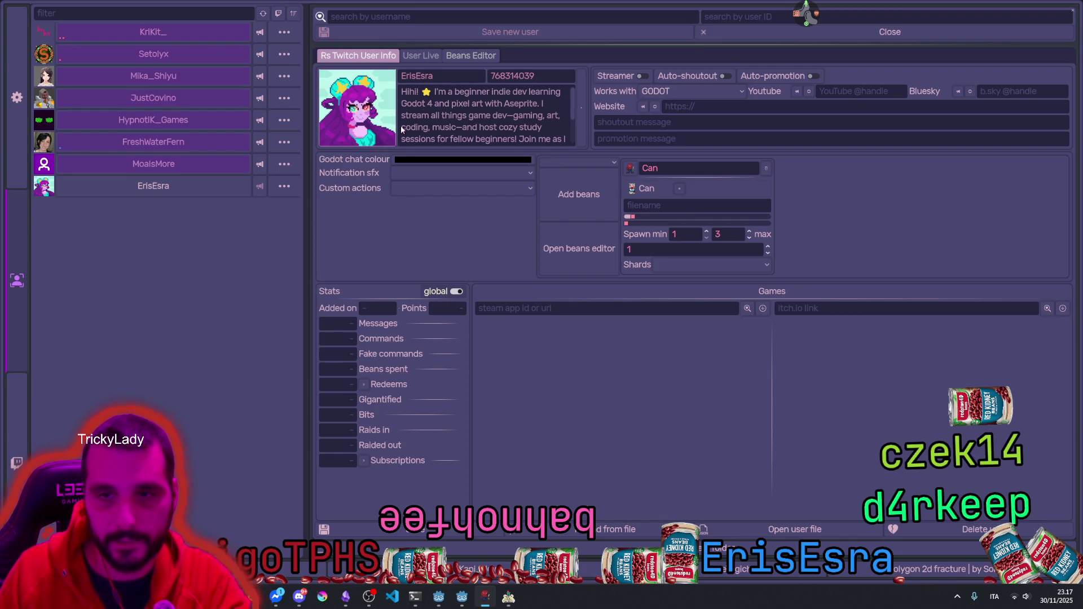
left_click(521, 133)
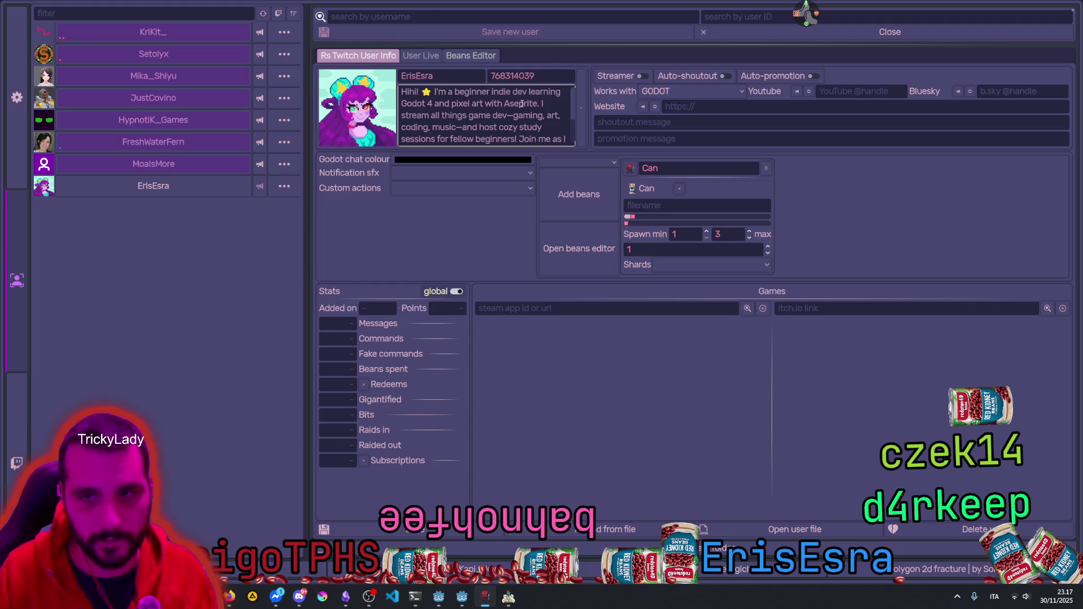
left_click(154, 98)
Step: Show the Freedom Forge user's Twitch info: a GODOT streamer with 424 points
left_click(420, 55)
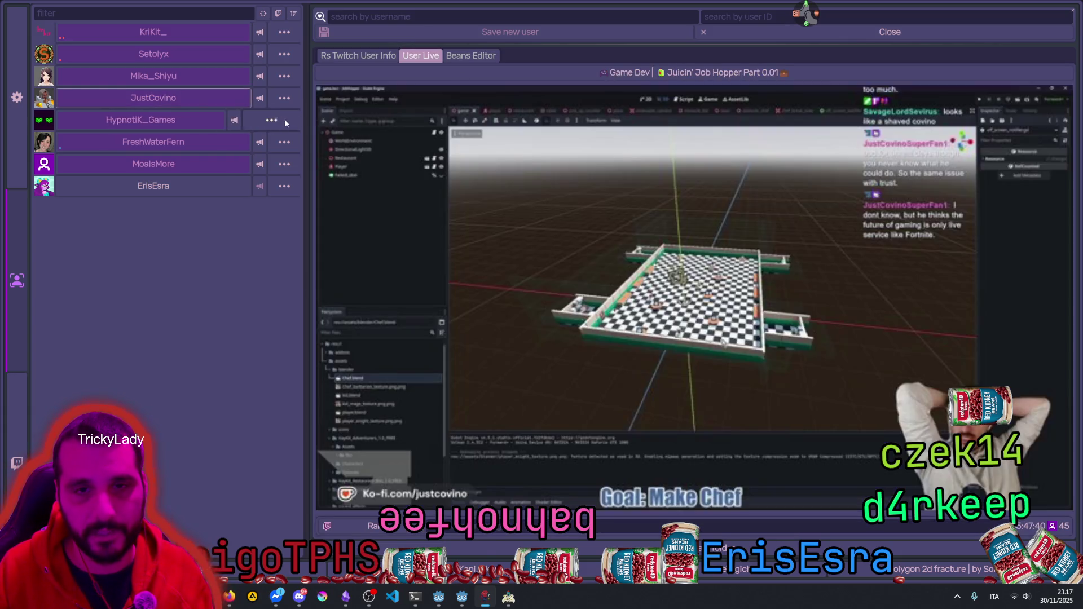
left_click(355, 55)
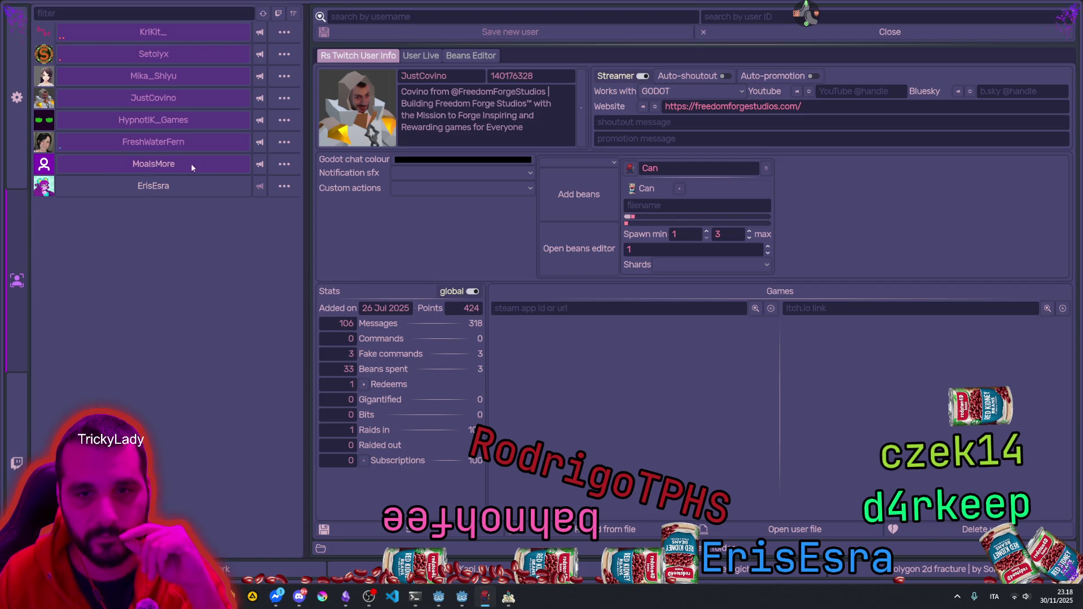
left_click(284, 164)
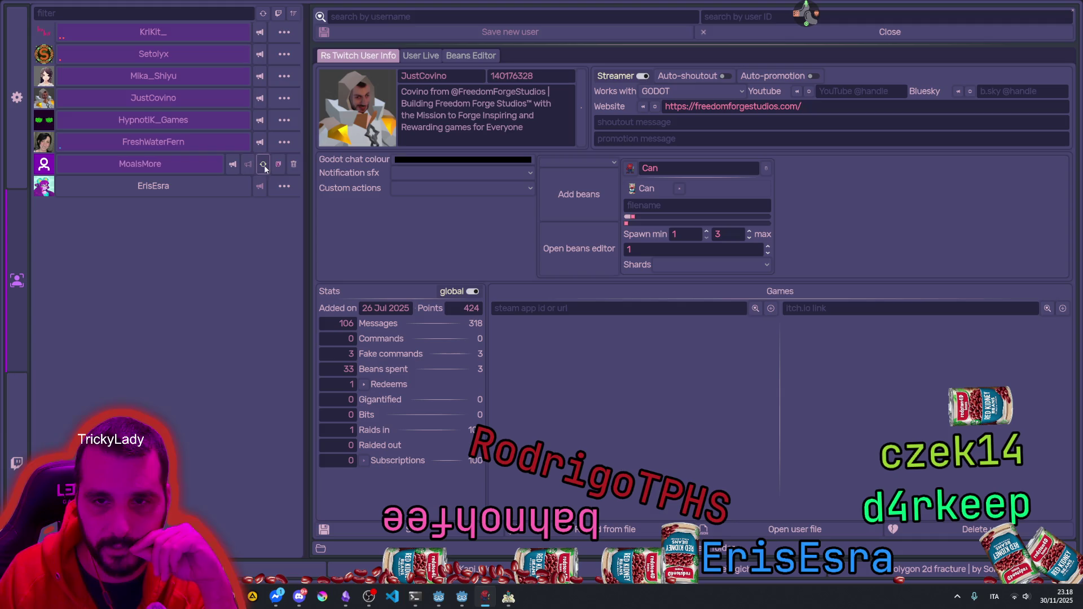
Step: Refresh the placeholder user's profile picture and mark the pixel-art user as a streamer
left_click(263, 165)
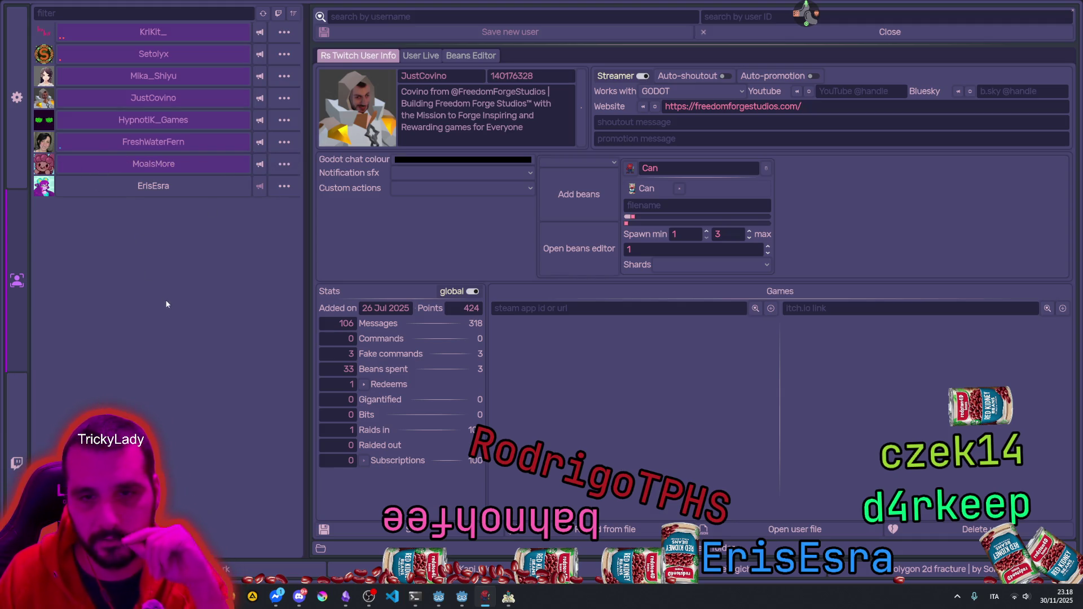
left_click(161, 186)
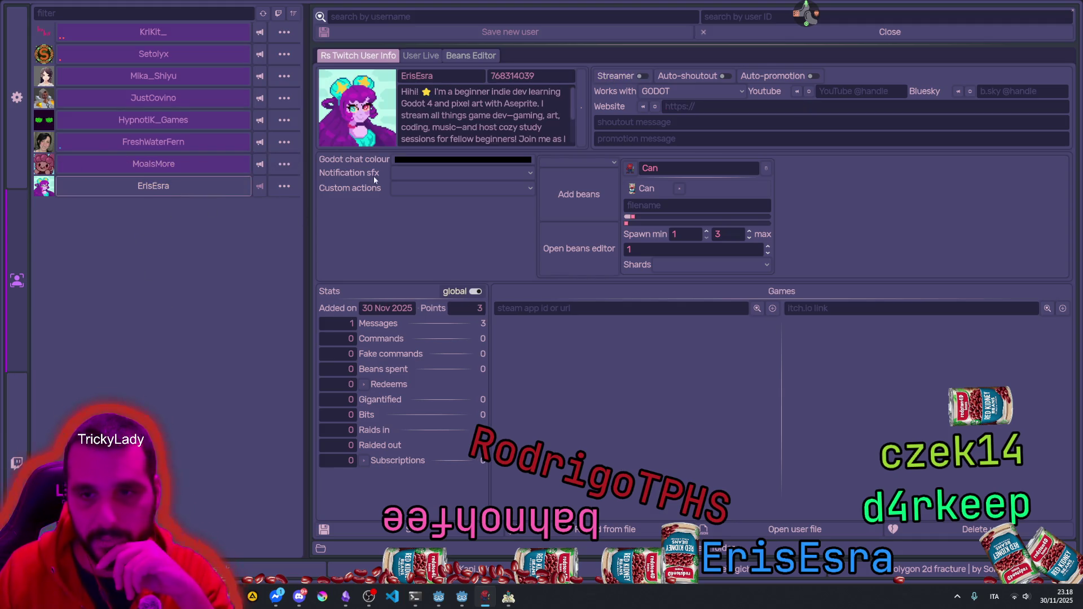
left_click(632, 81)
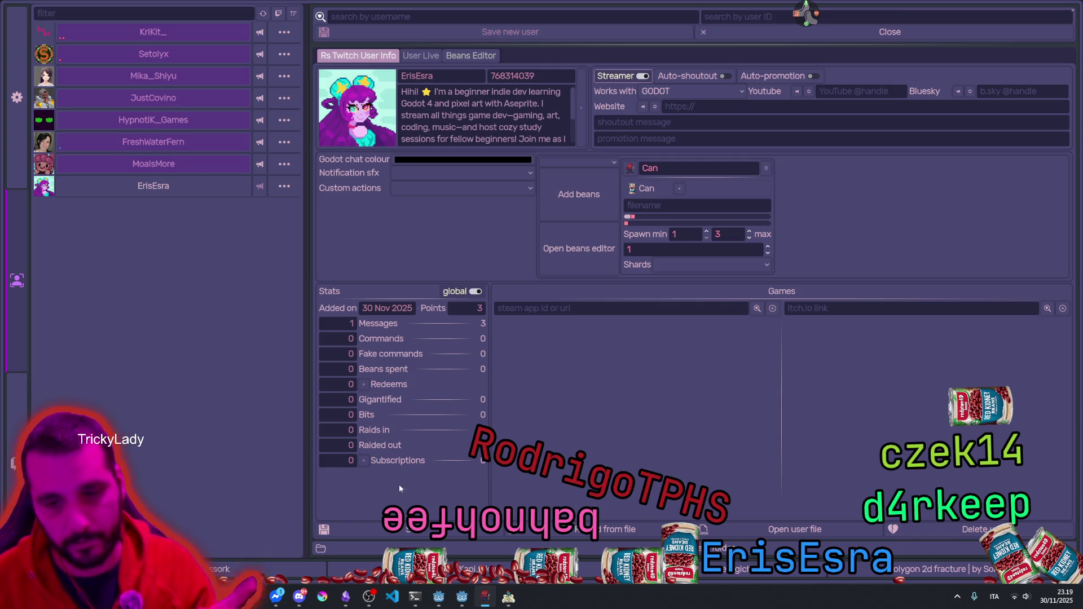
left_click(1073, 12)
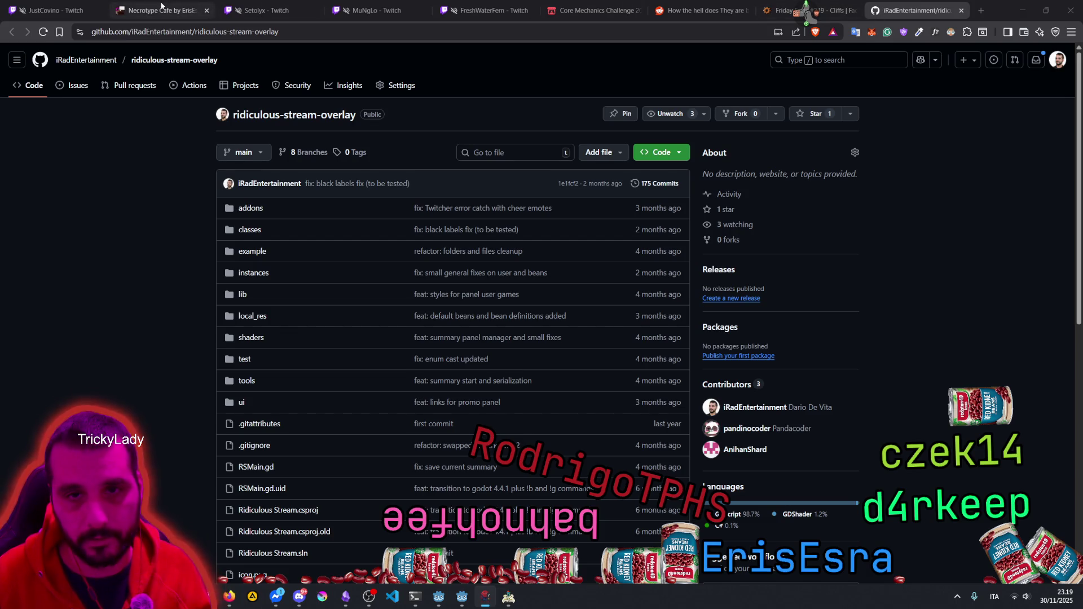
Step: Go to the Necrotype Cafe itch.io tab and select its entire page URL
left_click(164, 10)
left_click(237, 33)
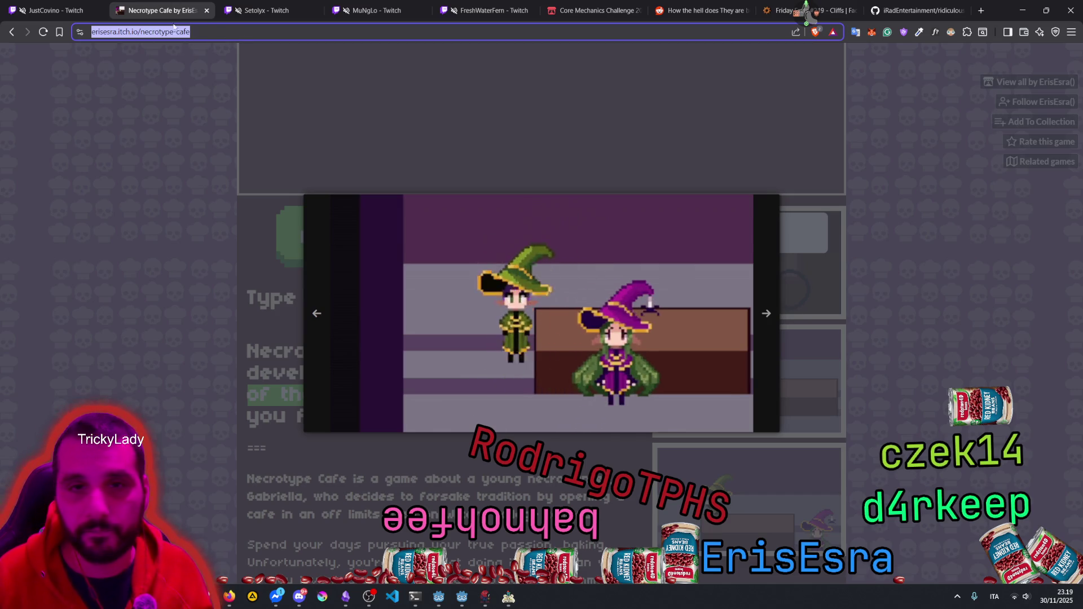
left_click(169, 33)
double_click(169, 32)
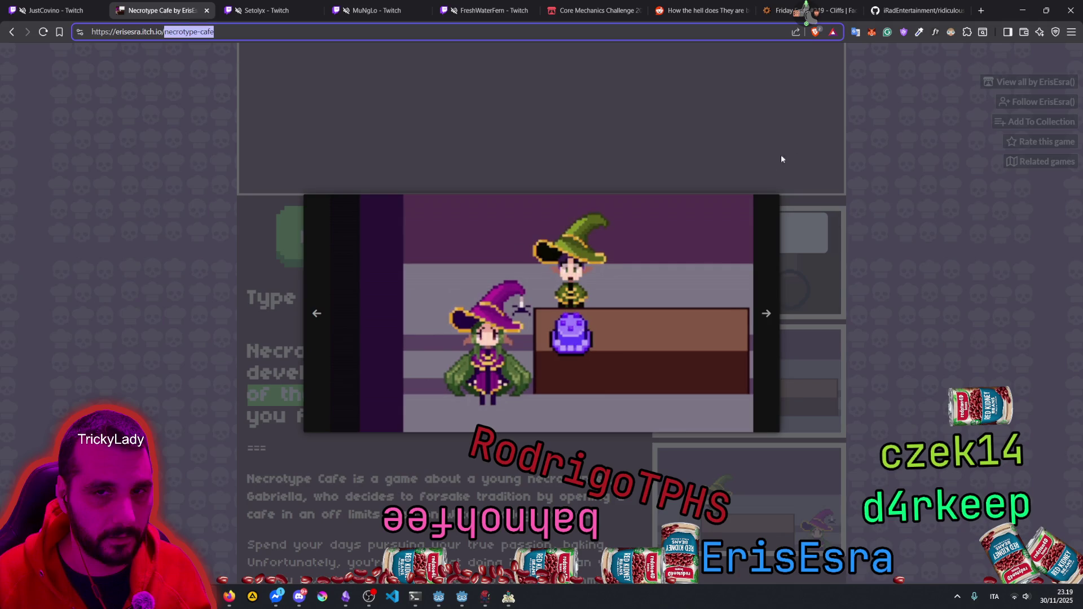
left_click(810, 17)
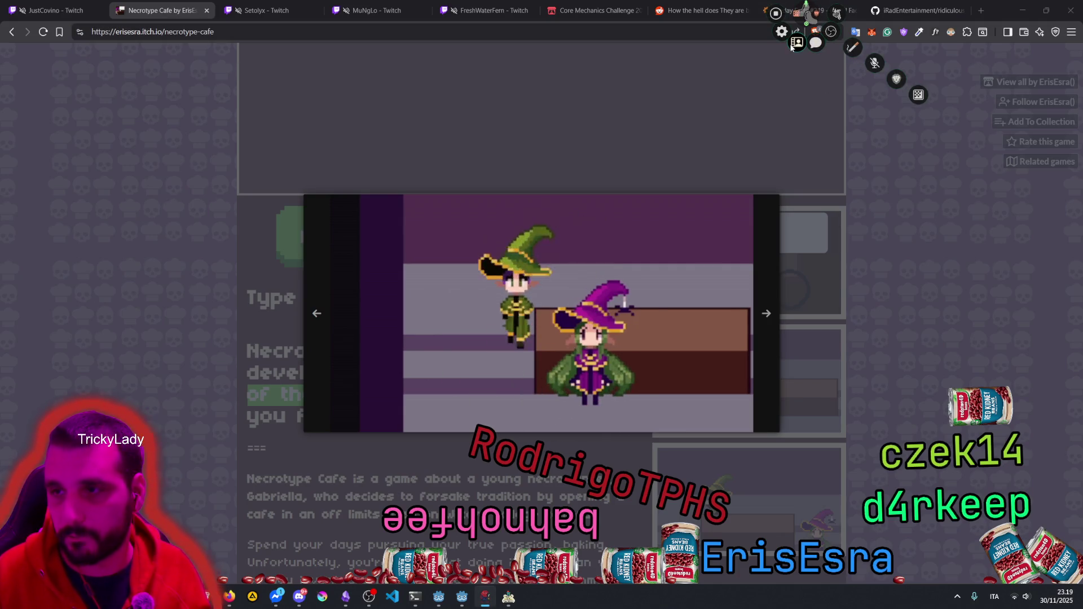
double_click(179, 32)
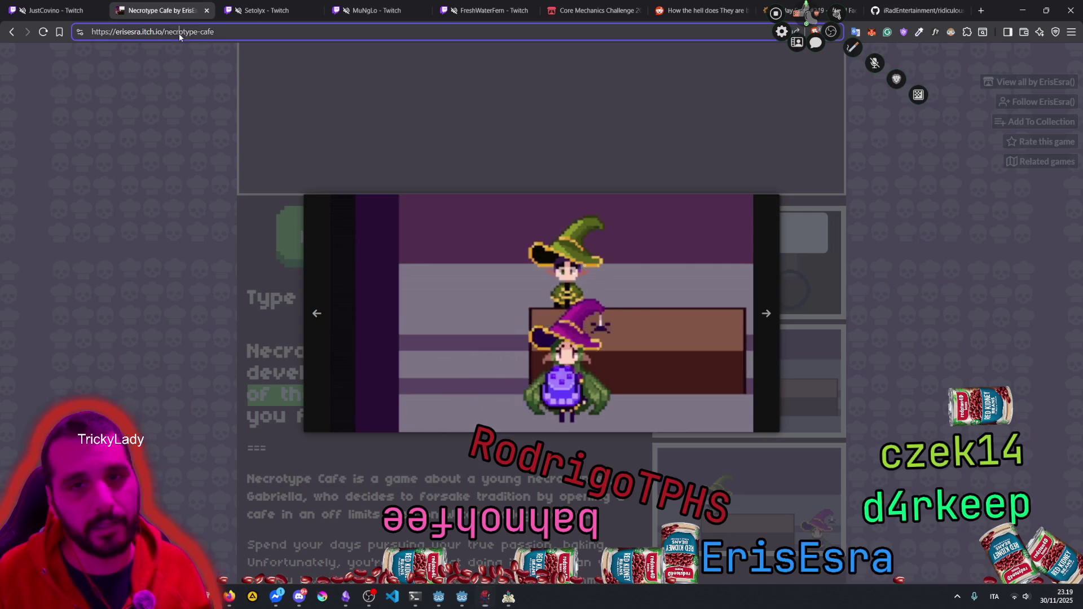
mouse_move(215, 32)
left_mouse_down()
mouse_move(2, 20)
mouse_move(198, 32)
mouse_move(47, 35)
left_mouse_up()
key("ctrl+c")
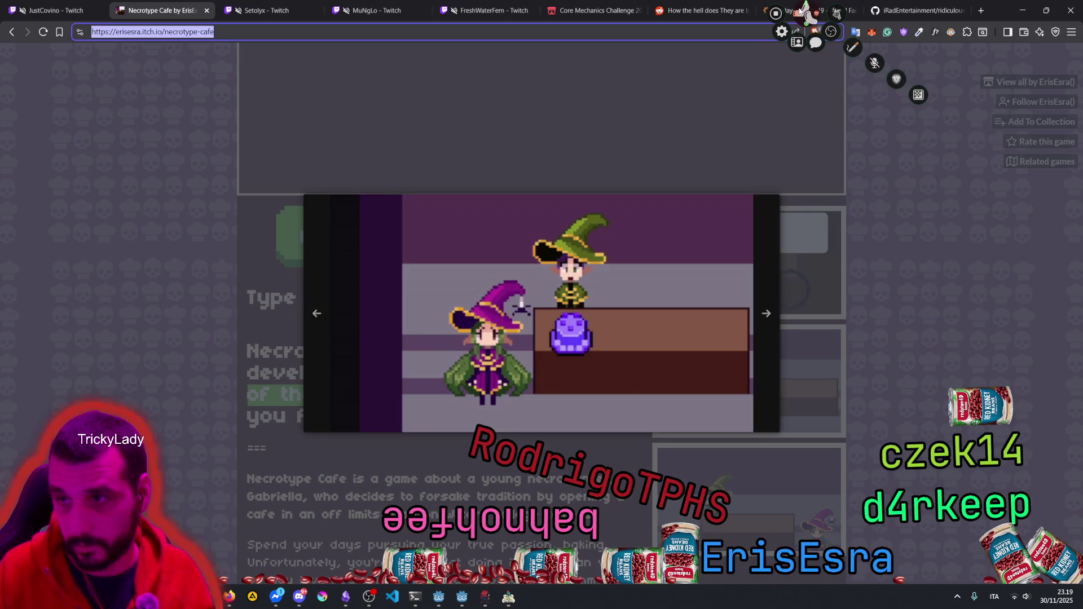
Step: Paste the Necrotype Cafe itch.io link as the user's game and show its info (ID 2981693)
left_click(805, 44)
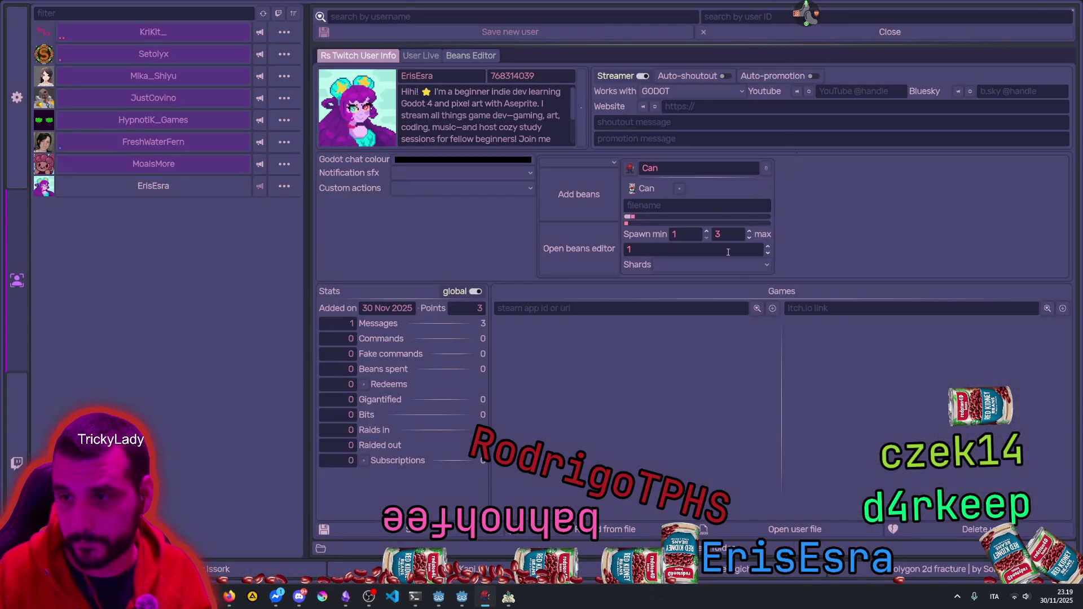
left_click(833, 306)
key("ctrl+v")
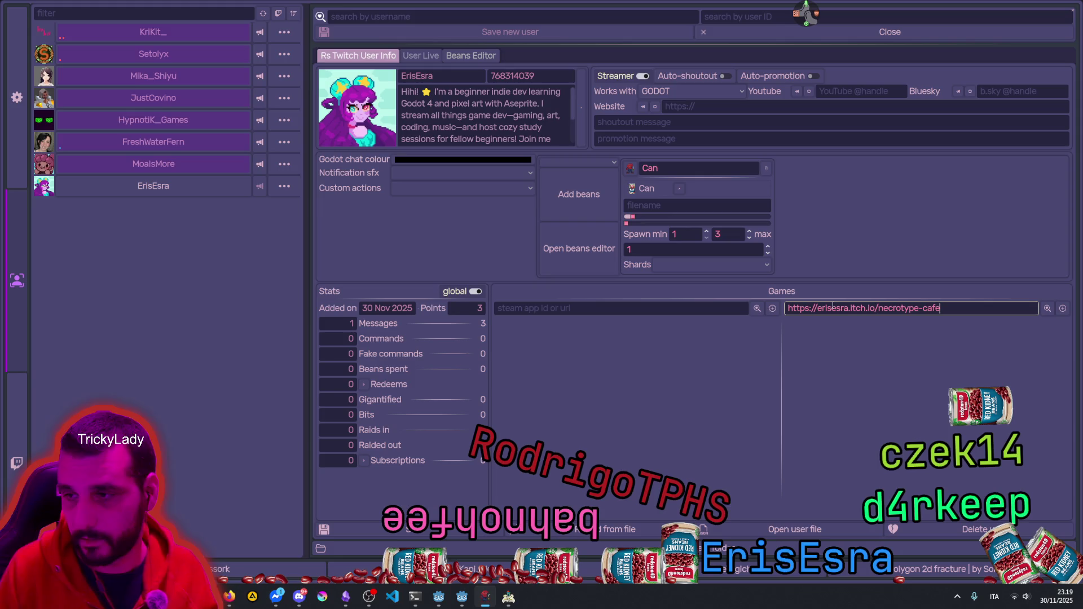
key("Return")
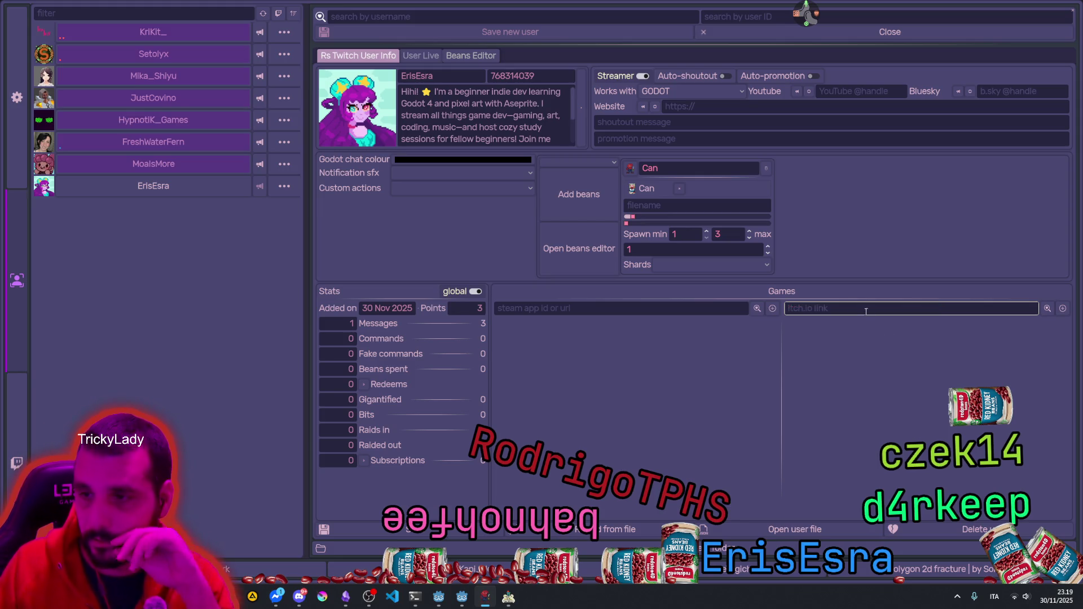
left_click(792, 328)
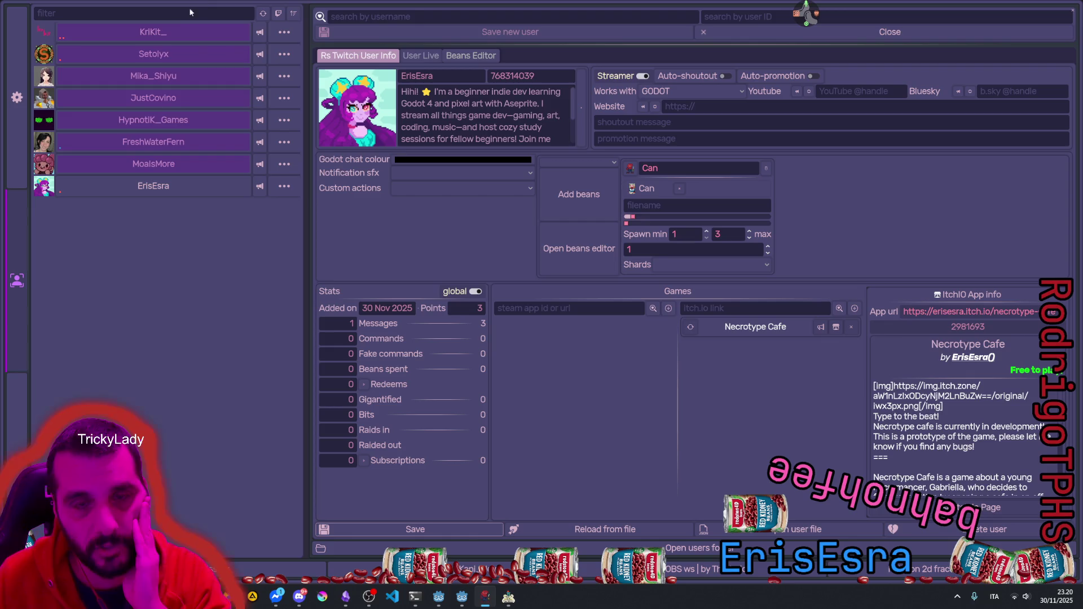
left_click(235, 15)
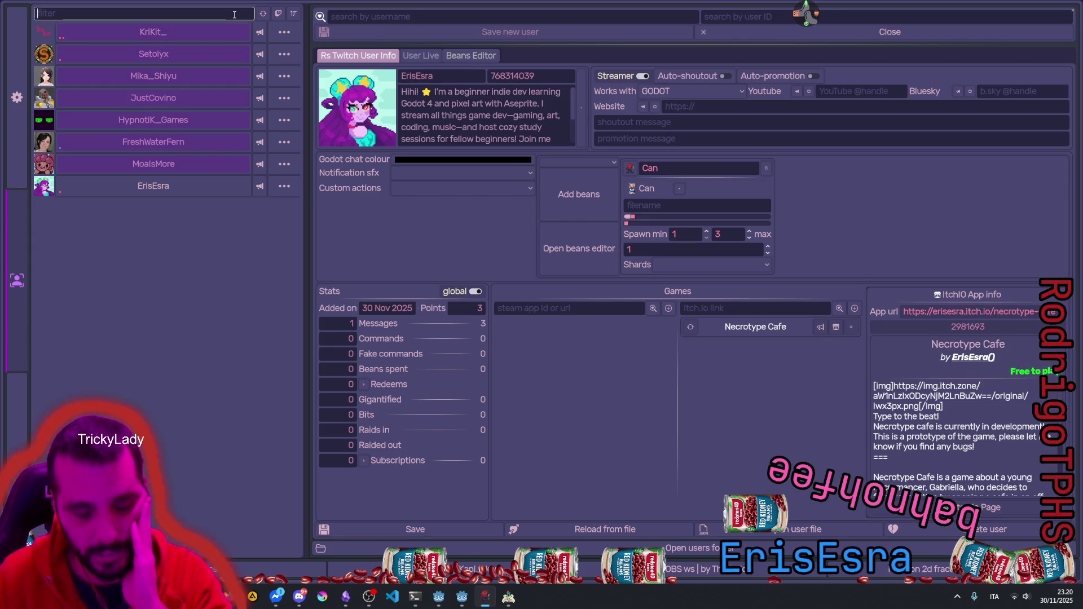
Step: Scroll the full user list and open the tomato-avatar developer's profile with 154 points
scroll(103, 270, "down", 6)
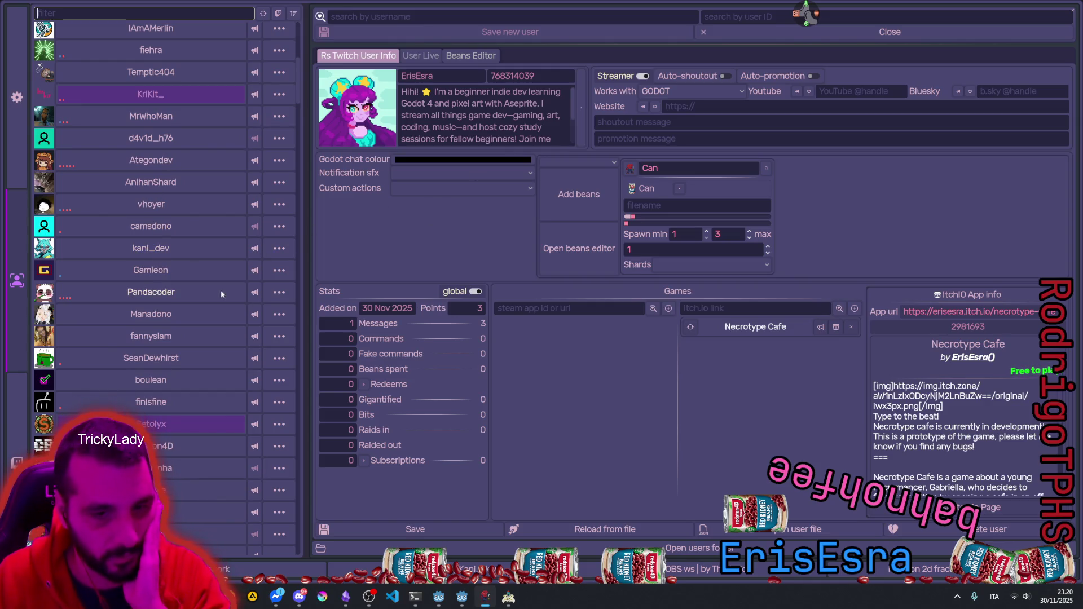
scroll(222, 289, "down", 3)
scroll(189, 296, "down", 2)
scroll(188, 296, "down", 4)
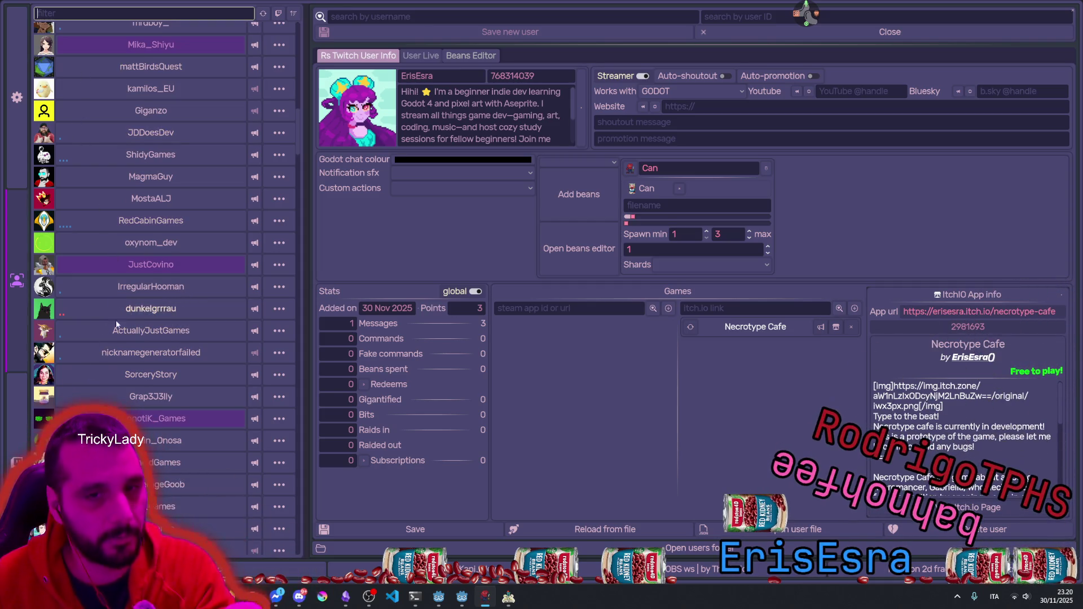
scroll(117, 313, "down", 1)
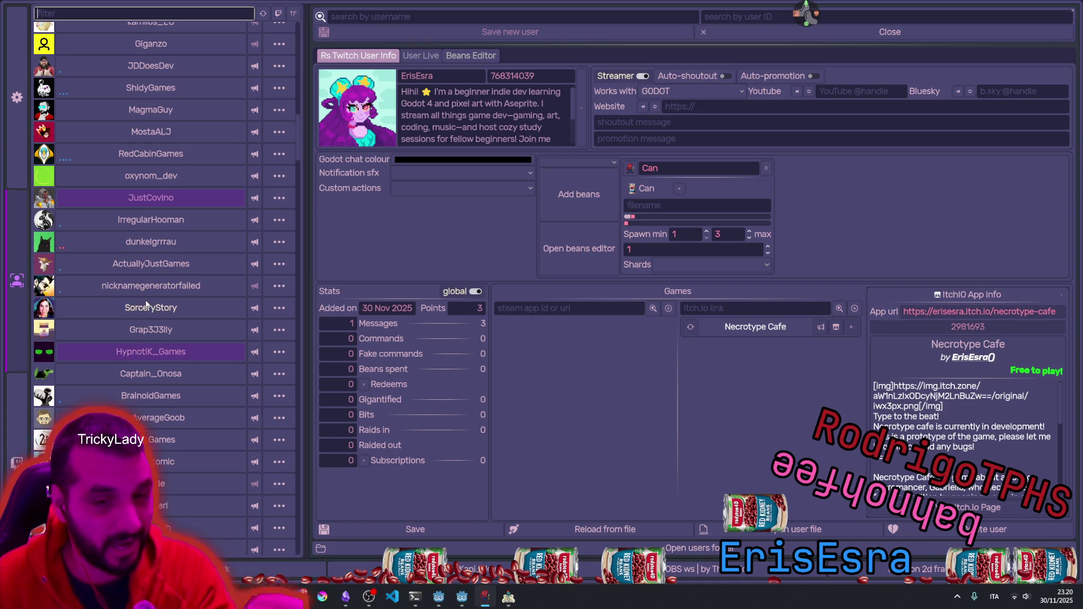
scroll(123, 351, "down", 2)
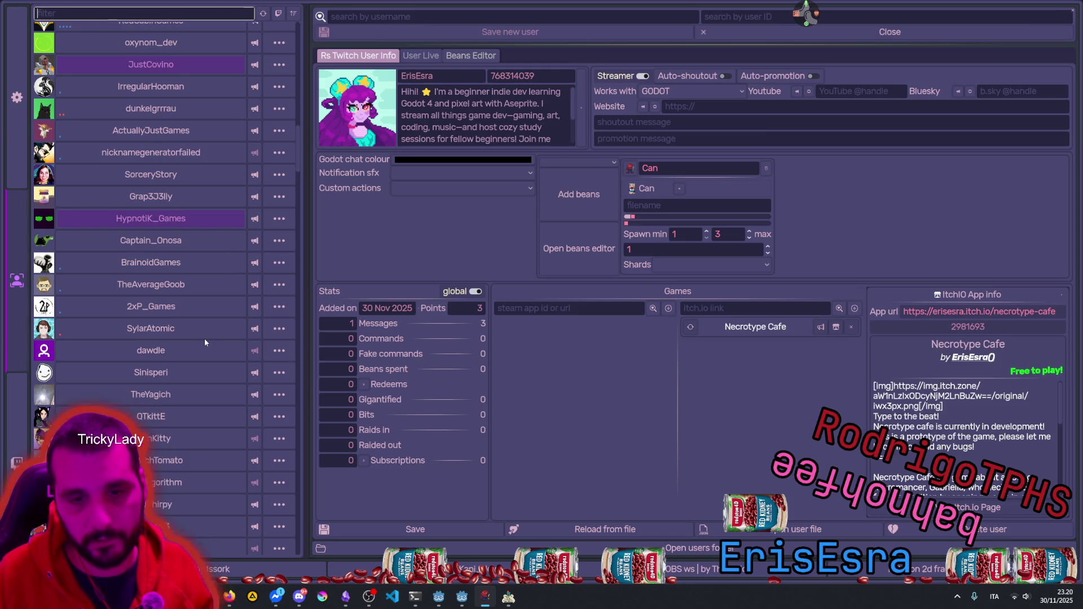
left_click(155, 460)
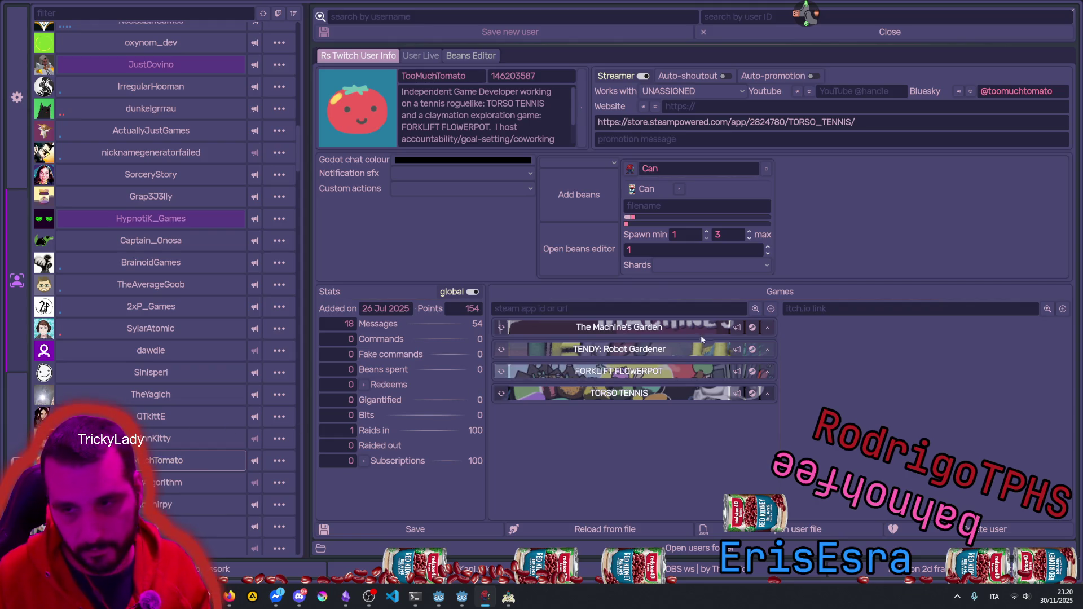
Step: Sort the user list by Games and open the Gravity Ace developer's profile
scroll(180, 160, "down", 5)
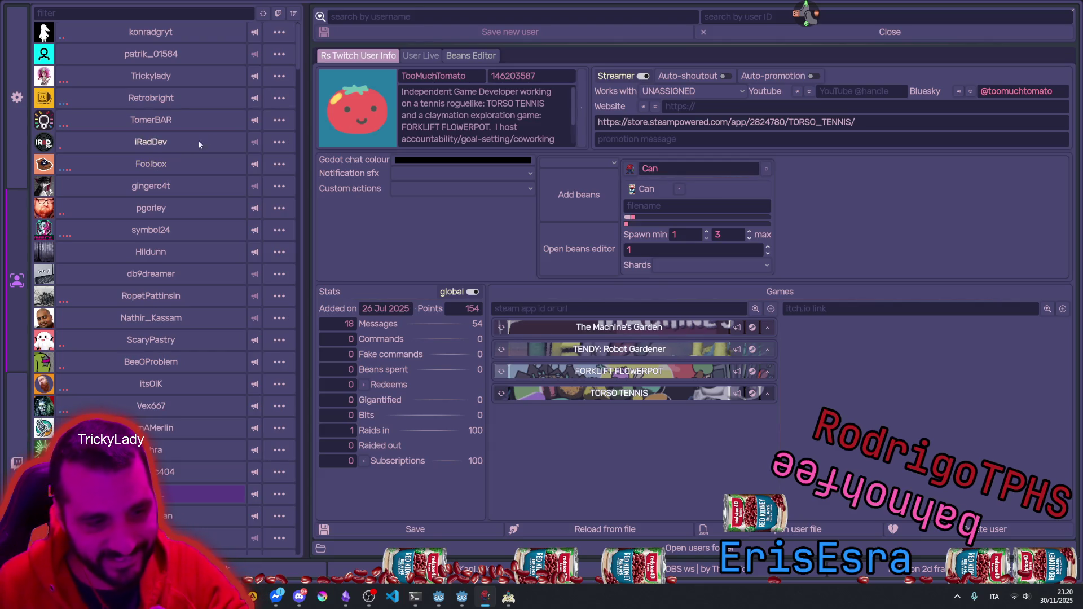
left_click(292, 13)
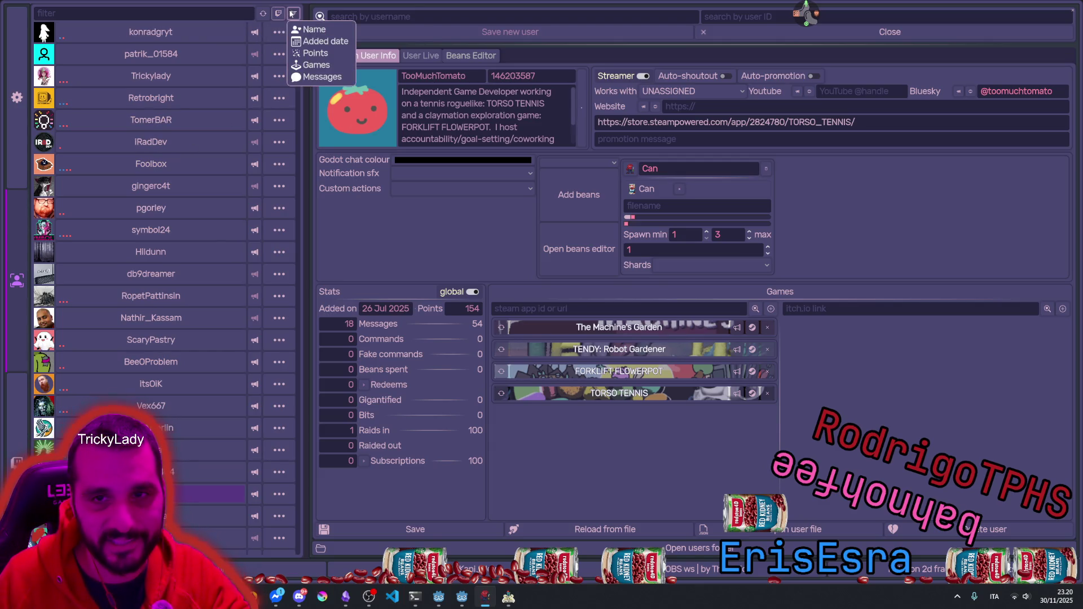
left_click(252, 13)
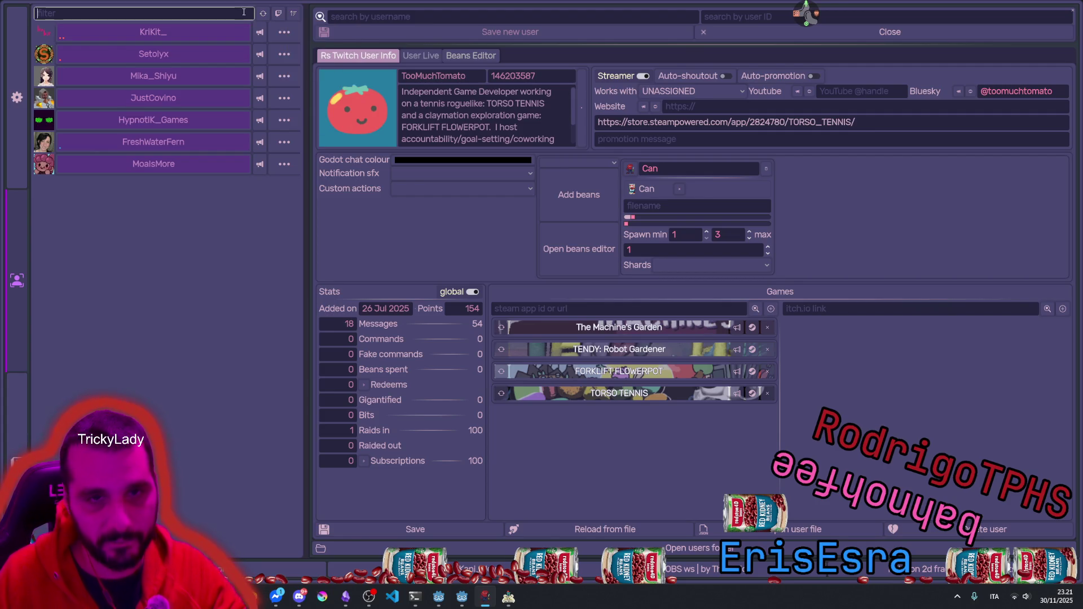
left_click(293, 13)
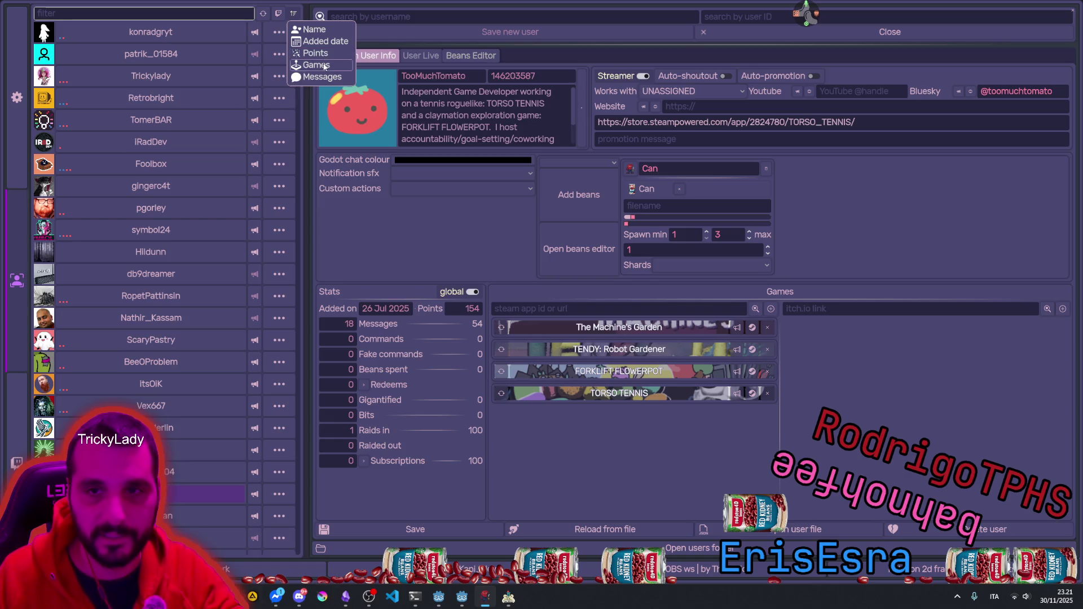
left_click(323, 44)
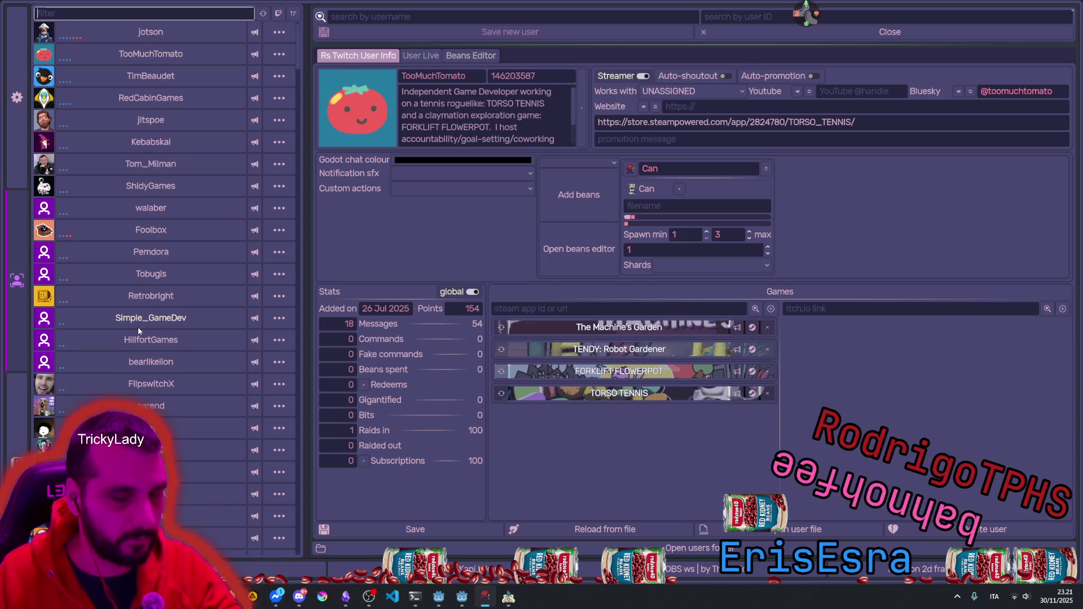
scroll(135, 290, "down", 5)
scroll(135, 290, "up", 5)
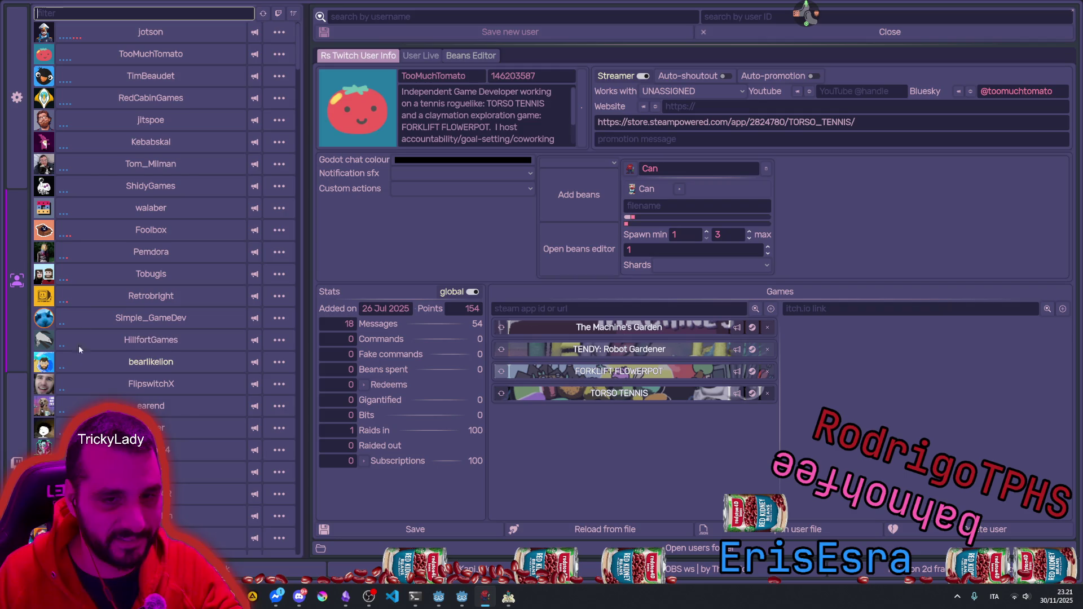
left_click(114, 32)
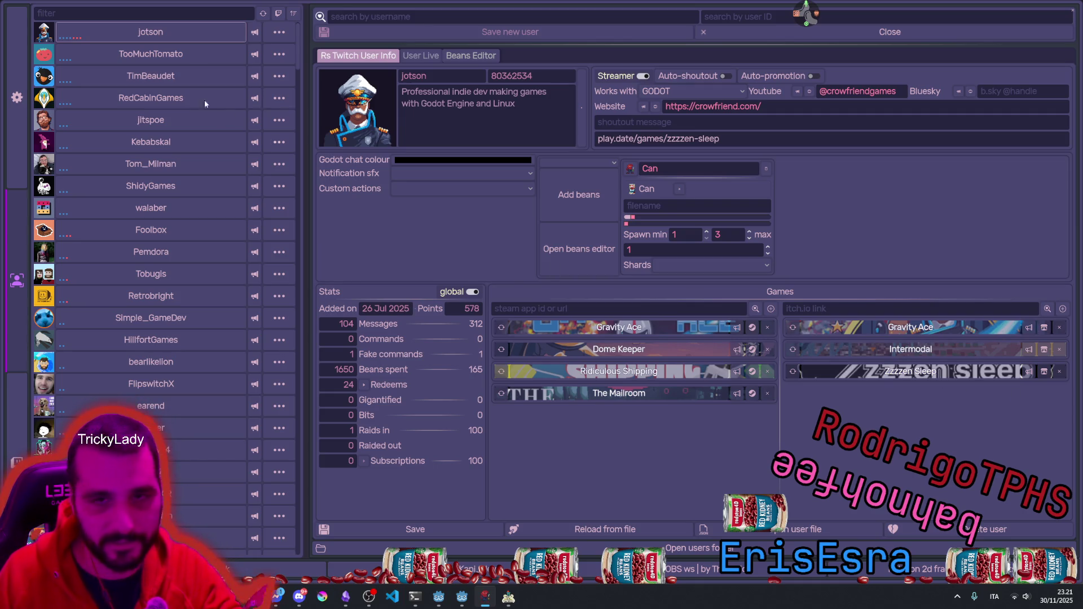
Step: View the Space Scavenger, Fist of the Forgotten, Scopecreep, Grime & Gold and Kerker developers' profiles, then minimize
left_click(132, 58)
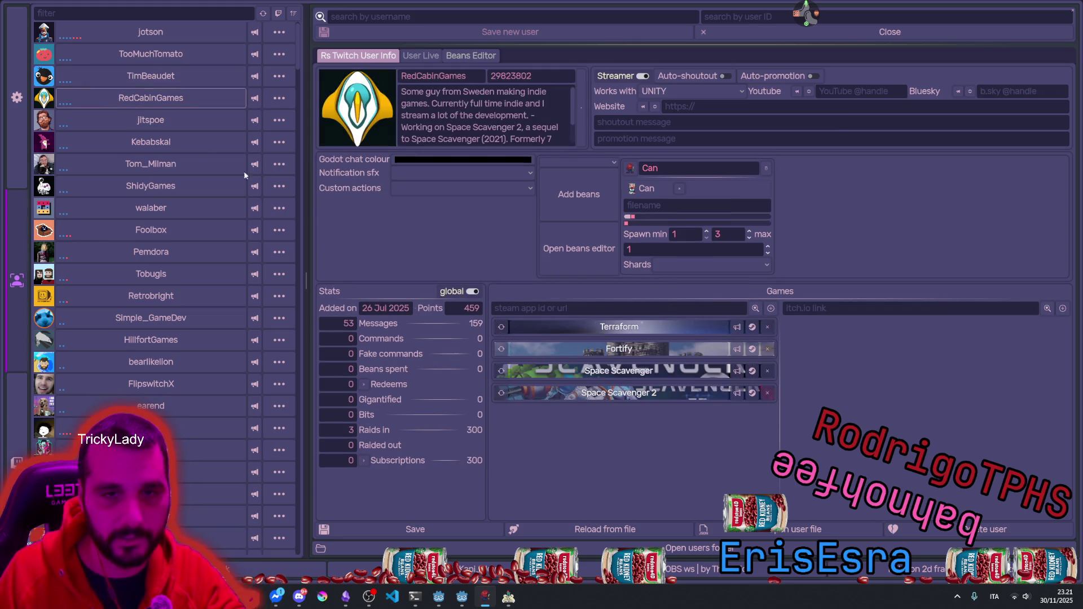
left_click(151, 121)
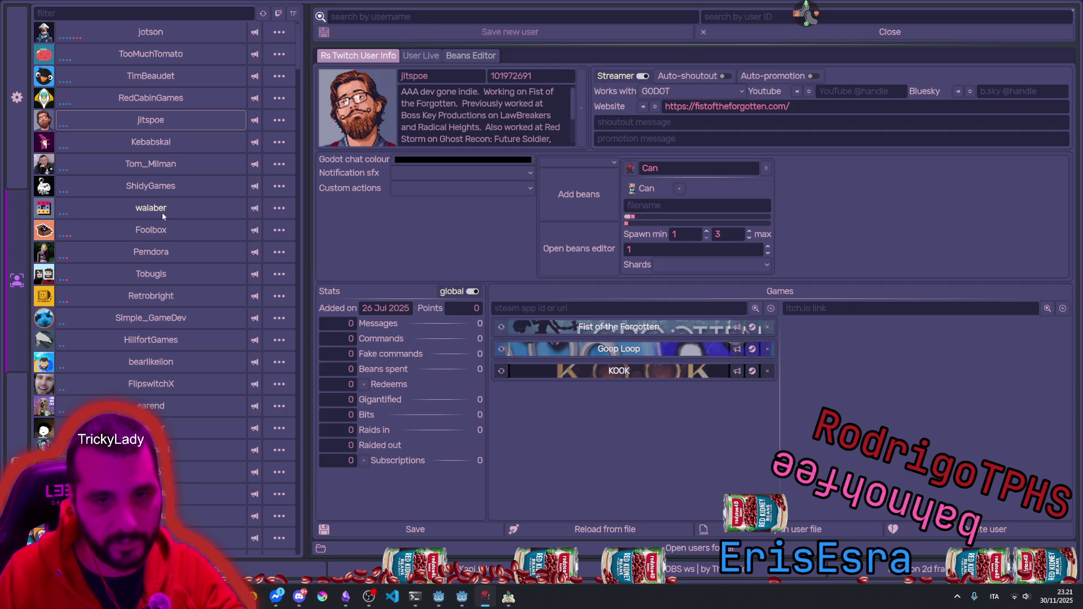
left_click(162, 231)
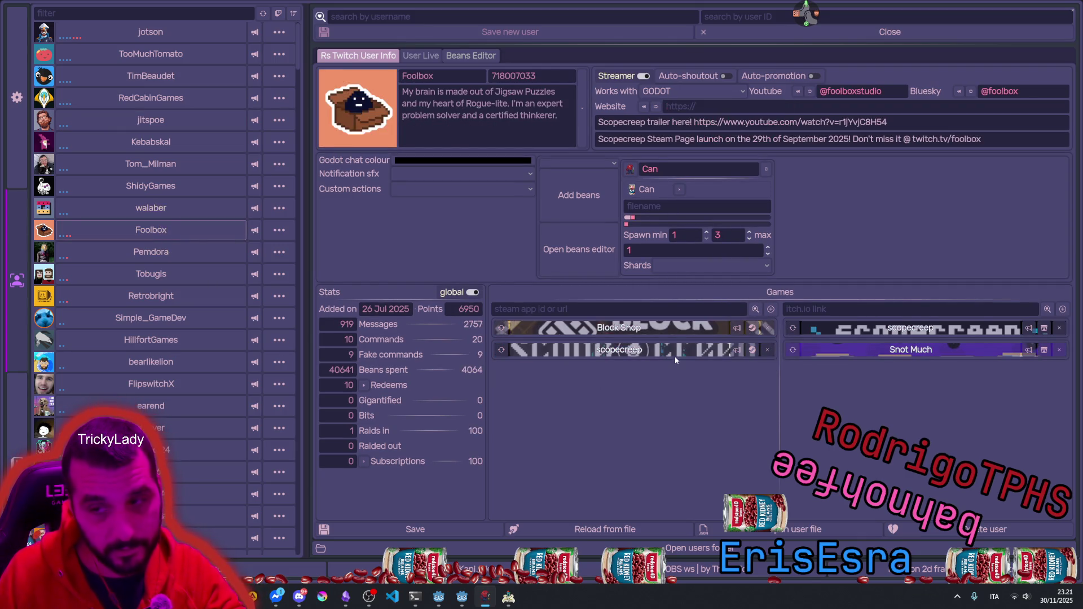
left_click(180, 252)
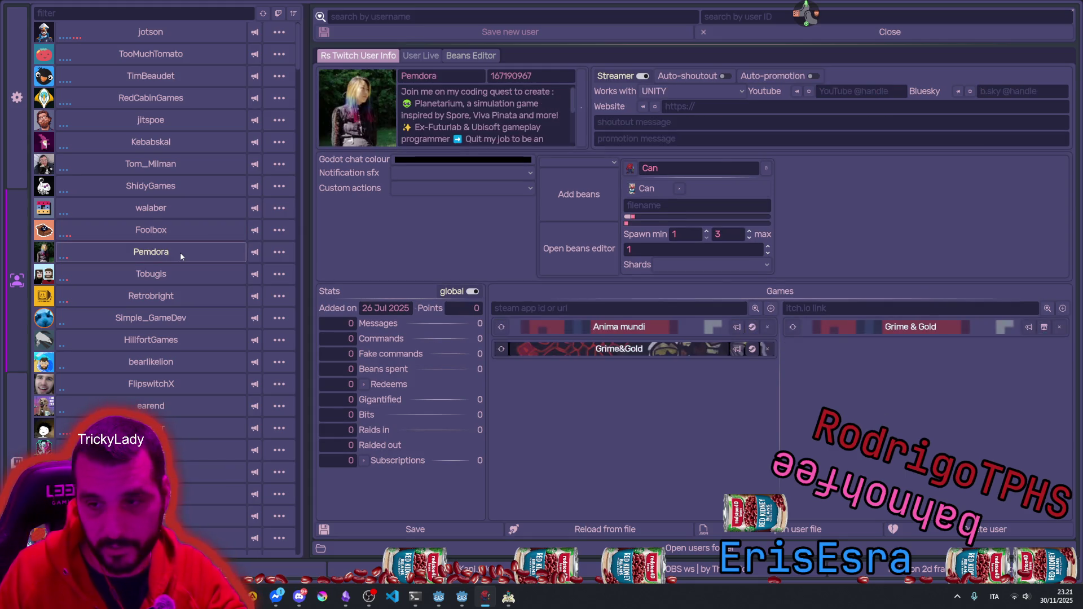
left_click(151, 283)
left_click(151, 294)
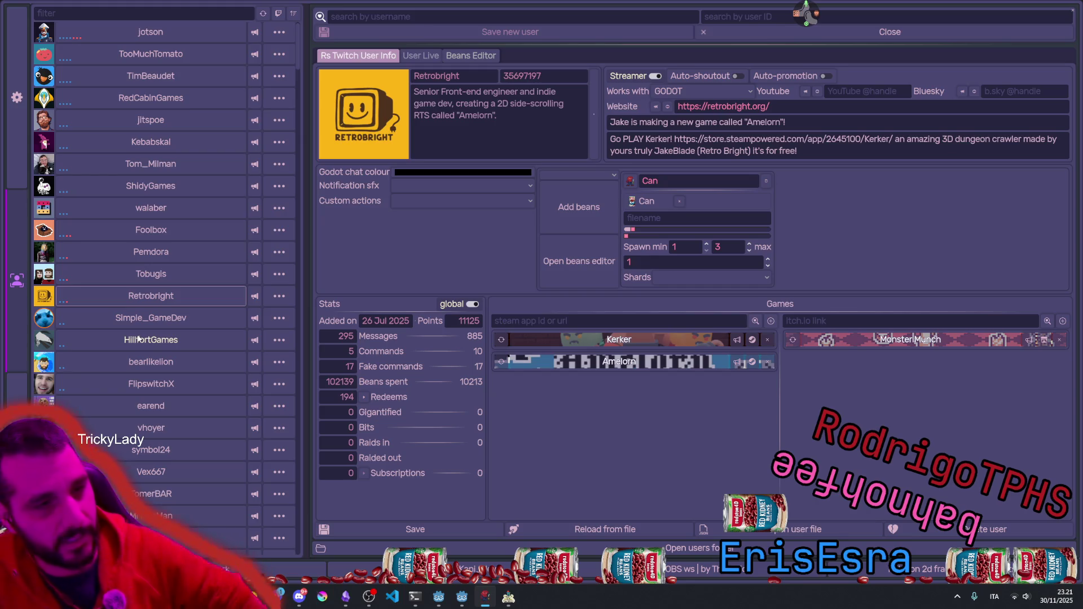
left_click(1073, 11)
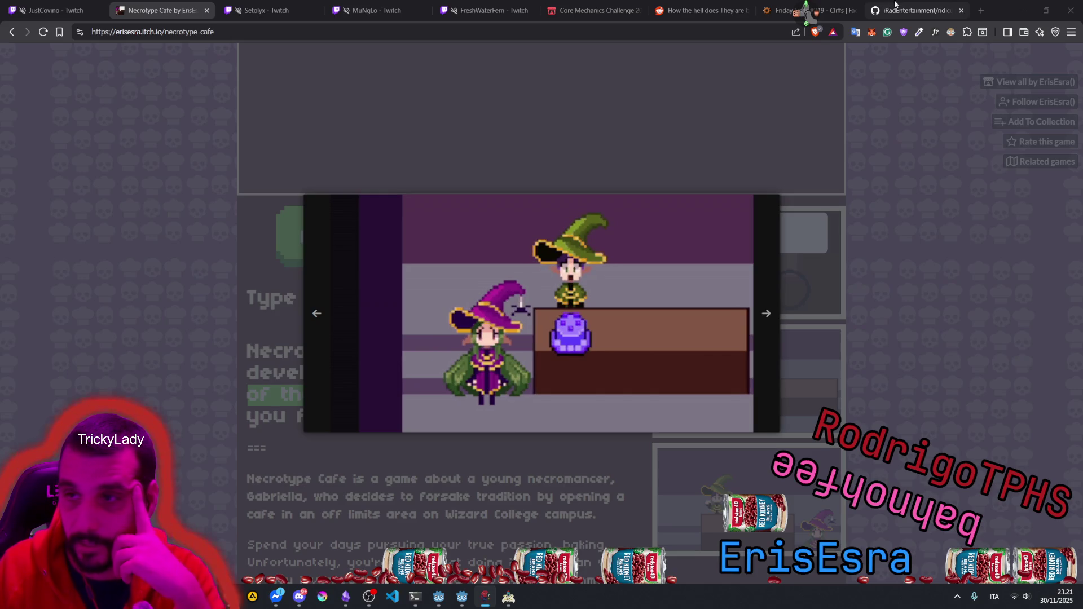
Step: Switch to Godot and hide the btm_test debug texture
left_click(464, 602)
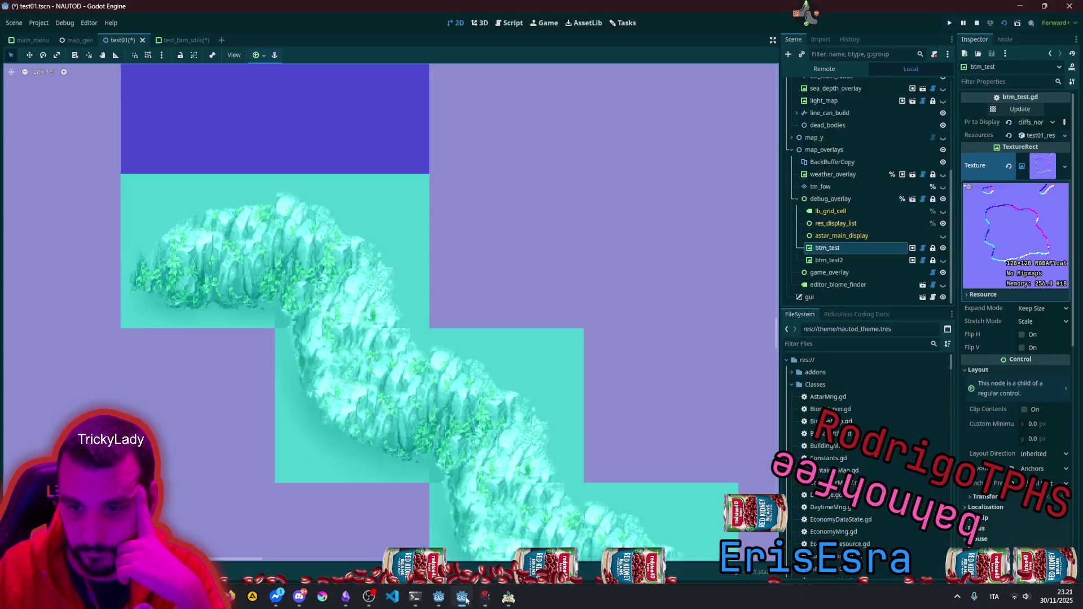
scroll(423, 224, "down", 6)
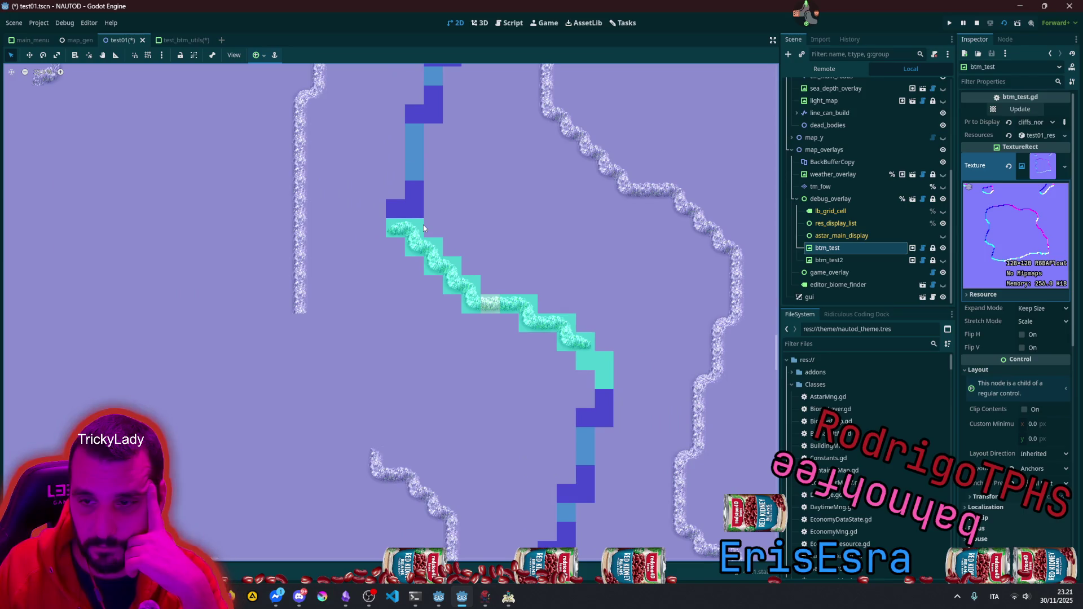
scroll(423, 225, "down", 6)
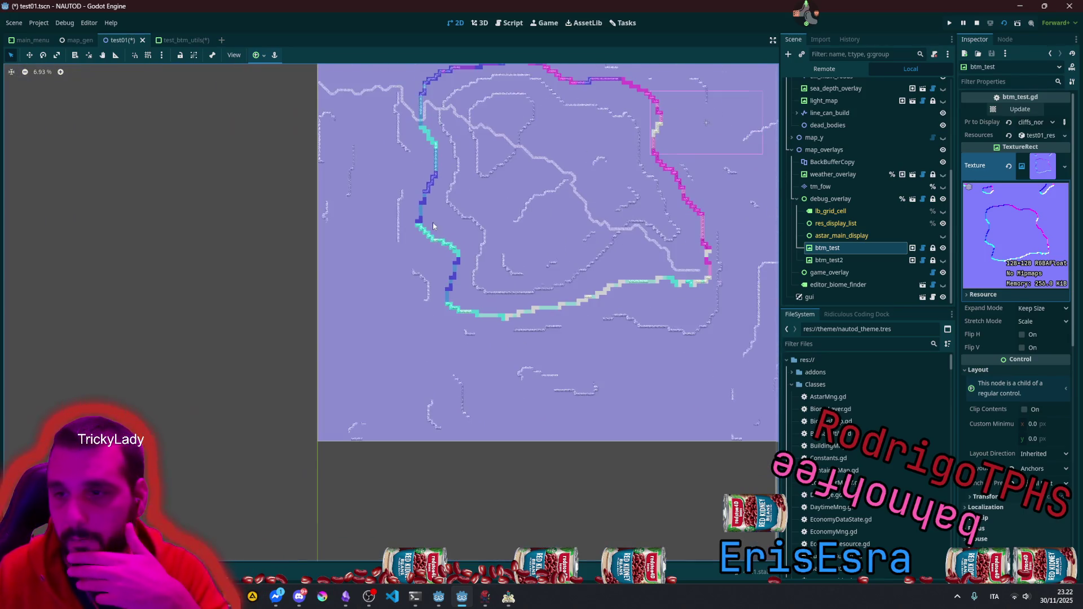
left_click(943, 248)
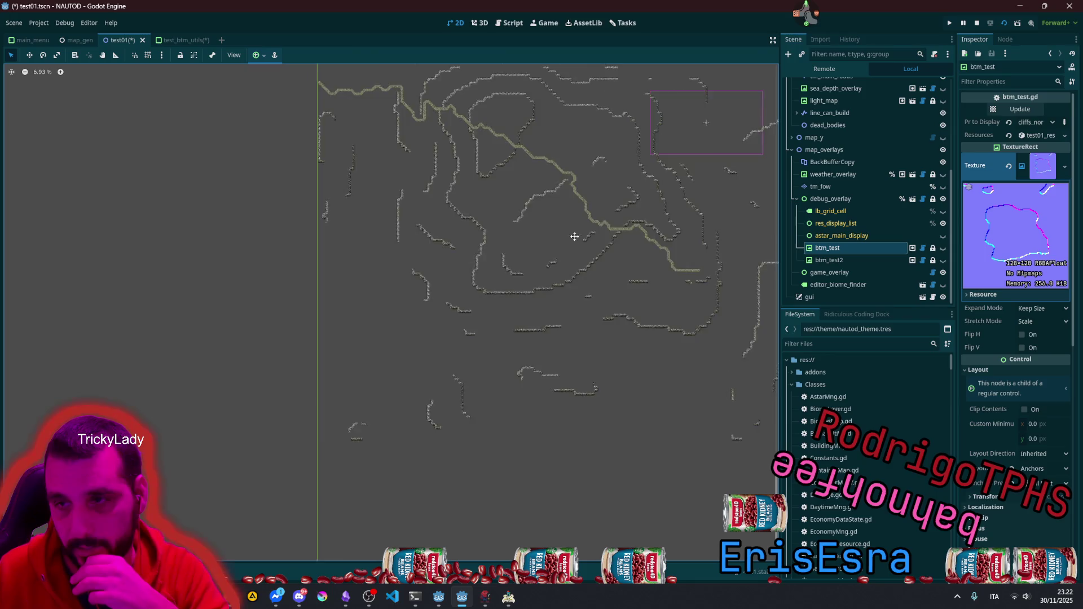
Step: Show tm_biomes and light_map, hide sea_depth_overlay, and show the map_y tree layer
scroll(575, 232, "down", 1)
scroll(899, 185, "up", 5)
left_click(942, 146)
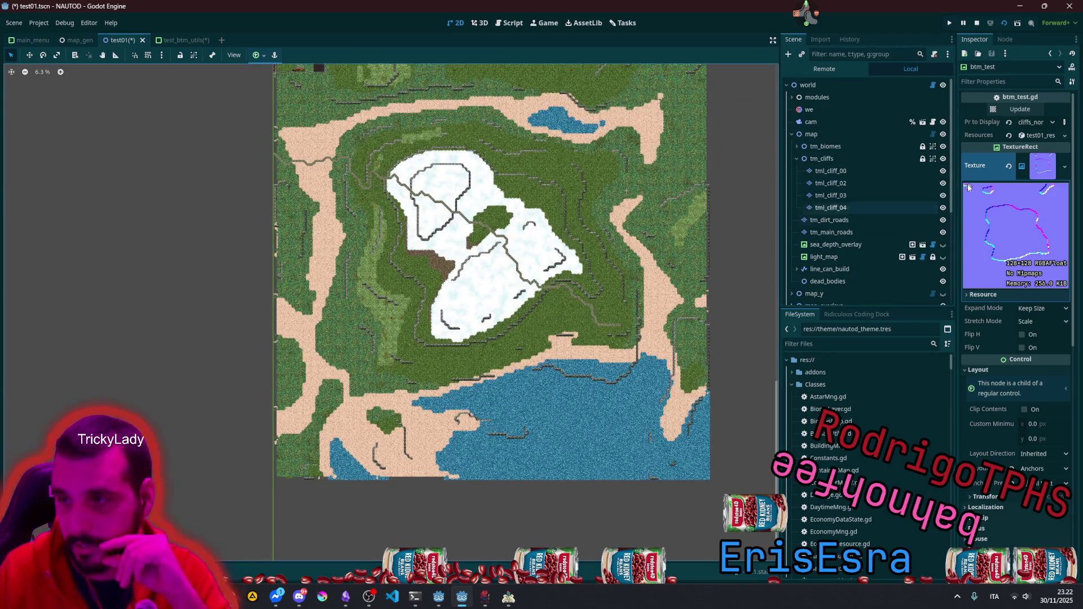
left_click(943, 245)
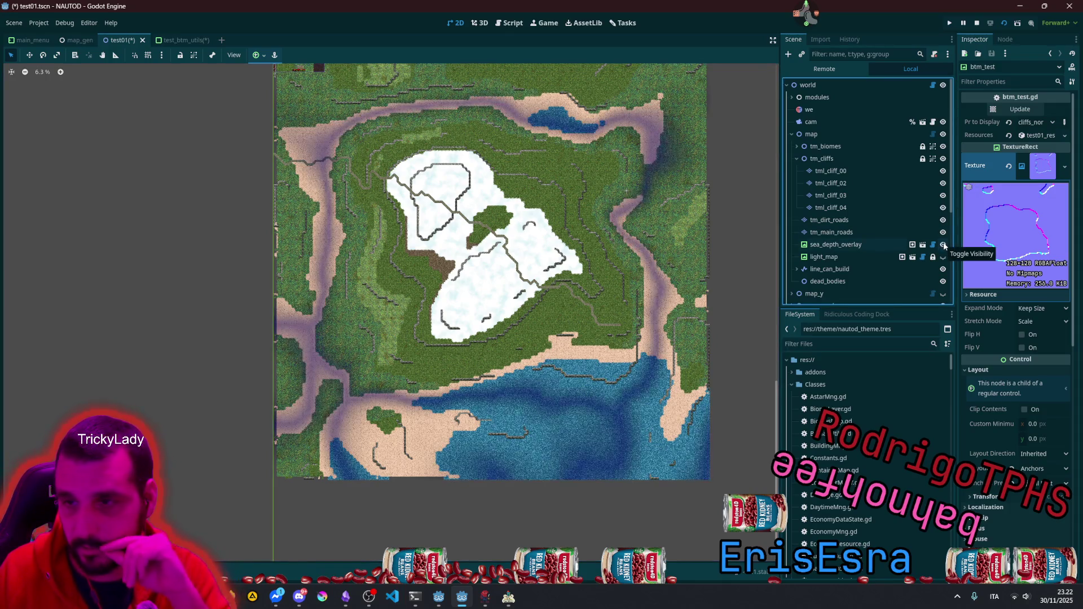
left_click(943, 256)
scroll(623, 219, "up", 3)
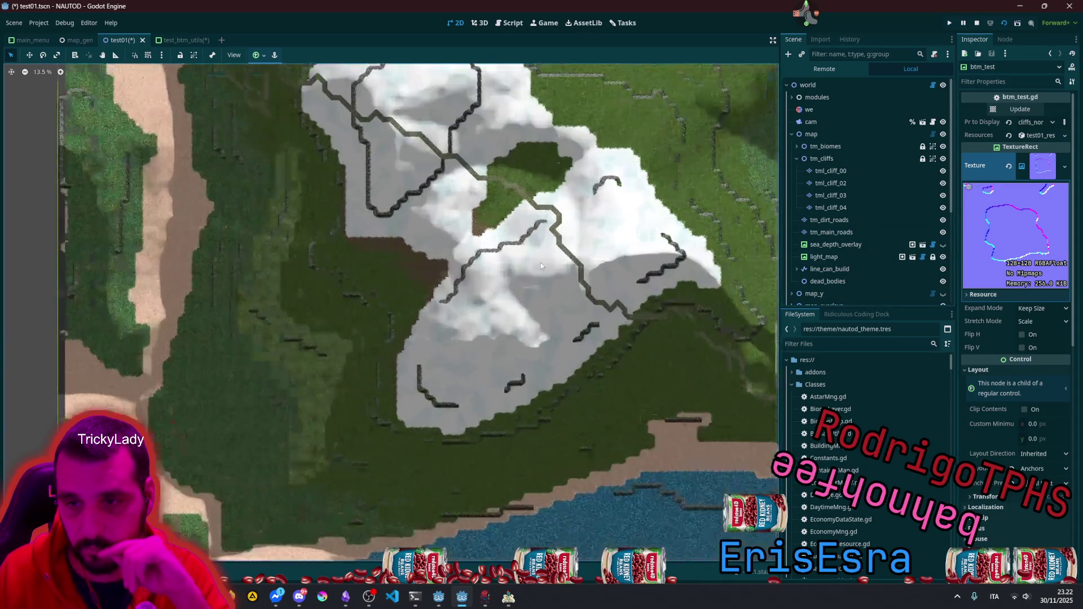
scroll(622, 218, "down", 2)
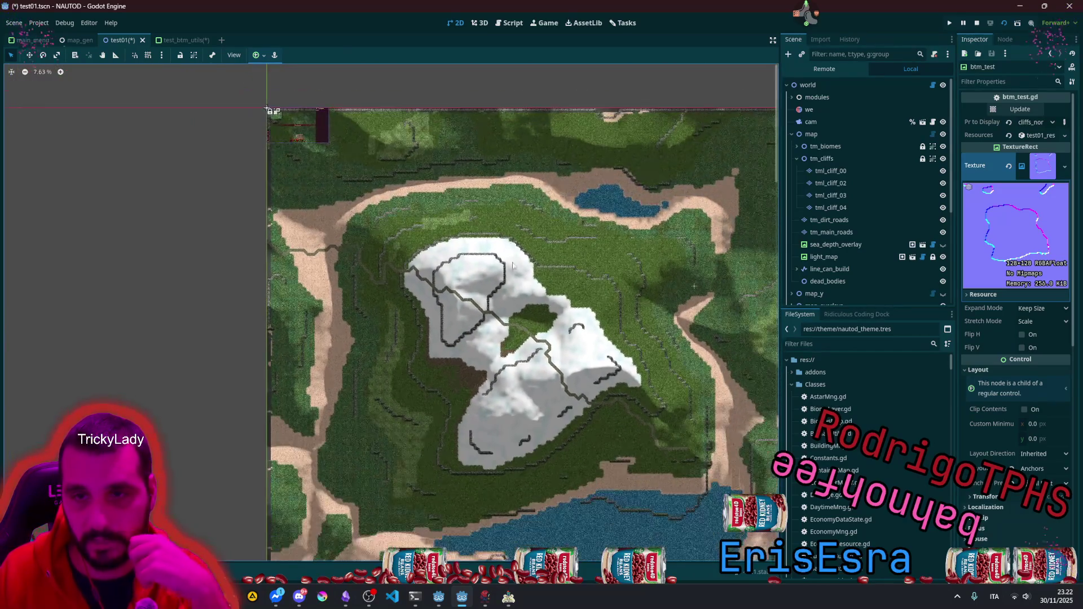
left_click(797, 158)
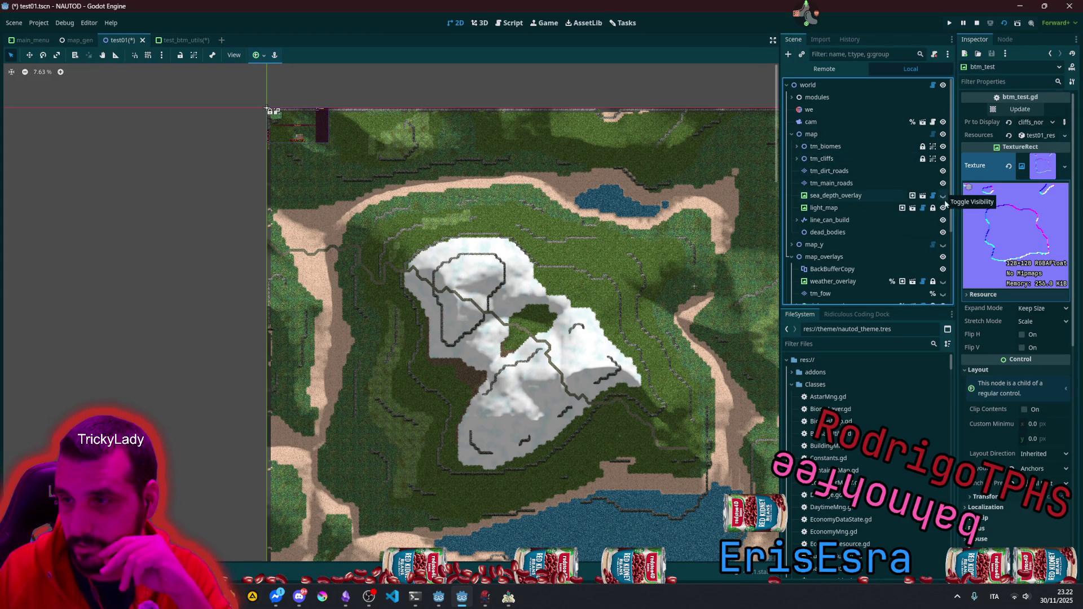
left_click(943, 245)
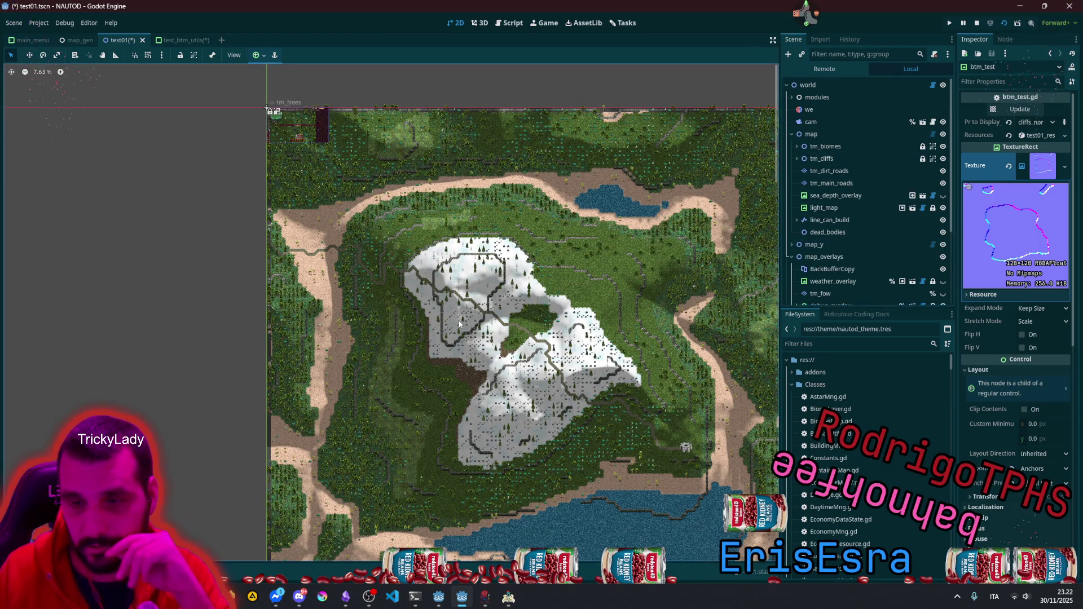
scroll(453, 244, "up", 3)
scroll(463, 282, "up", 6)
scroll(422, 201, "down", 12)
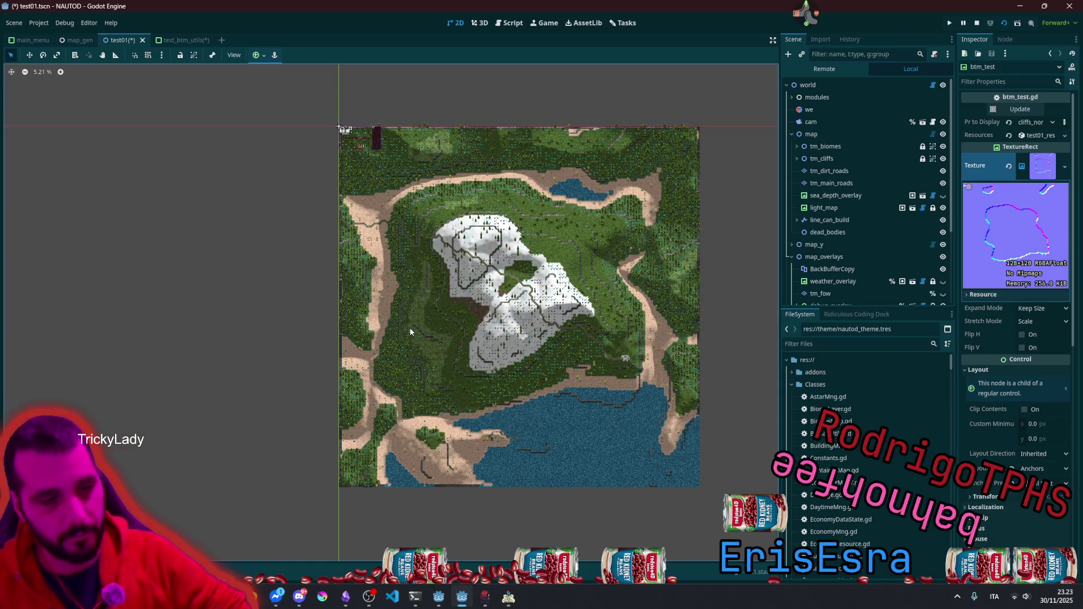
scroll(412, 327, "up", 5)
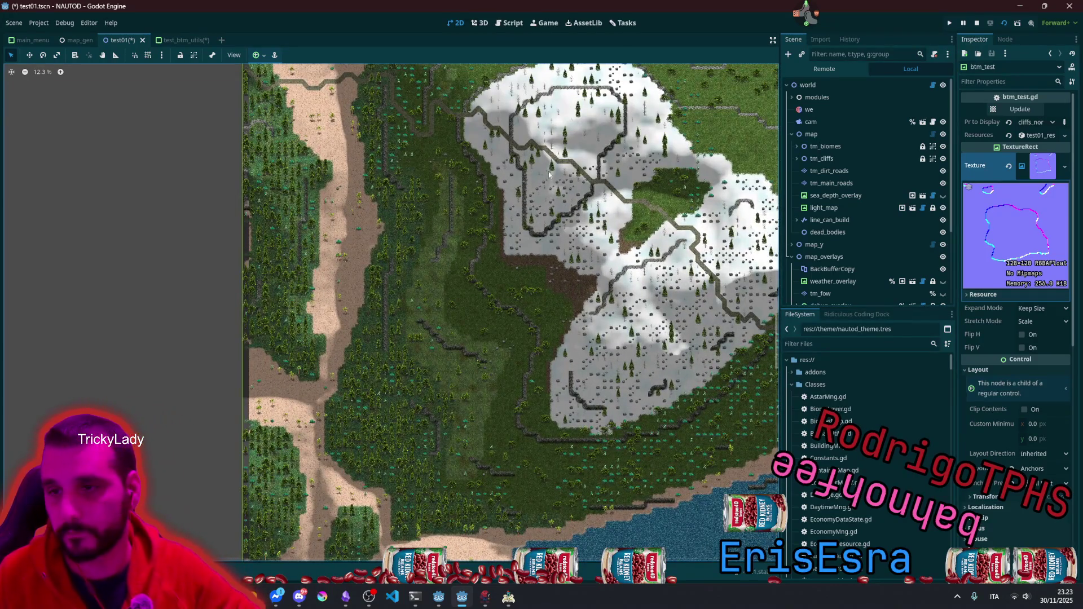
left_click(797, 21)
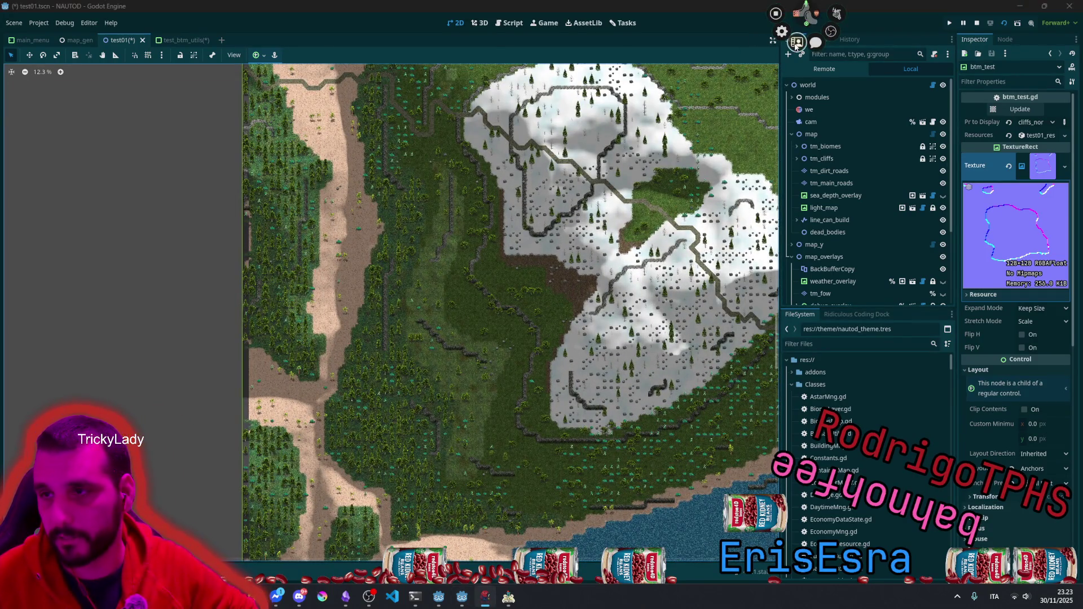
Step: Filter users by 'mrd', select the MR FARMBOY developer and open its Steam store page
left_click(795, 43)
left_click(215, 14)
type("mrd")
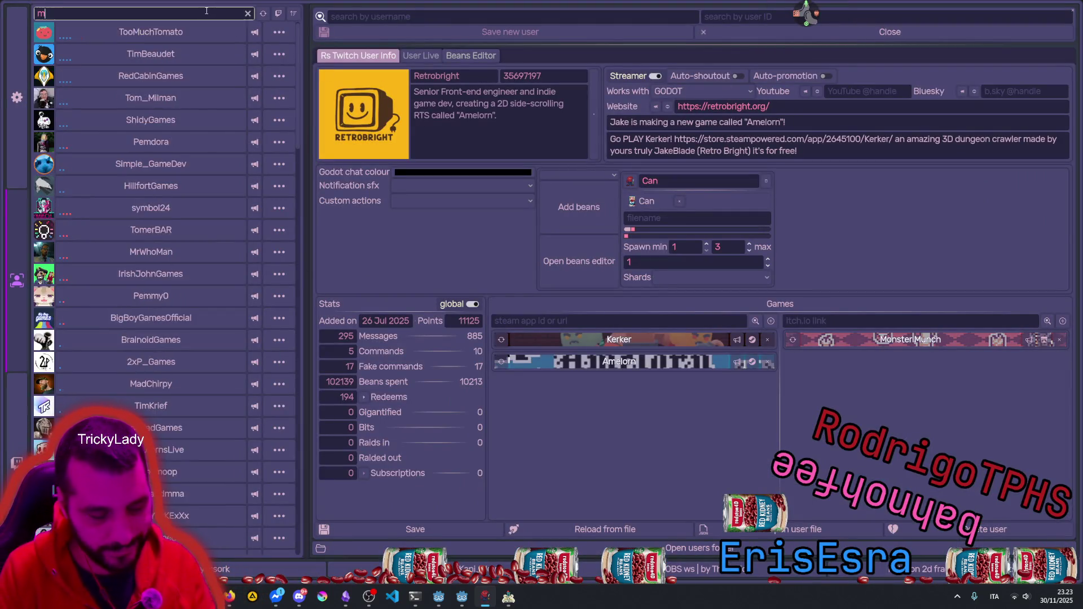
left_click(203, 25)
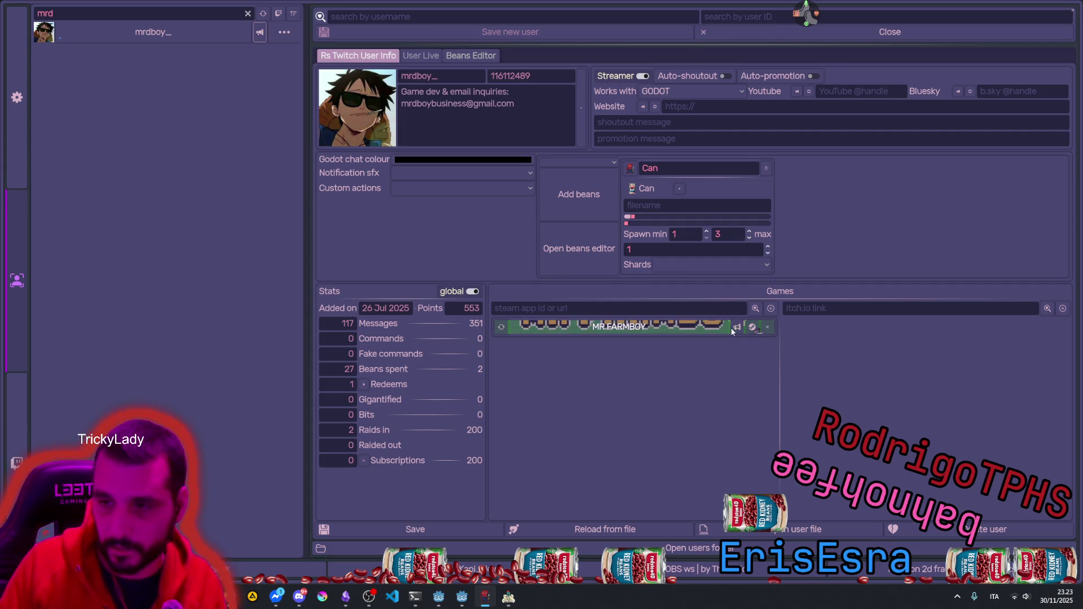
mouse_move(643, 327)
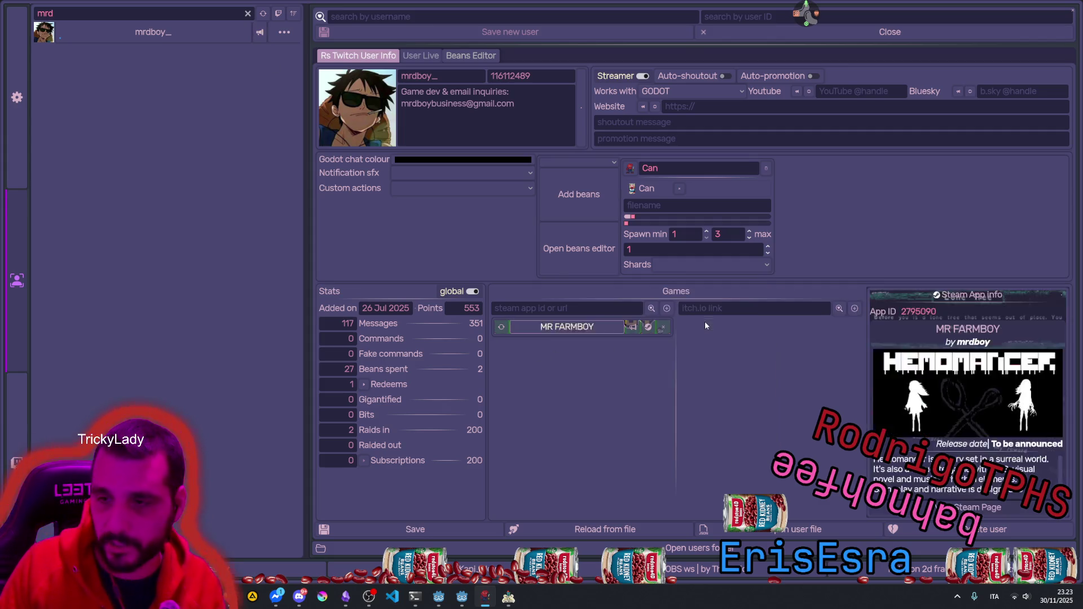
left_click(648, 327)
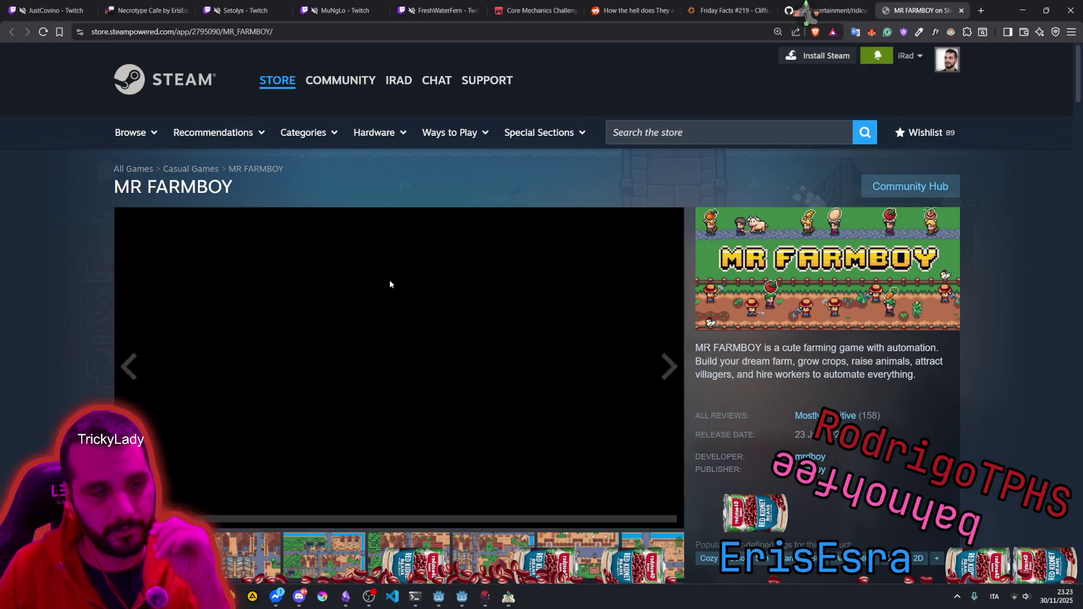
Step: Scroll the MR FARMBOY Steam page and select the 9,75€ price
scroll(389, 279, "down", 8)
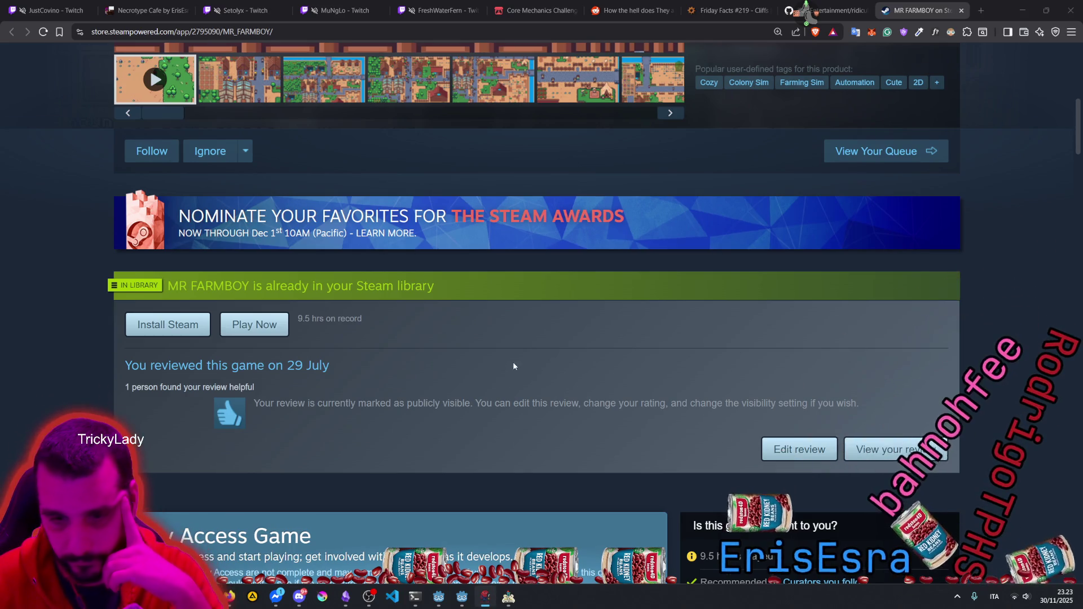
scroll(514, 361, "down", 5)
scroll(546, 333, "down", 2)
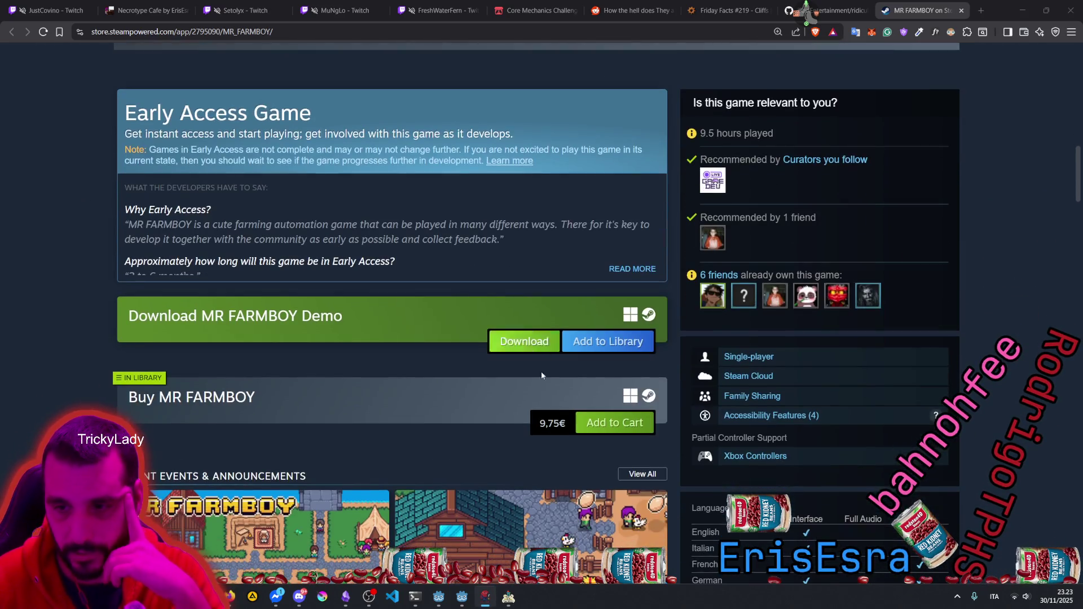
double_click(558, 427)
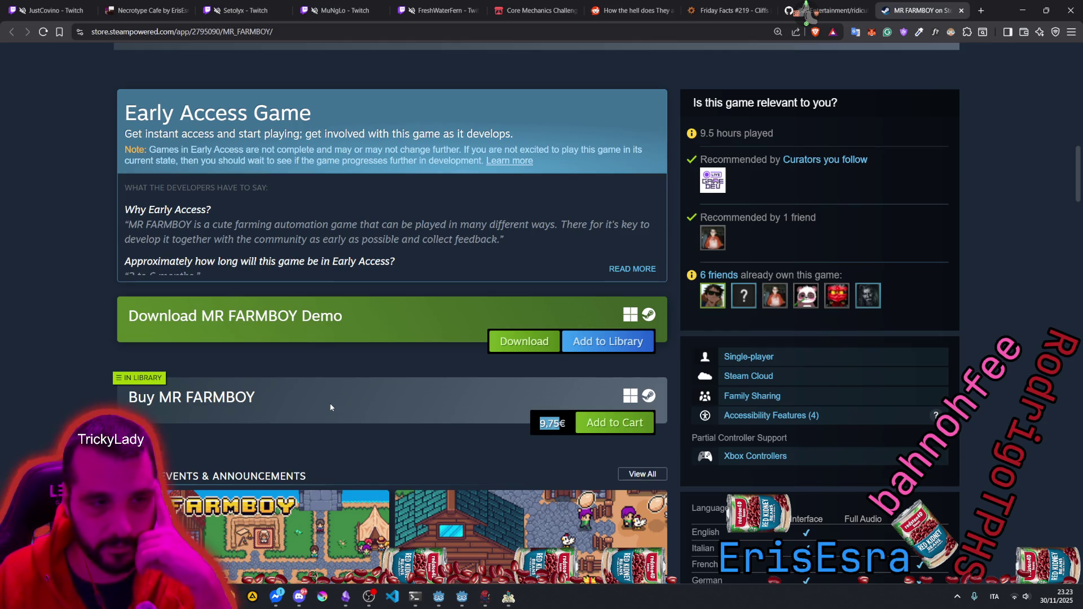
scroll(338, 401, "up", 15)
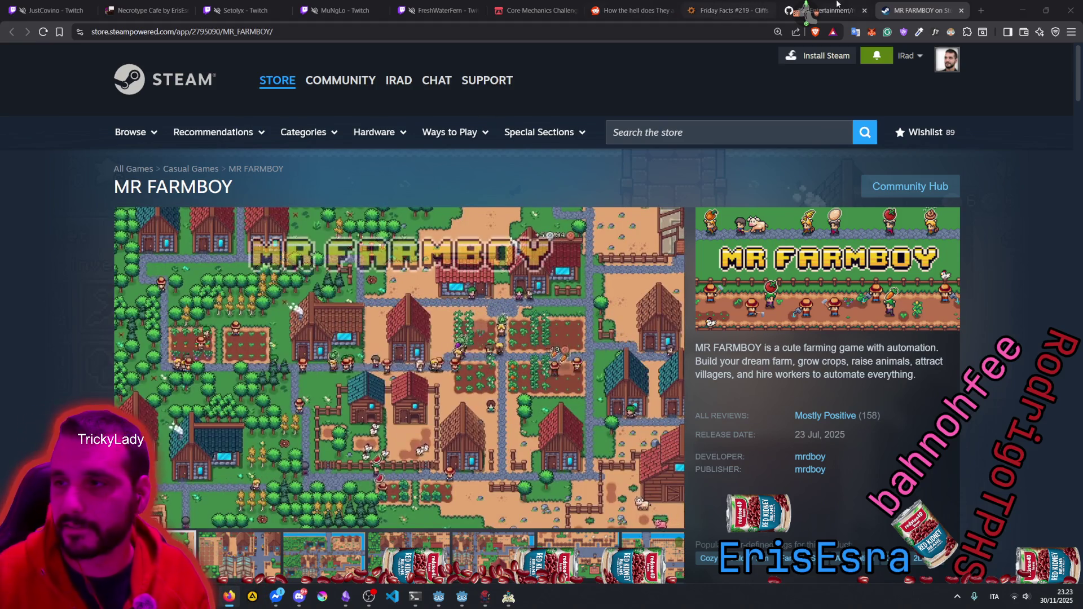
Step: Open a new tab and load codingame.com/start
key("ctrl+t")
type("https://www.codingame.com/start/")
key("Return")
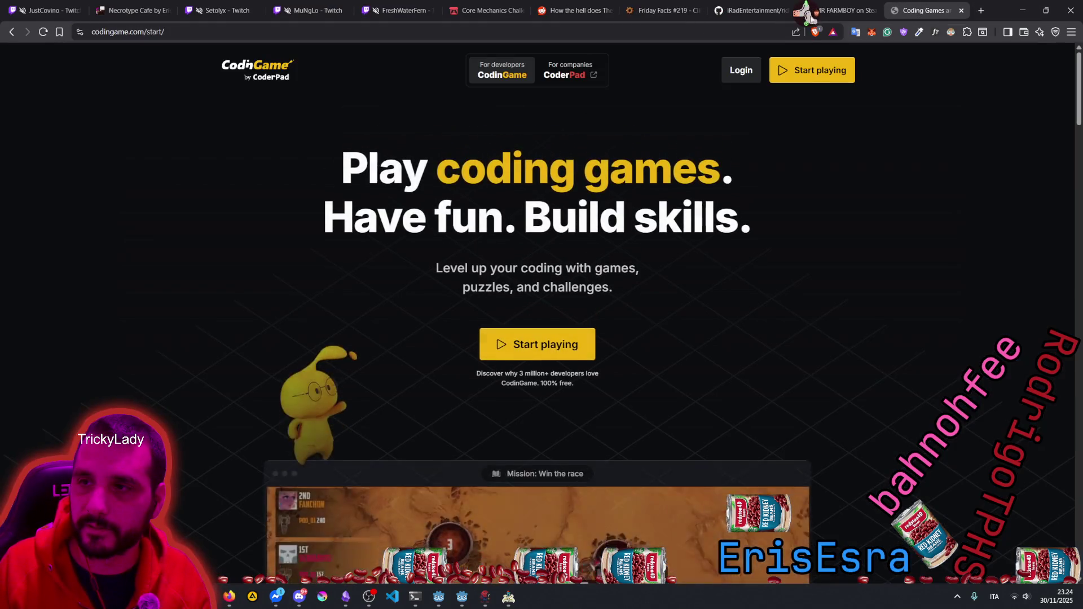
scroll(517, 226, "down", 5)
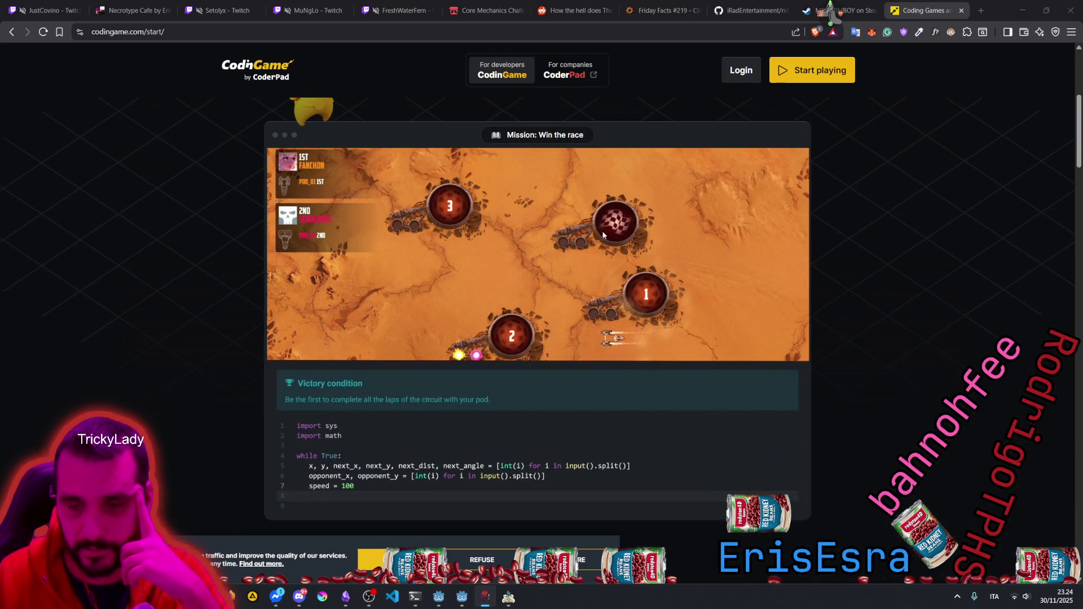
scroll(393, 251, "up", 5)
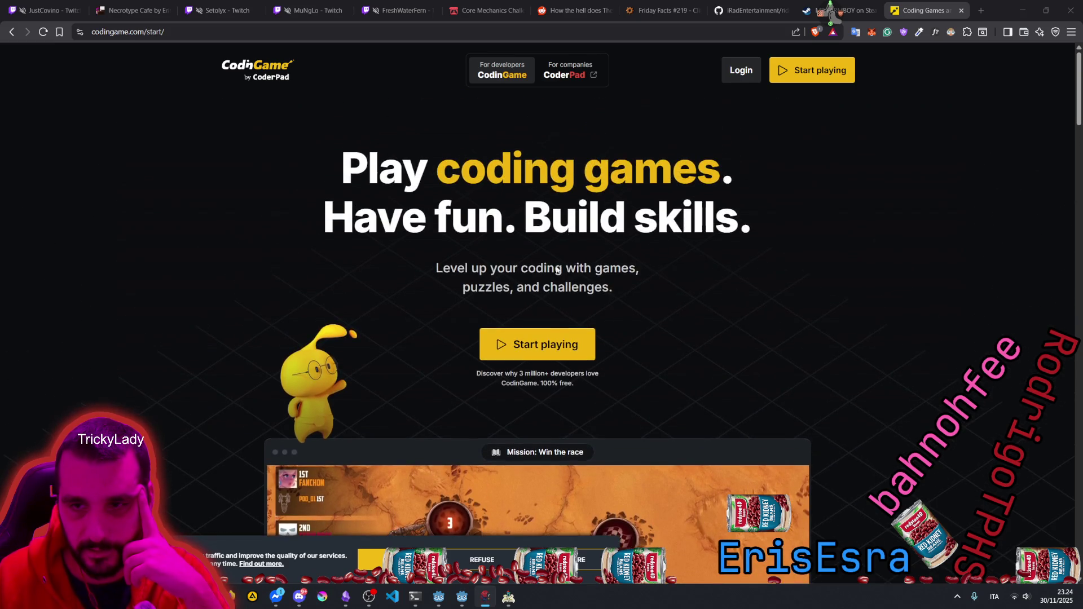
left_click_drag(460, 169, 736, 169)
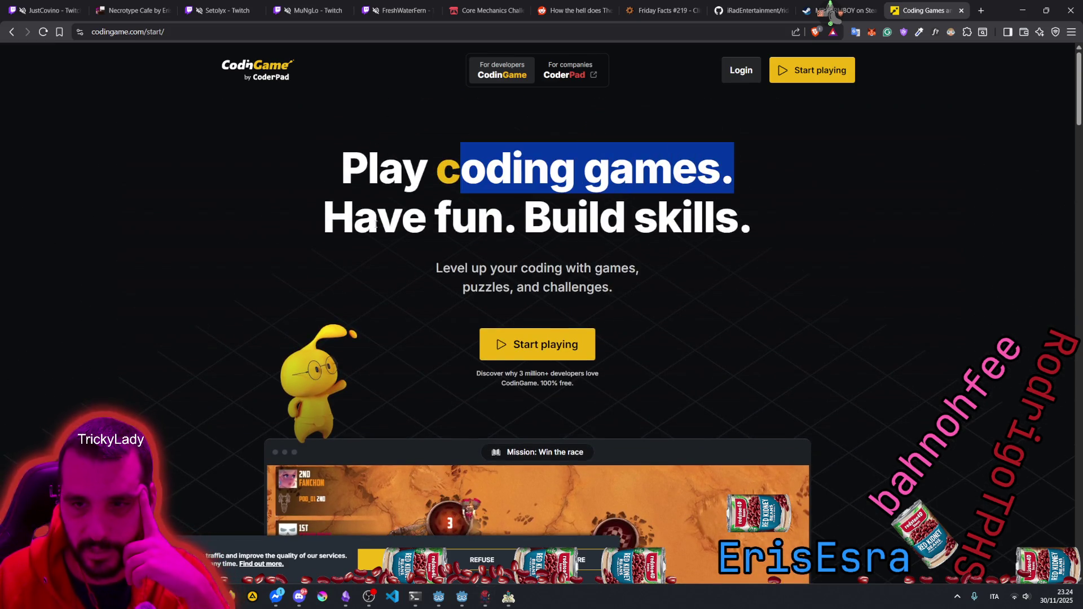
left_click_drag(377, 220, 550, 220)
left_click(616, 224)
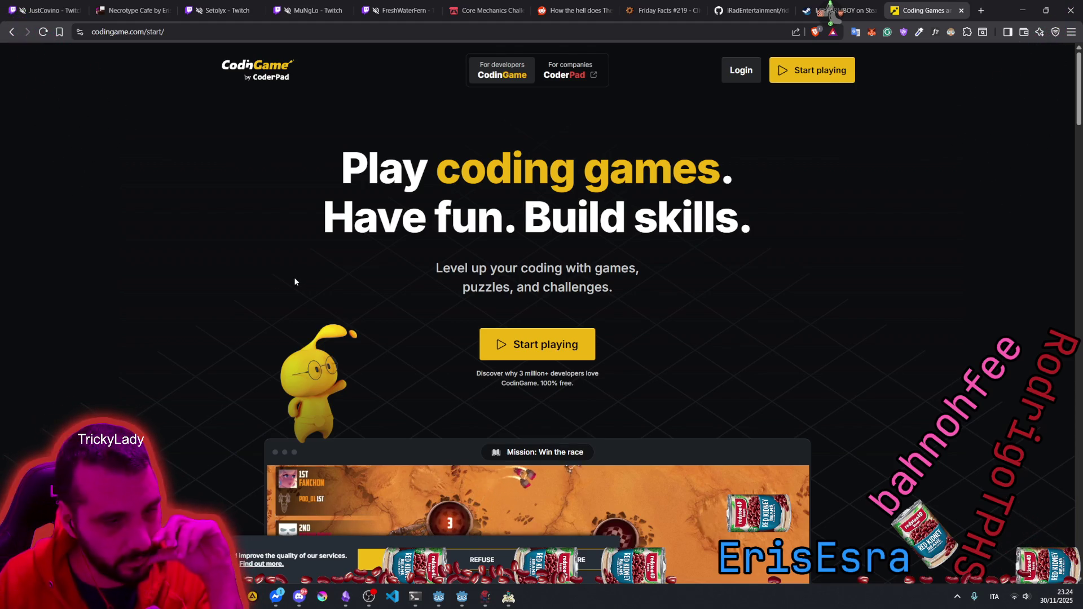
scroll(517, 300, "down", 1)
scroll(517, 299, "down", 15)
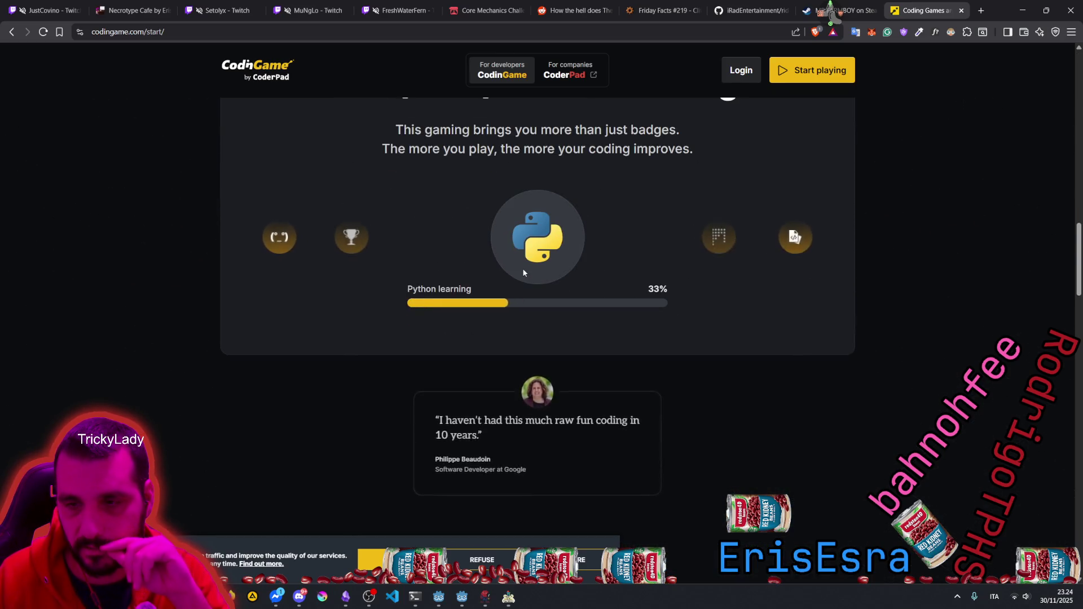
scroll(522, 269, "up", 2)
left_click_drag(426, 189, 737, 195)
scroll(466, 232, "down", 10)
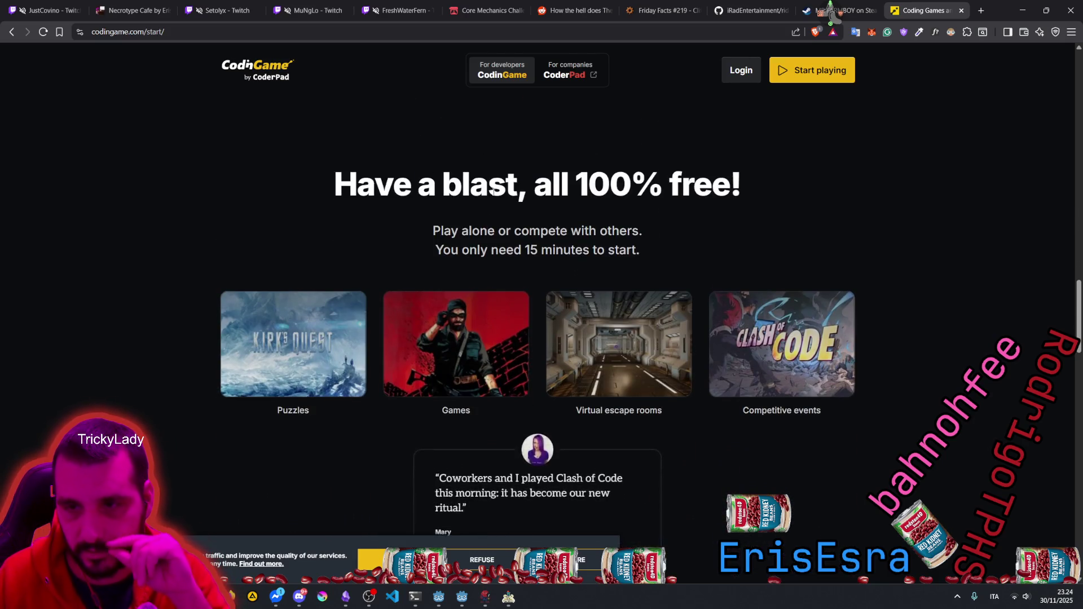
scroll(492, 190, "down", 5)
scroll(864, 145, "up", 2)
scroll(863, 145, "up", 15)
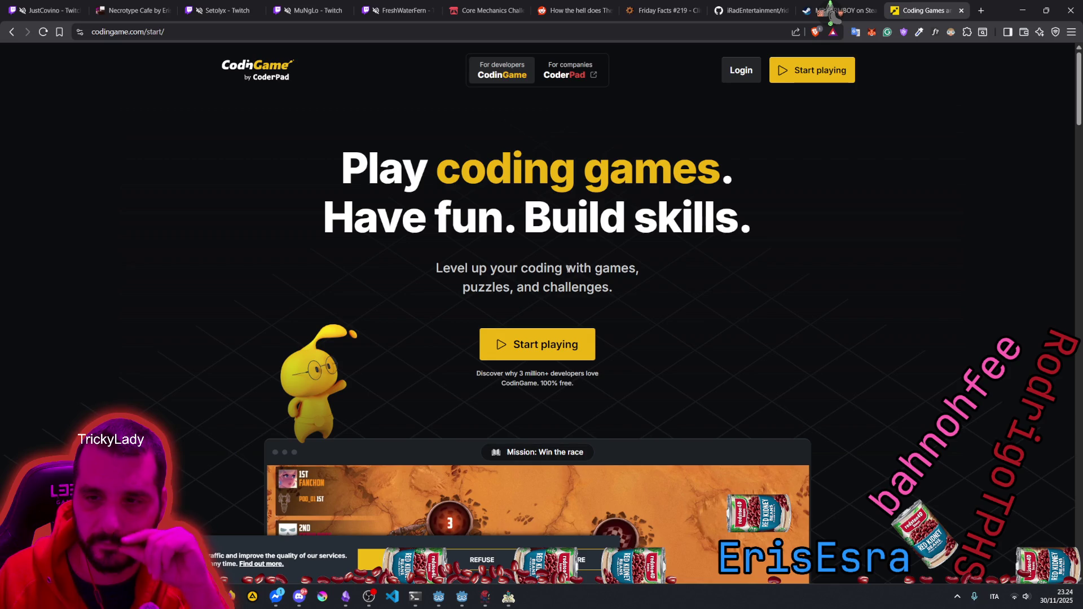
left_click_drag(448, 172, 717, 176)
left_click(538, 345)
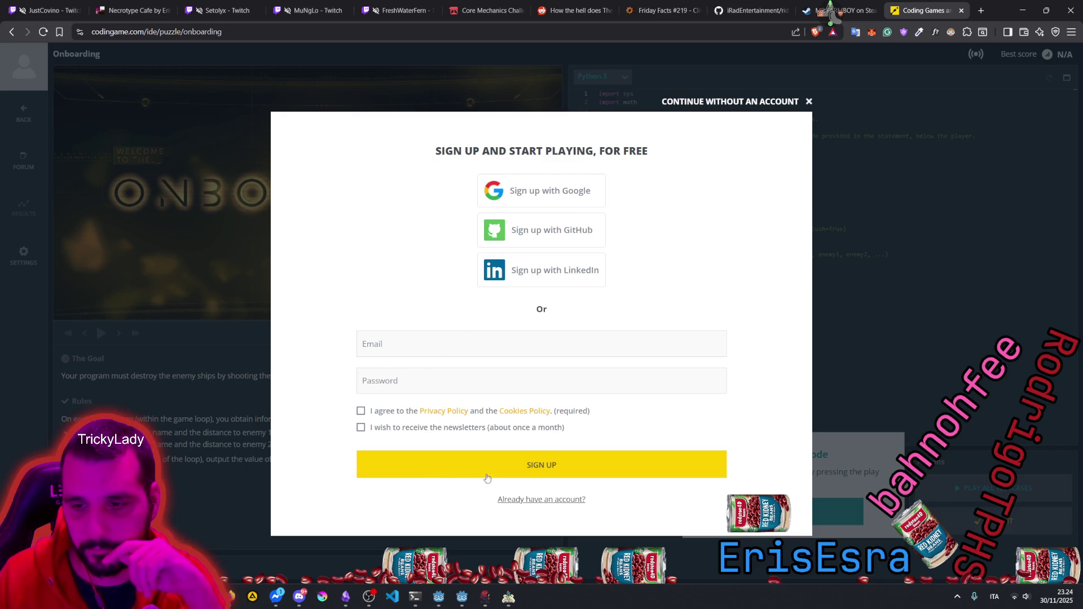
Step: Skip the sign-up to continue without an account and acknowledge the tutorial's welcome step
left_click(809, 102)
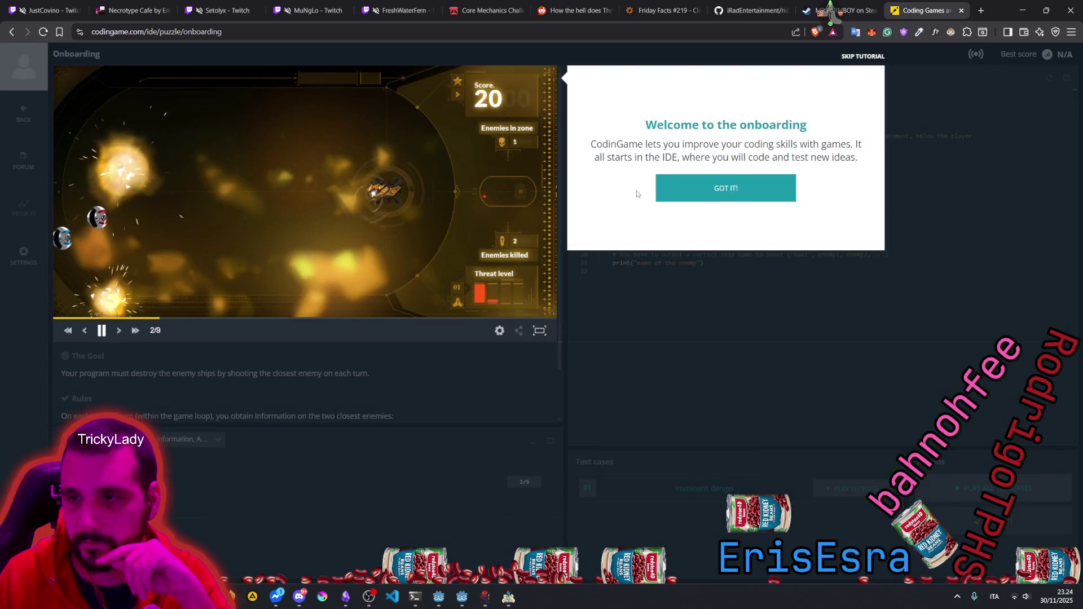
left_click_drag(656, 145, 846, 158)
triple_click(726, 148)
left_click(679, 158)
left_click(733, 189)
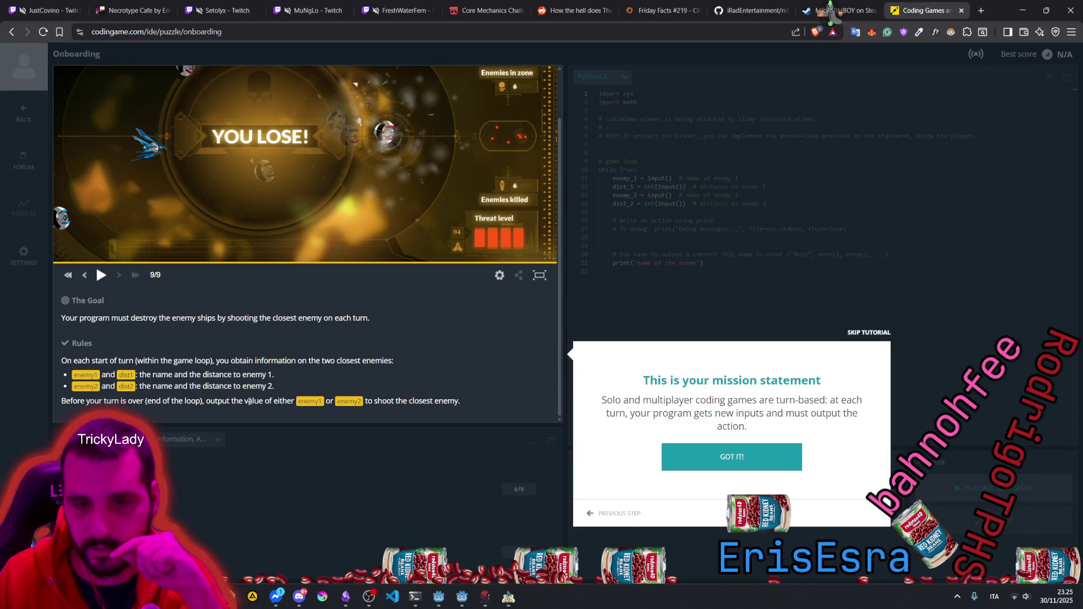
Step: Acknowledge the mission statement step and browse the programming language list
left_click(723, 459)
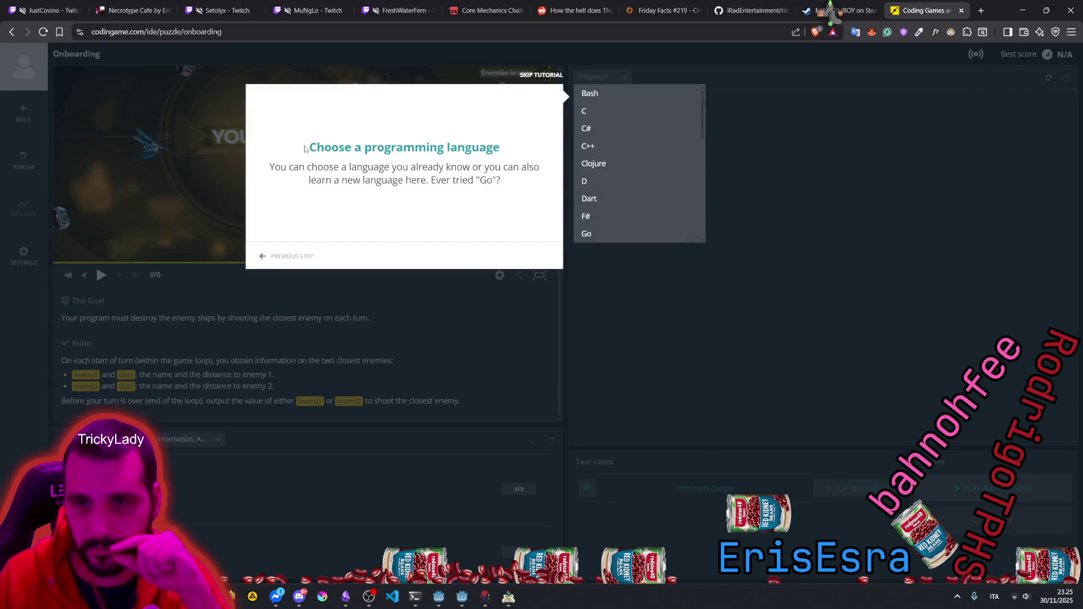
scroll(604, 198, "down", 3)
scroll(604, 200, "down", 3)
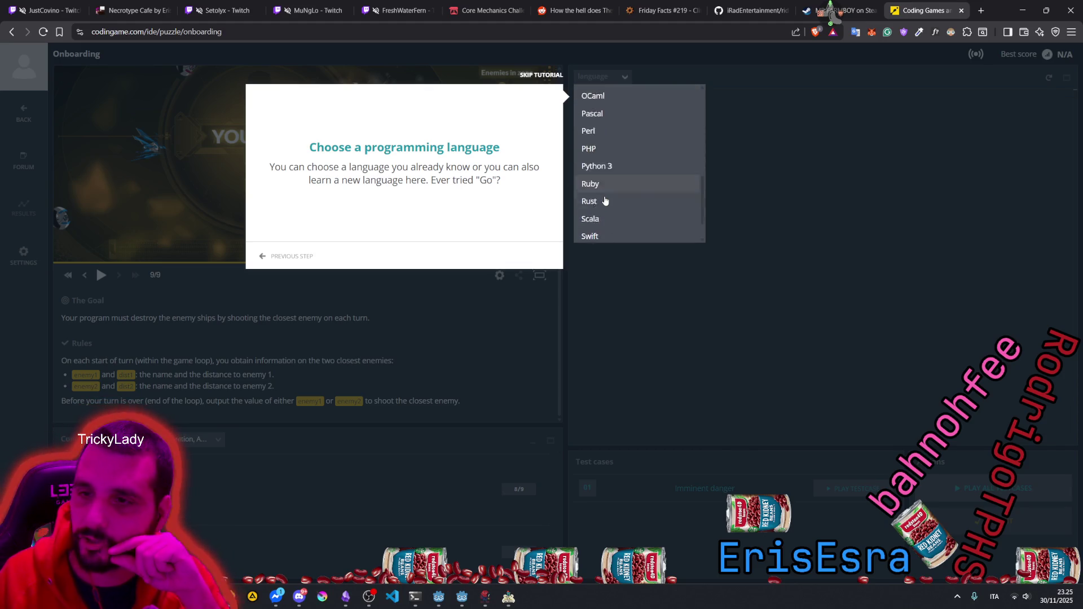
scroll(619, 207, "up", 2)
scroll(619, 207, "up", 3)
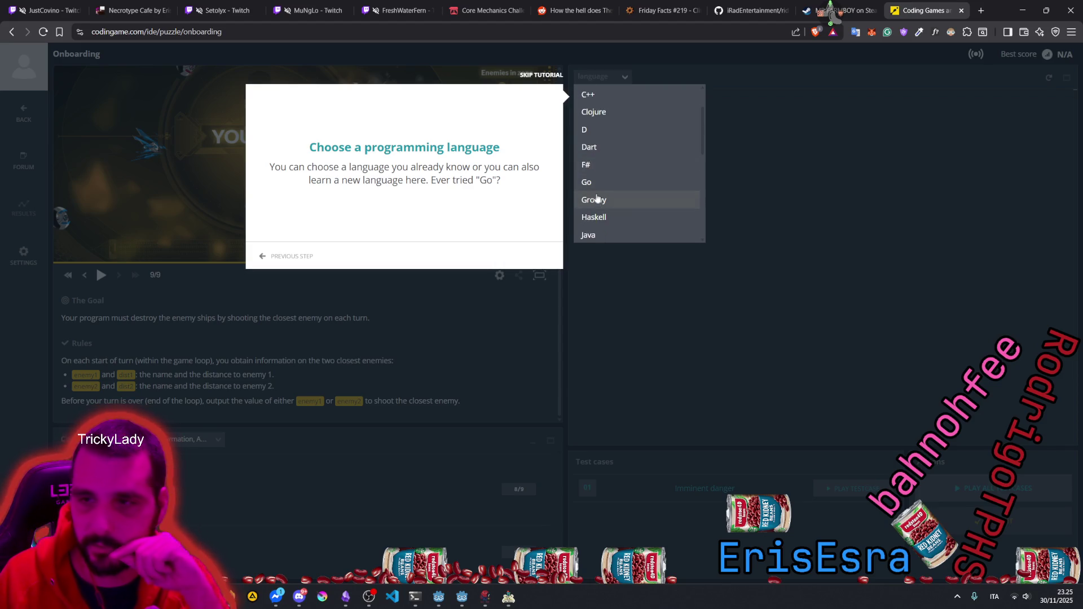
scroll(600, 191, "down", 4)
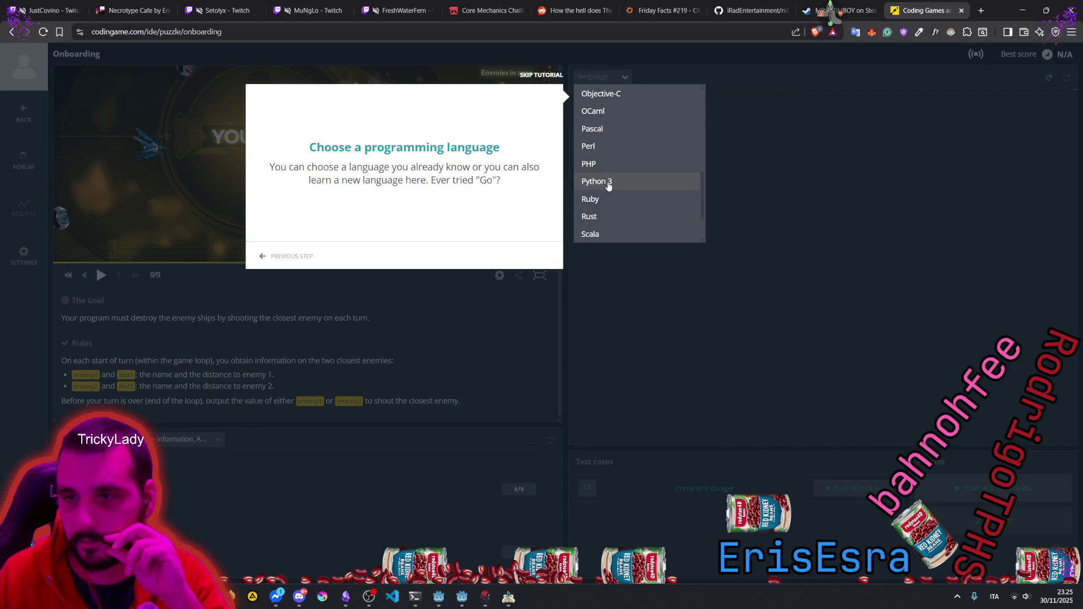
Step: Choose Python 3 and select the example closest-enemy code snippet in the instructions
left_click(608, 184)
left_click_drag(323, 106, 386, 111)
left_click_drag(457, 106, 520, 107)
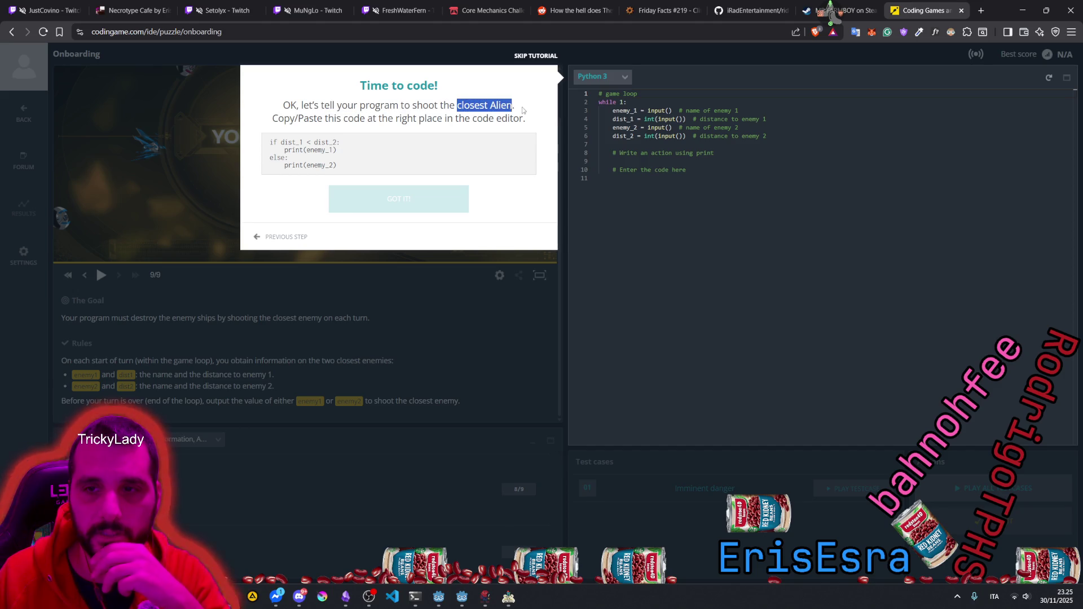
left_click_drag(298, 118, 401, 122)
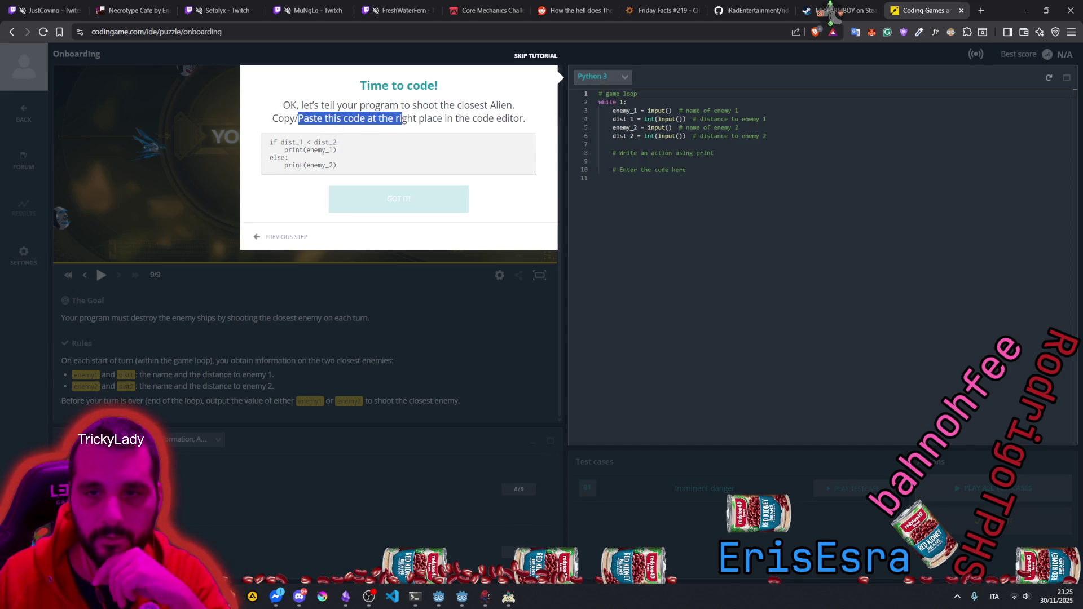
triple_click(301, 142)
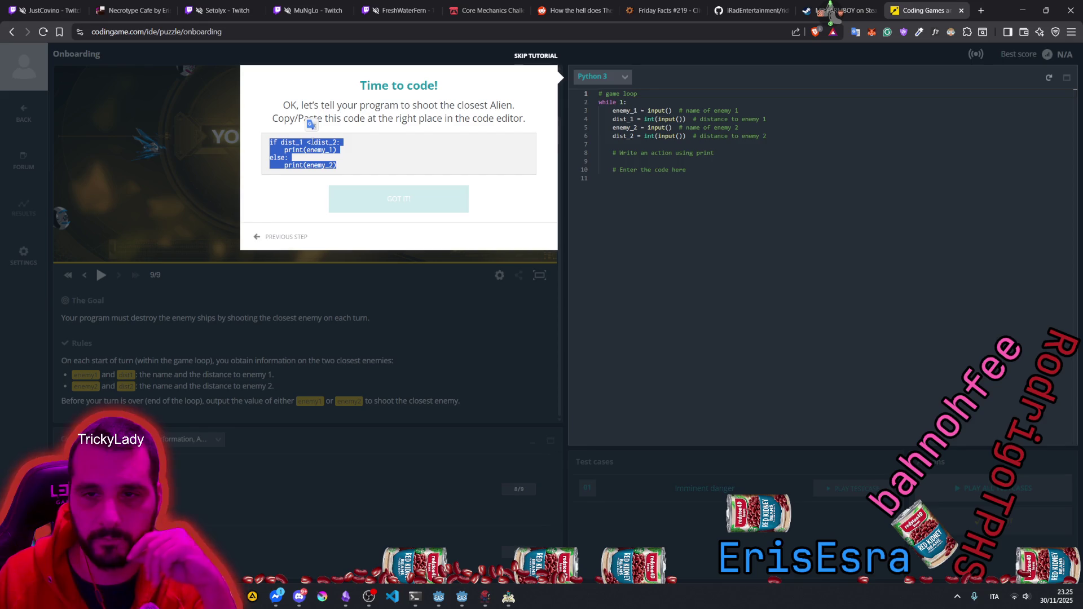
Step: Insert the snippet into the editor at line 11 and run the Imminent danger test case
left_click_drag(345, 168, 663, 213)
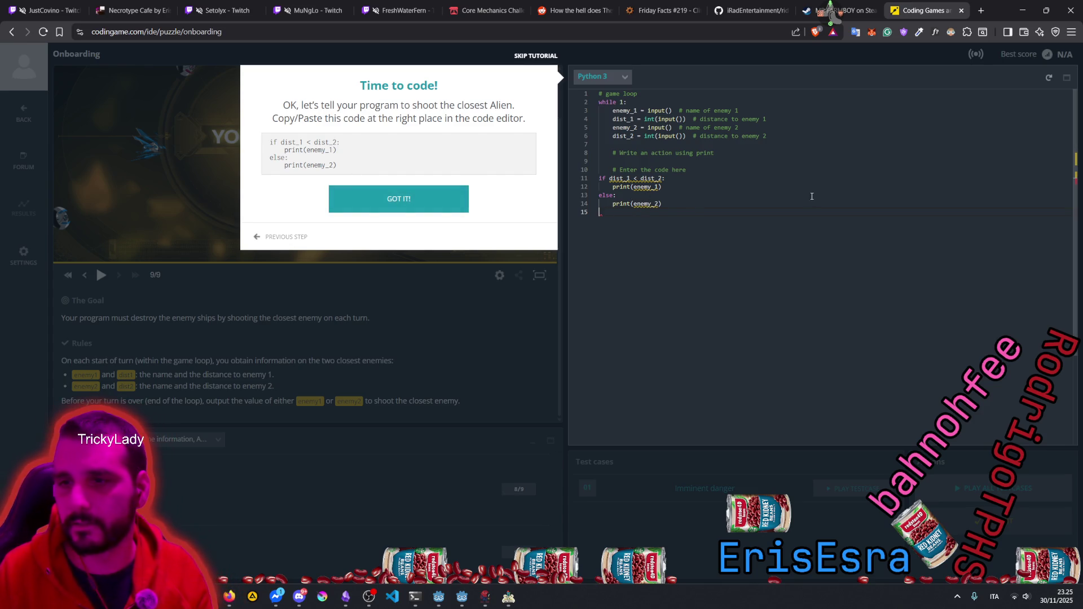
left_click(382, 205)
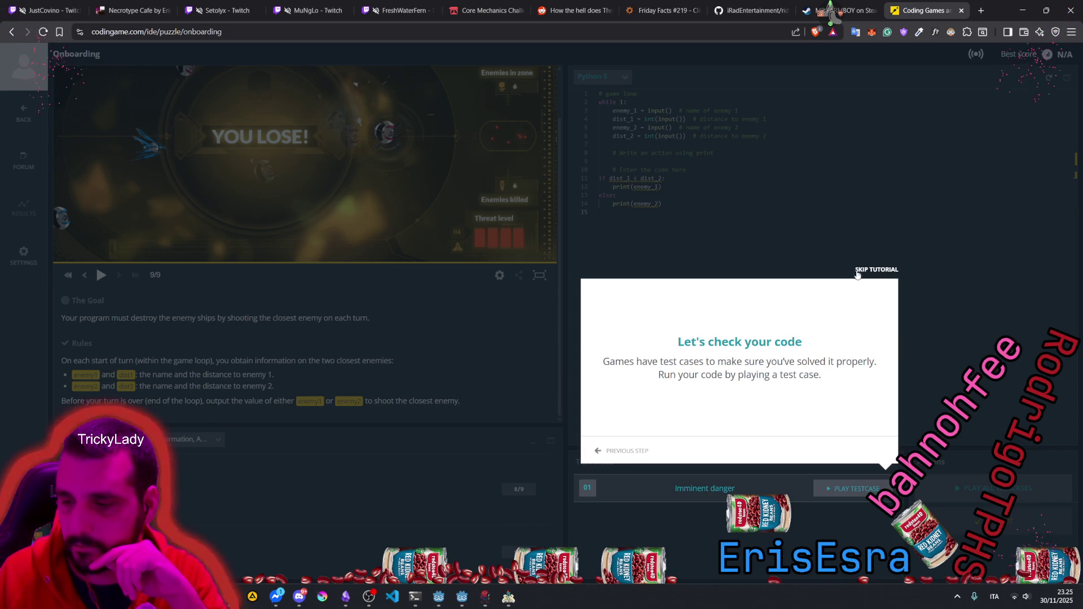
left_click(854, 489)
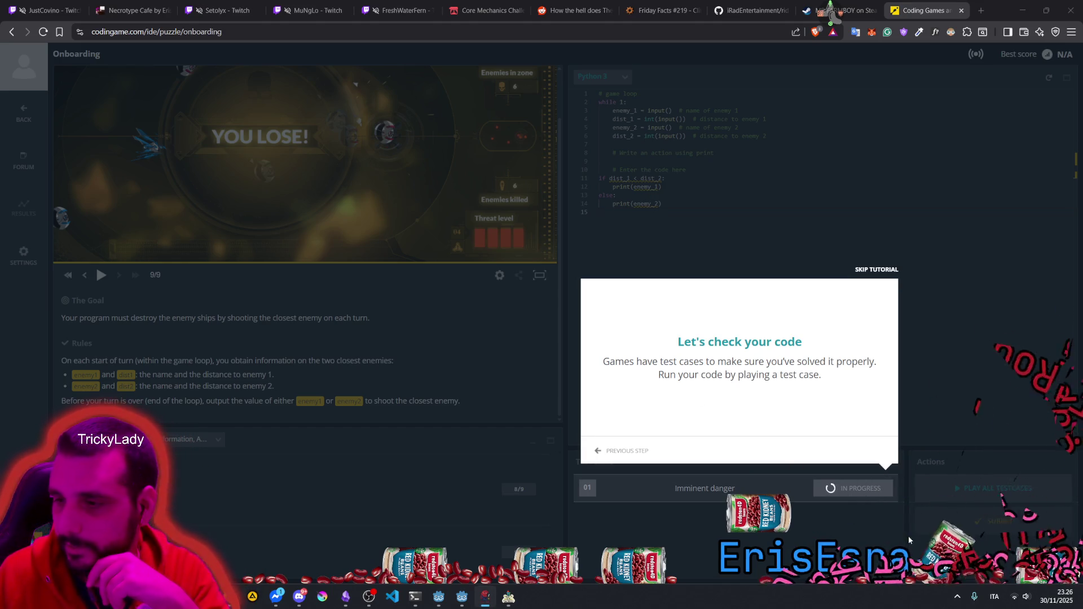
Step: Open the page context menu twice and dismiss it each time
right_click(765, 505)
key("Escape")
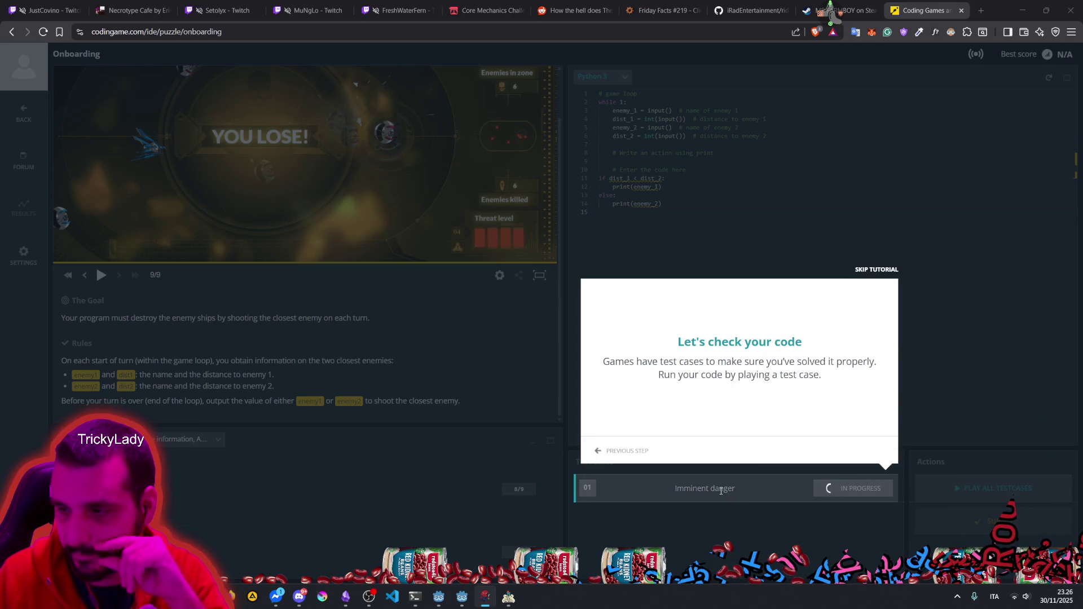
right_click(620, 514)
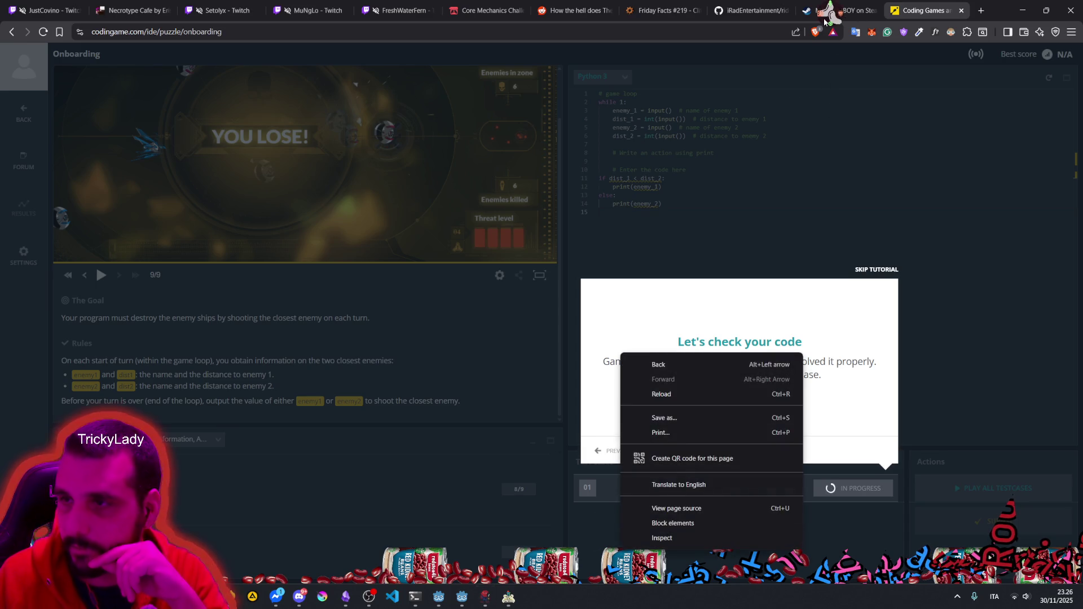
key("Escape")
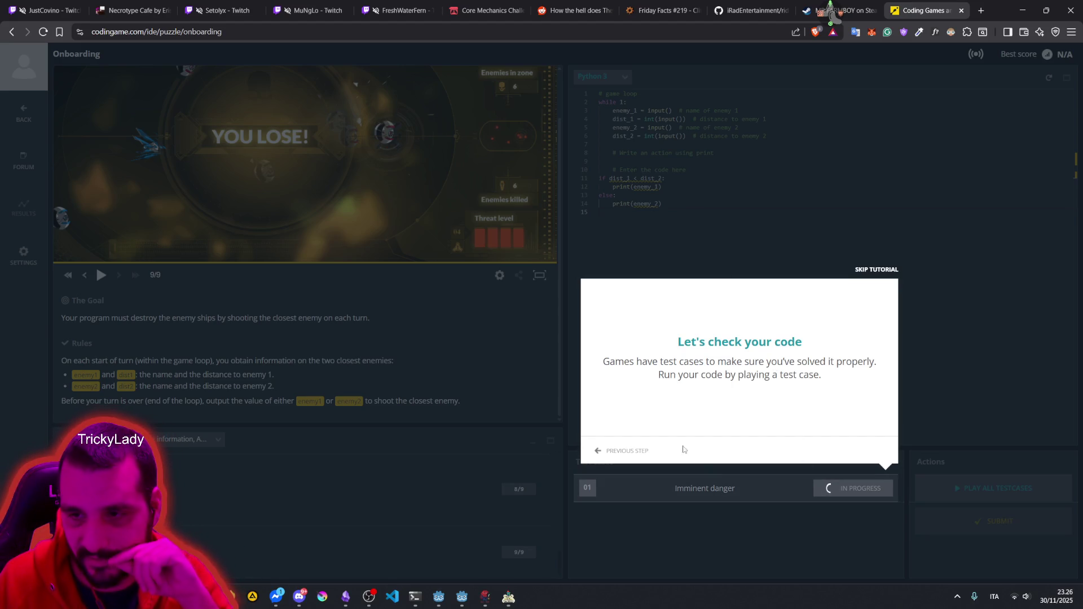
Step: Close the tutorial overlay and indent the lines 11–14 if/else block into the while loop
left_click(887, 275)
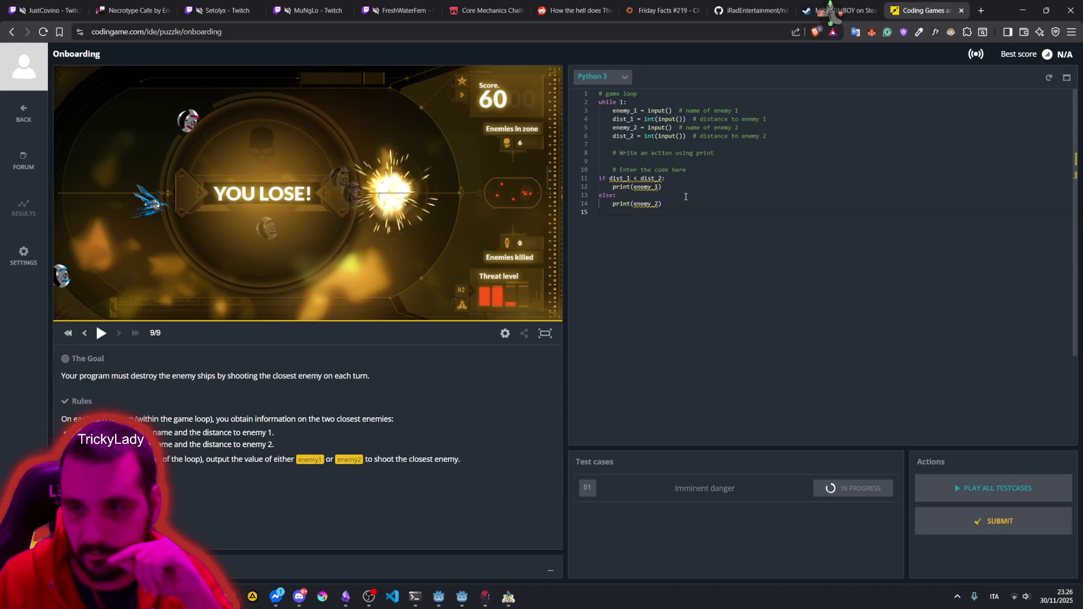
left_click_drag(610, 179, 621, 203)
key("Tab")
left_click(700, 215)
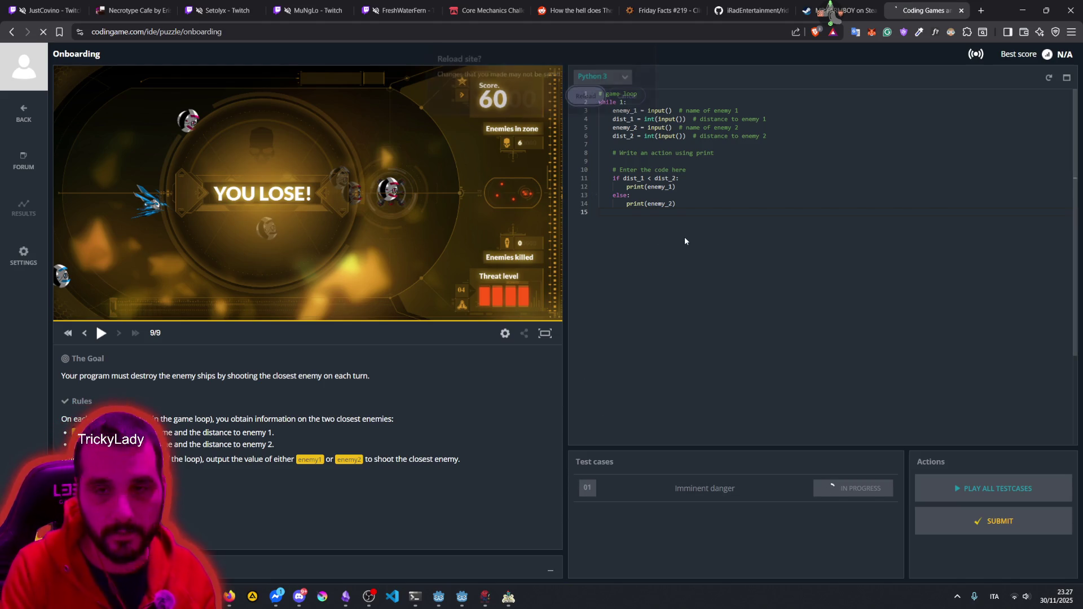
key("F5")
left_click(587, 98)
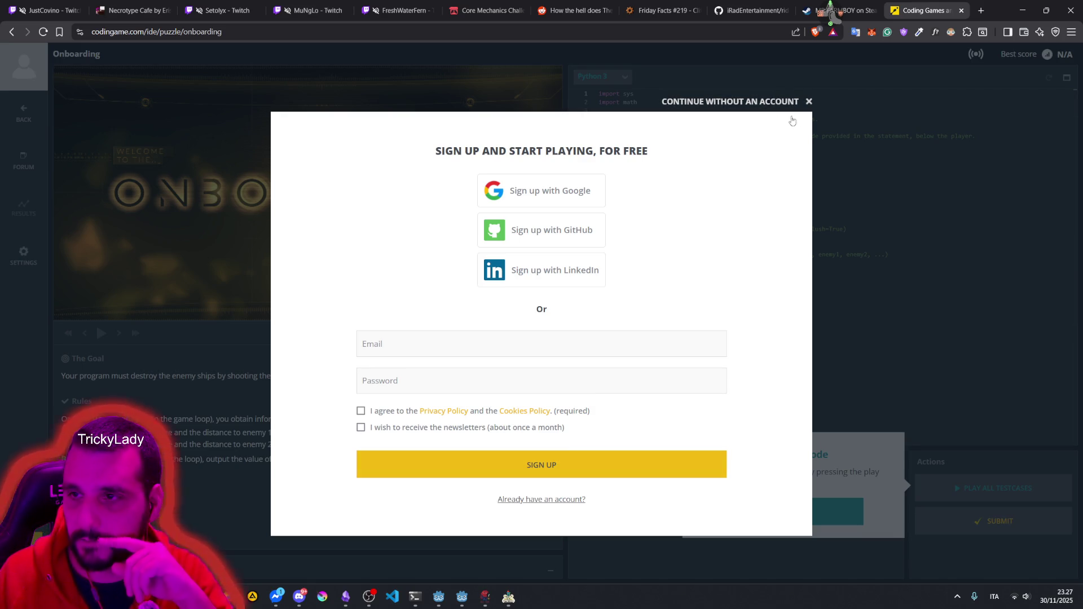
left_click(809, 102)
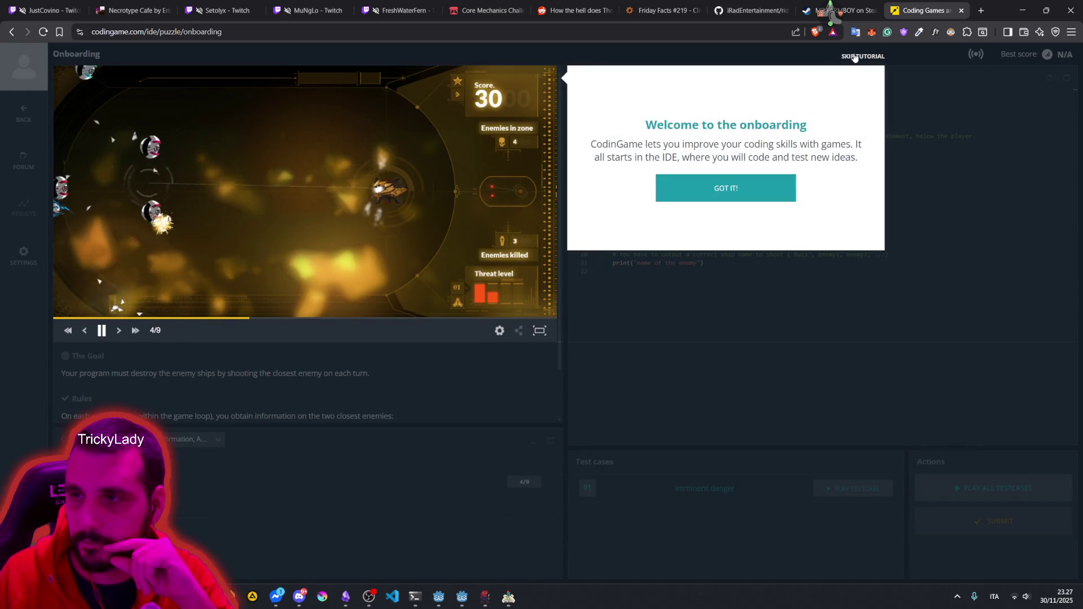
left_click(726, 188)
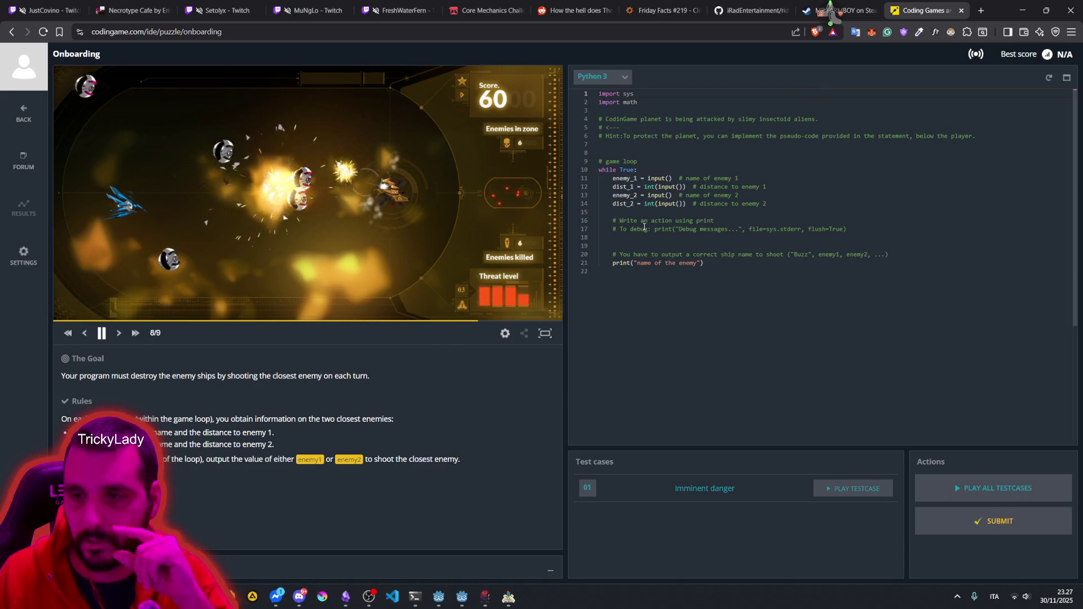
mouse_move(683, 254)
left_mouse_down()
mouse_move(742, 254)
mouse_move(705, 263)
left_mouse_up()
left_click(770, 254)
left_click(801, 255)
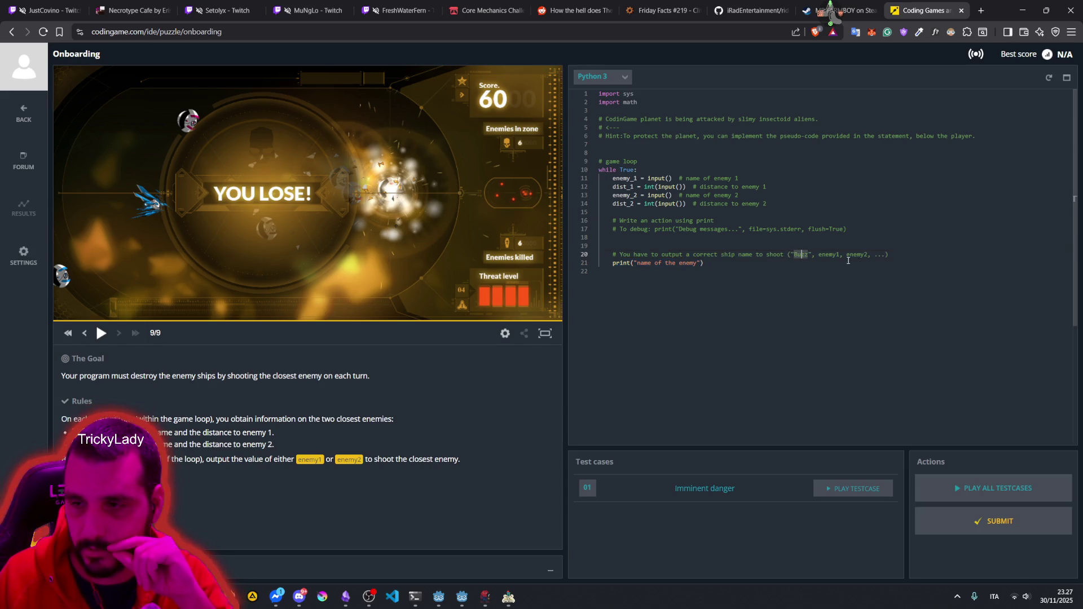
left_click(825, 254)
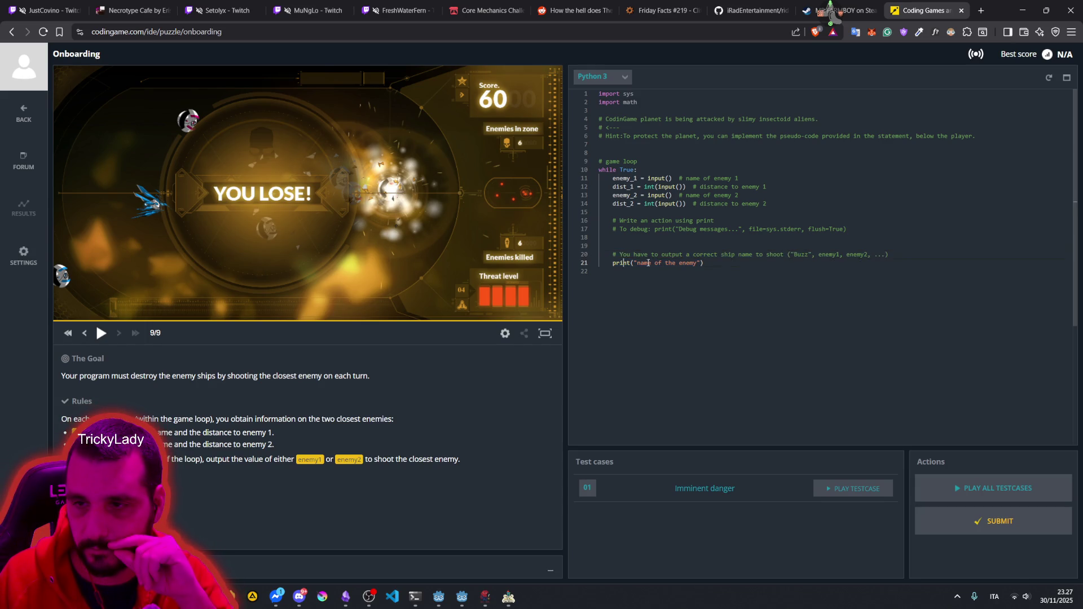
left_click(664, 245)
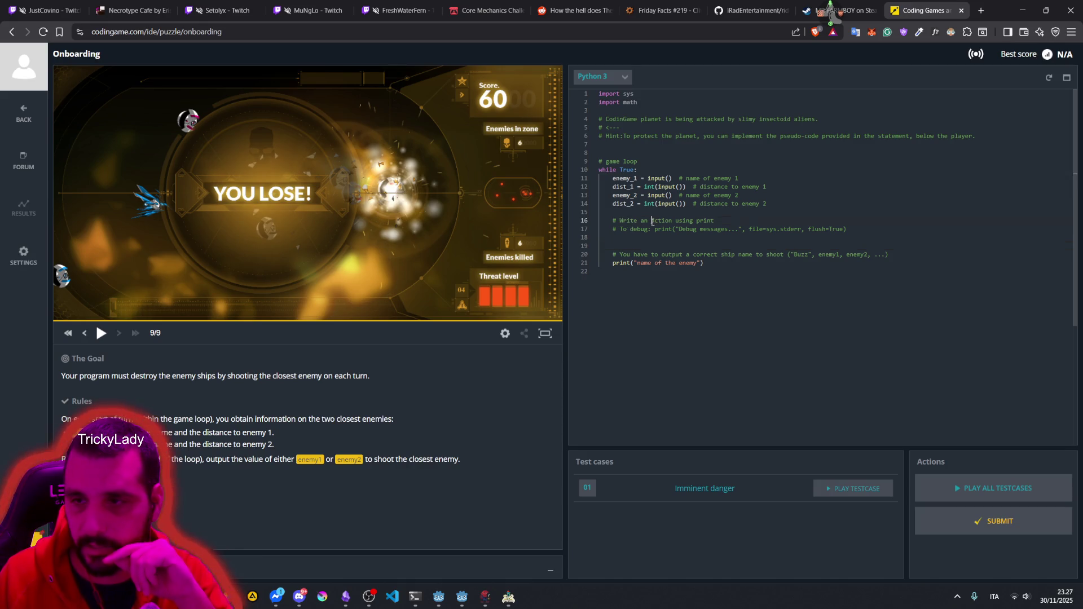
double_click(702, 221)
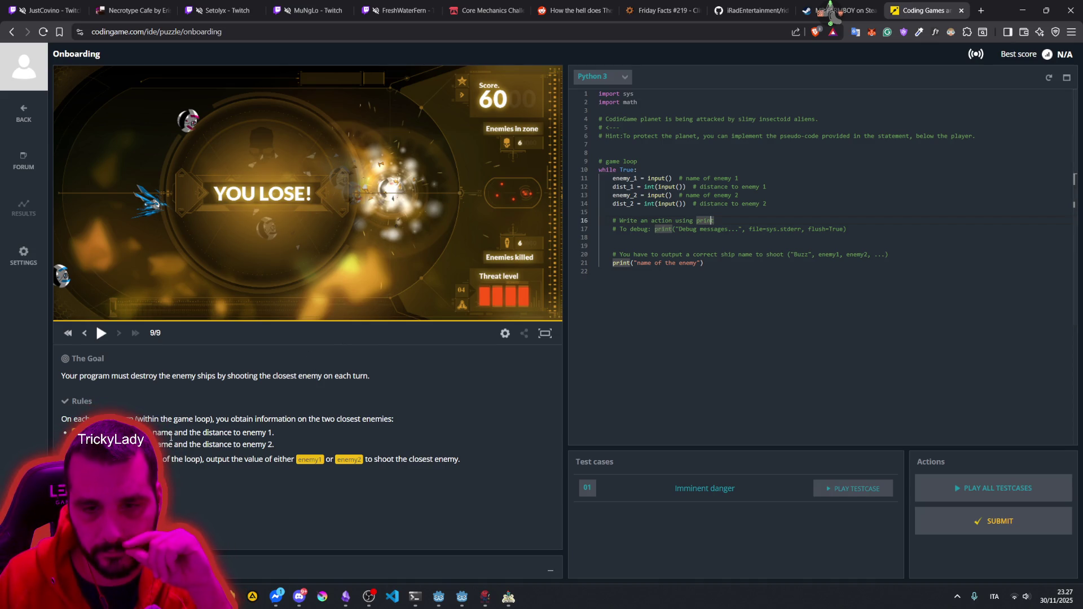
left_click(156, 419)
mouse_move(215, 419)
left_mouse_down()
mouse_move(398, 418)
mouse_move(375, 420)
left_mouse_up()
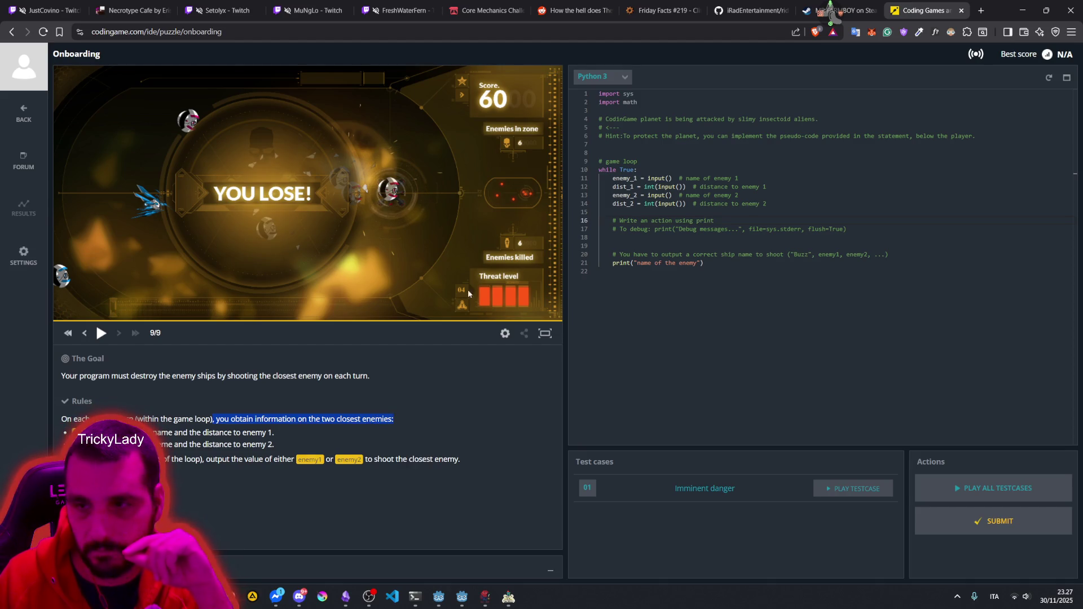
left_click_drag(600, 179, 712, 200)
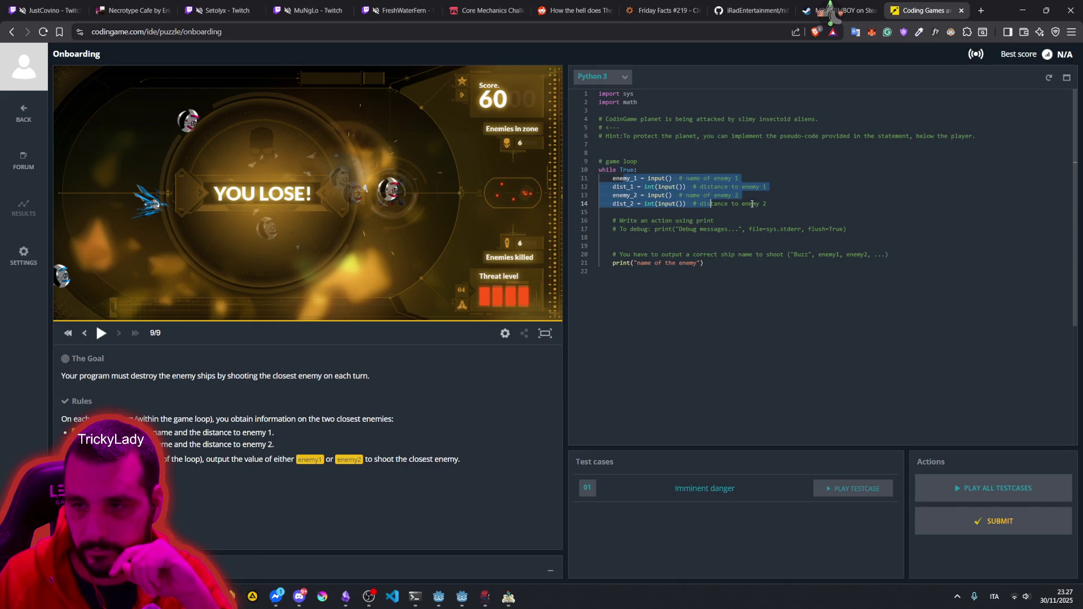
left_click(630, 237)
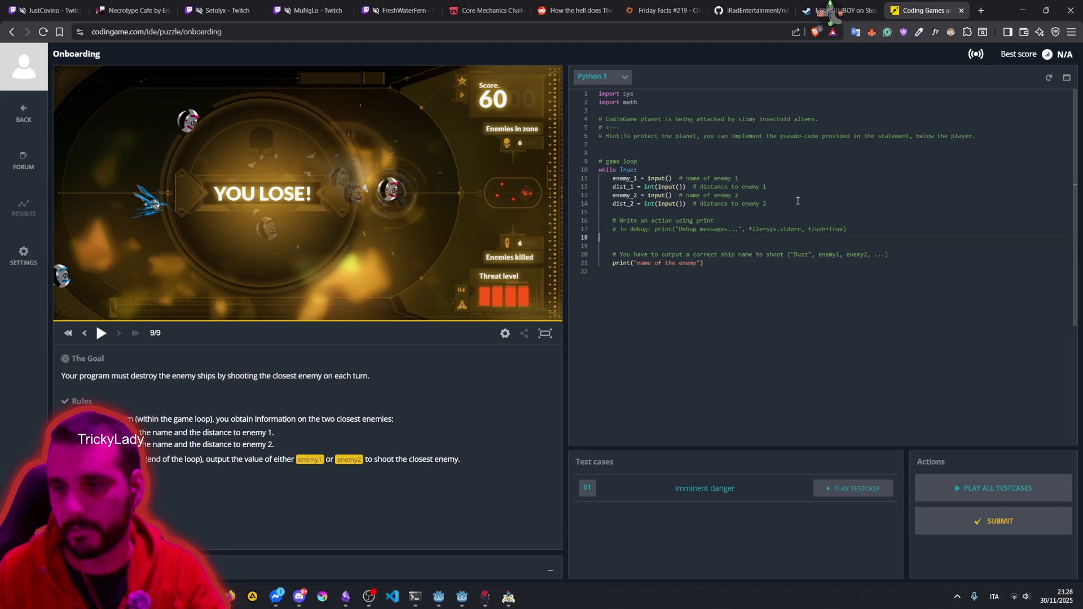
Step: Type the if/else block printing enemy_1 in the if branch and enemy_2 in the else branch
type("i")
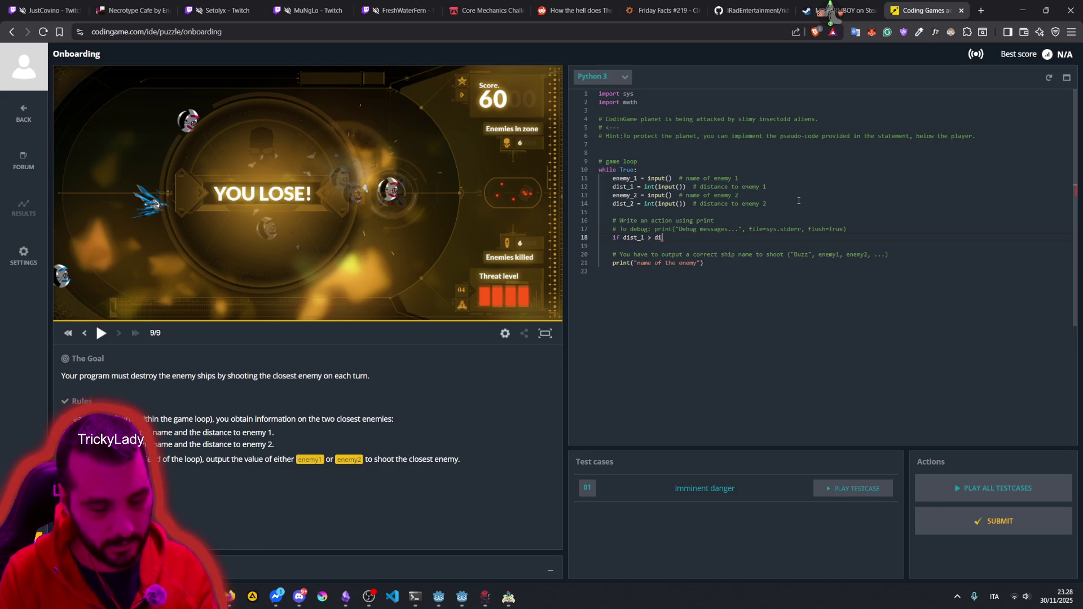
type(":")
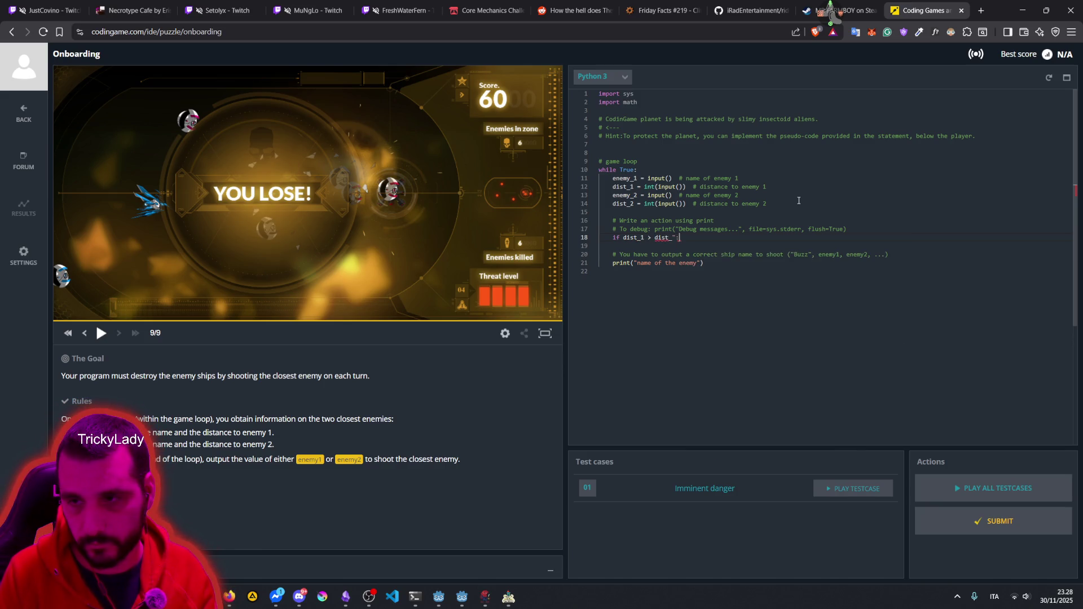
key("Return")
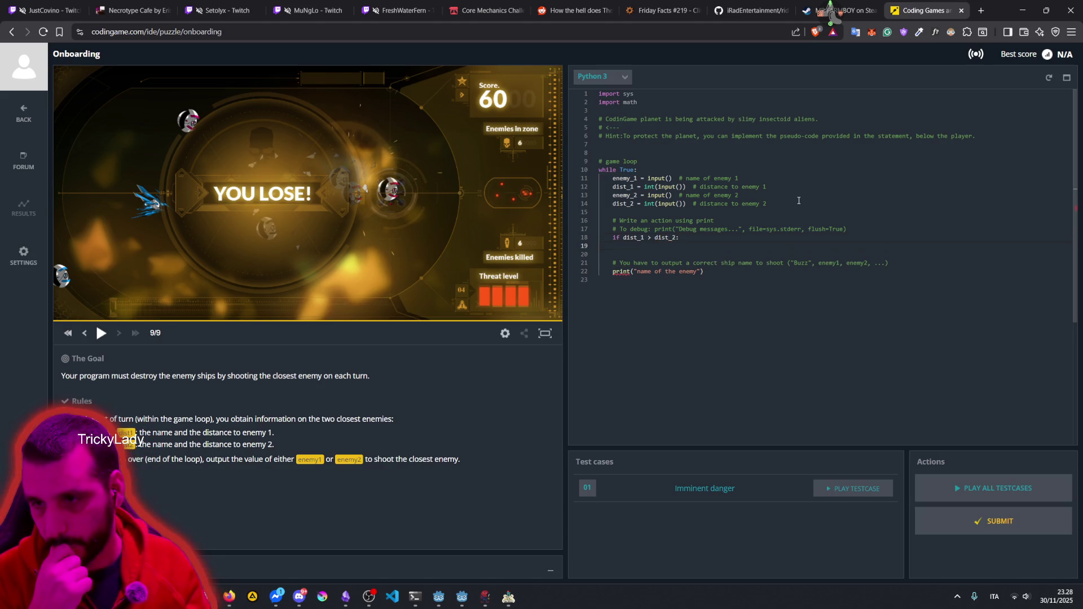
type("print(e")
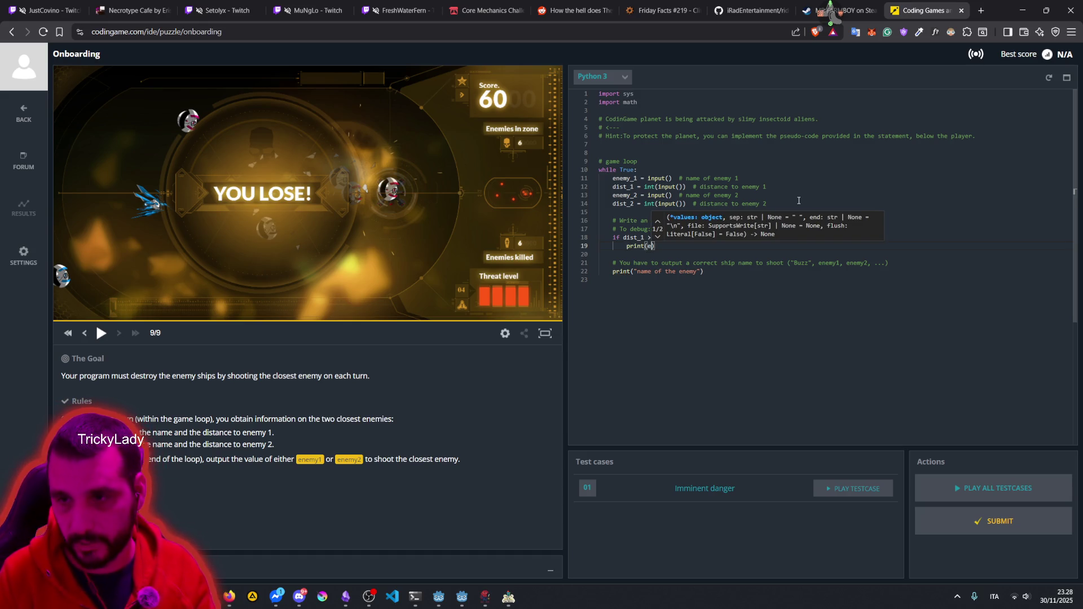
type("nemy_1)")
key("Return")
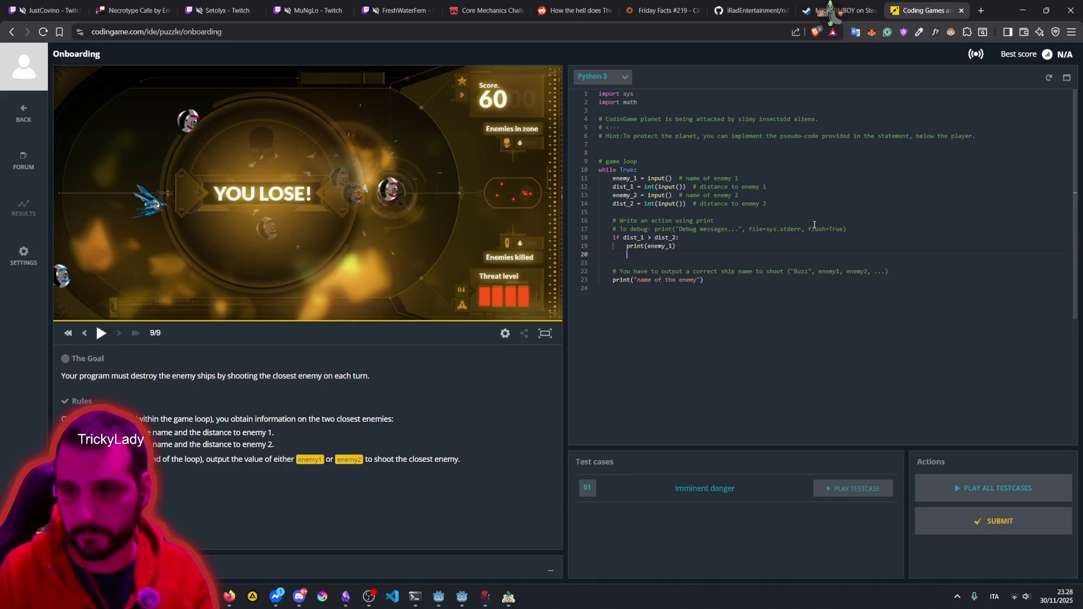
type("else:")
key("Return")
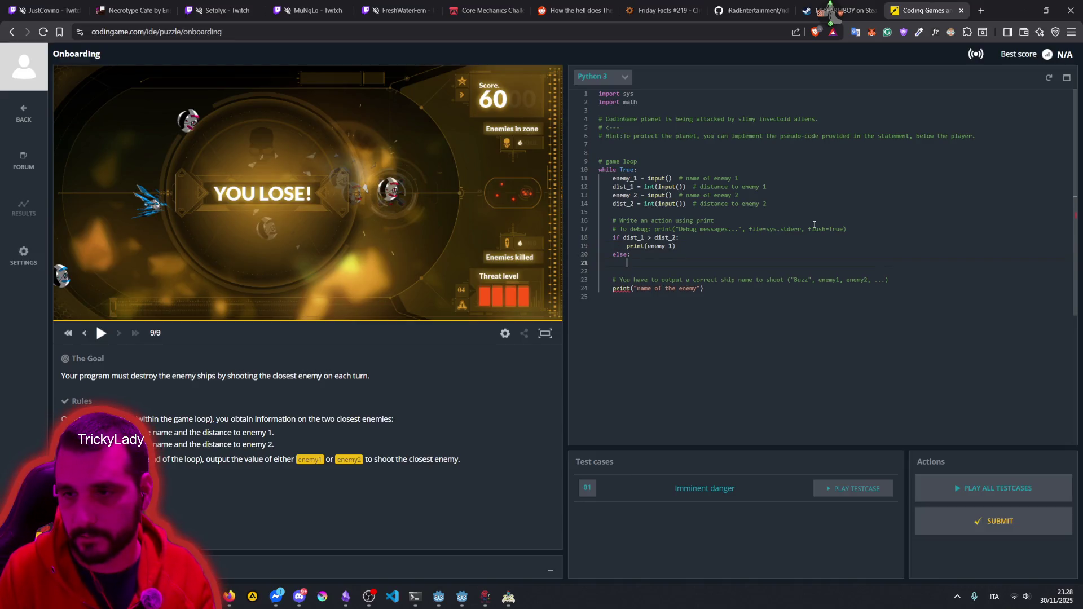
type("print(")
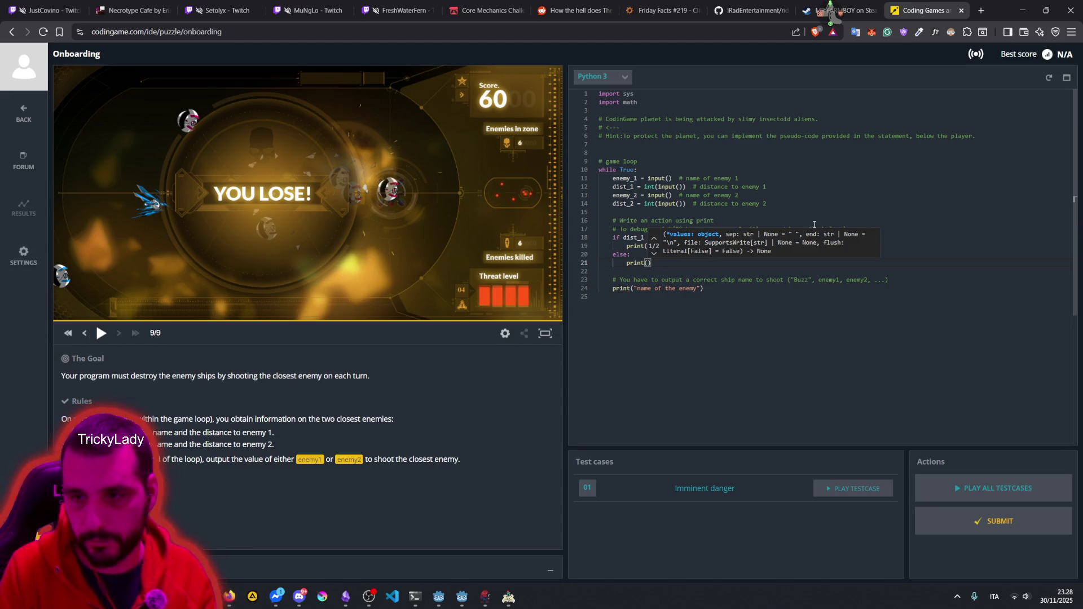
type("enemt")
key("BackSpace")
type("y_2")
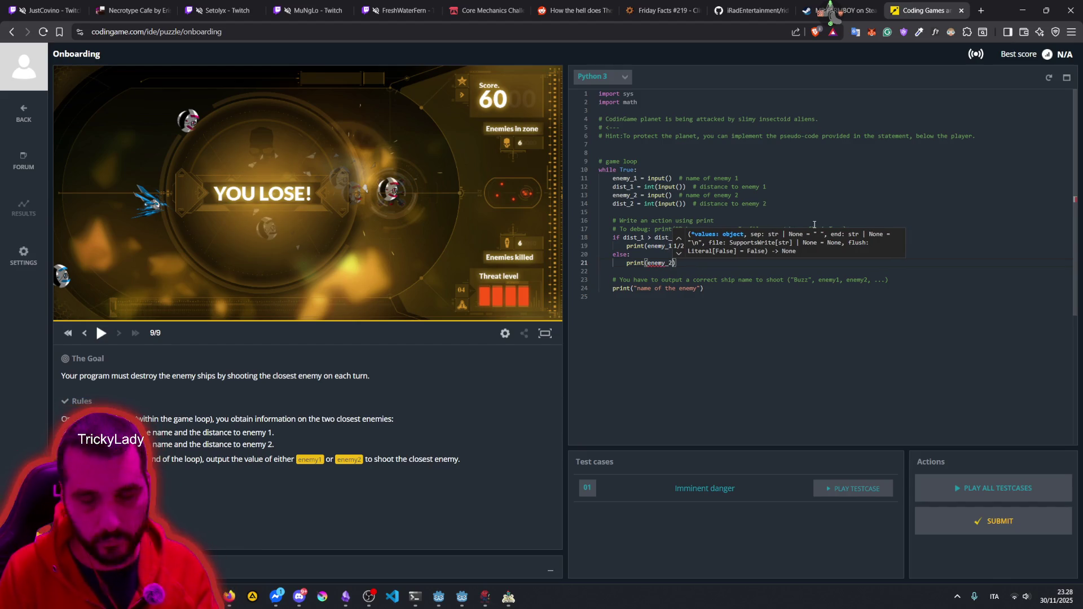
Step: Check the dist_1 < dist_2 comparison on line 18 and run the Imminent danger test case
left_click(633, 238)
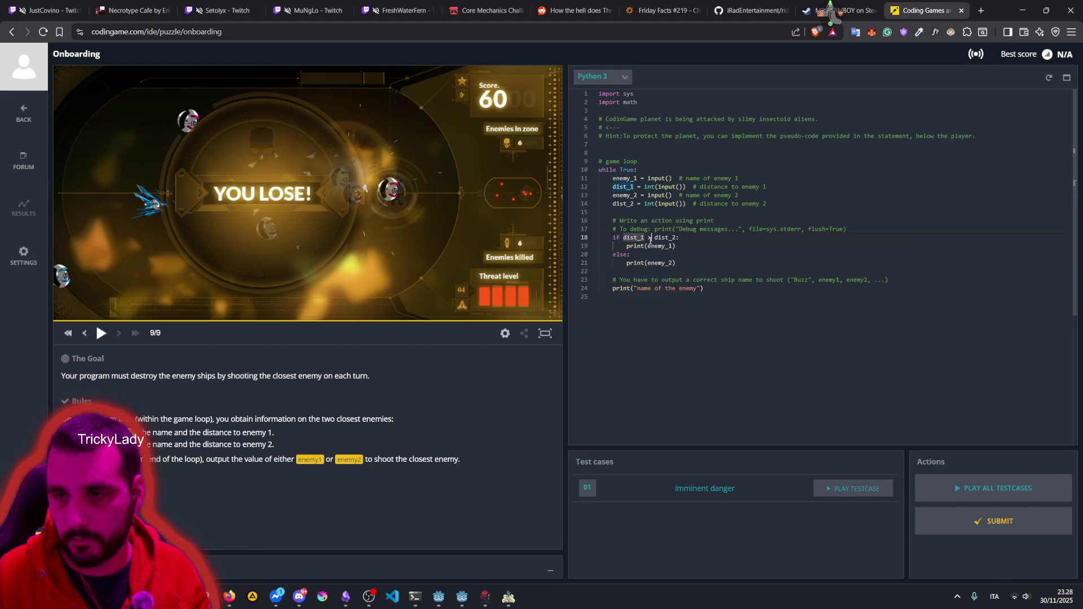
left_click(650, 238)
left_click(717, 229)
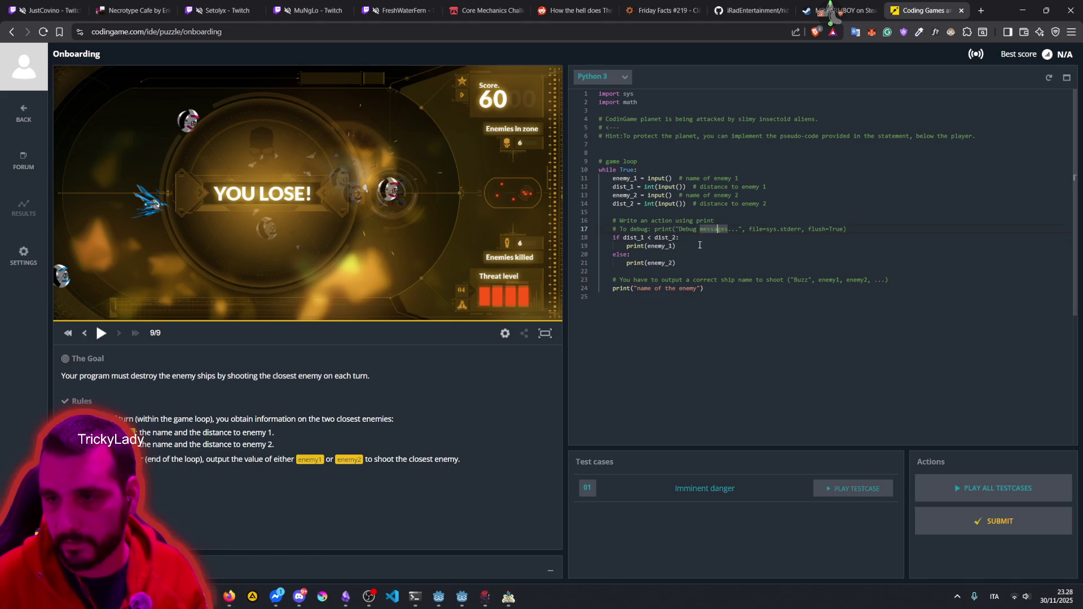
left_click(700, 246)
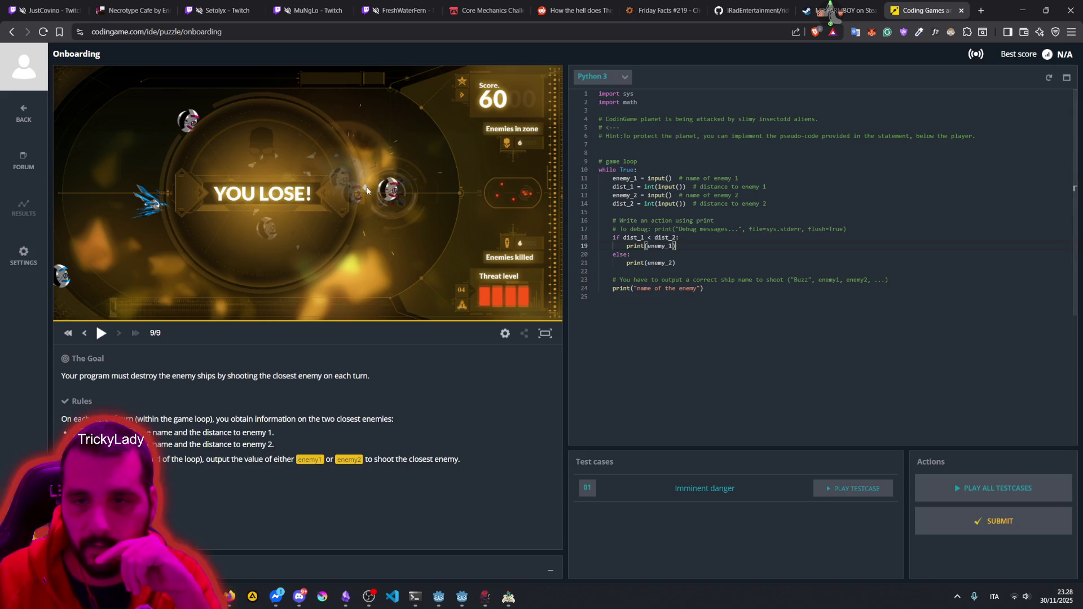
left_click(849, 488)
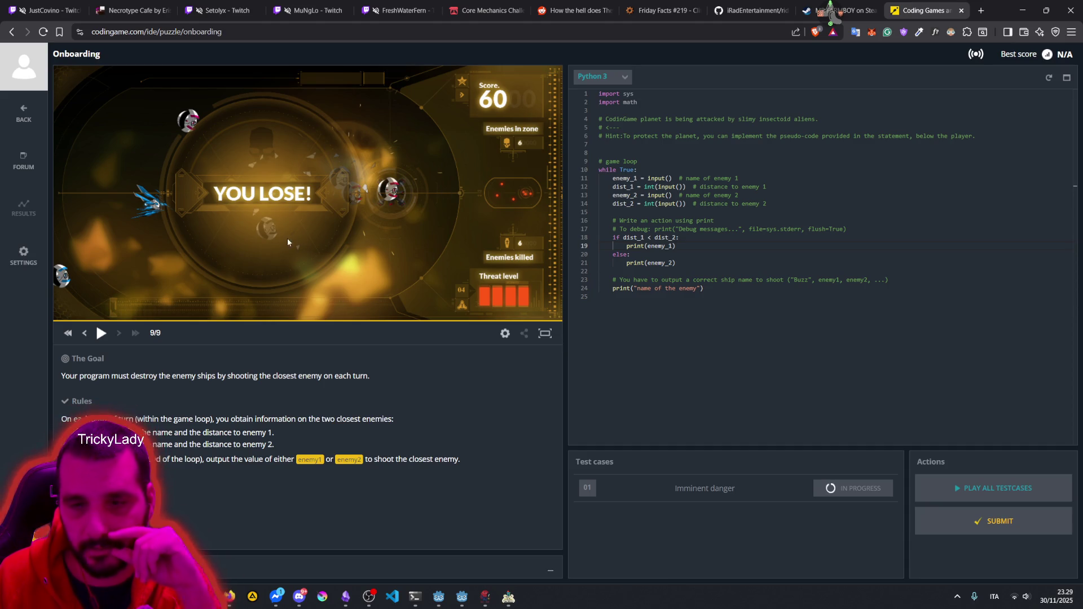
Step: Replay the battle from the start and highlight 'closest enemy' in the rules
left_click(101, 333)
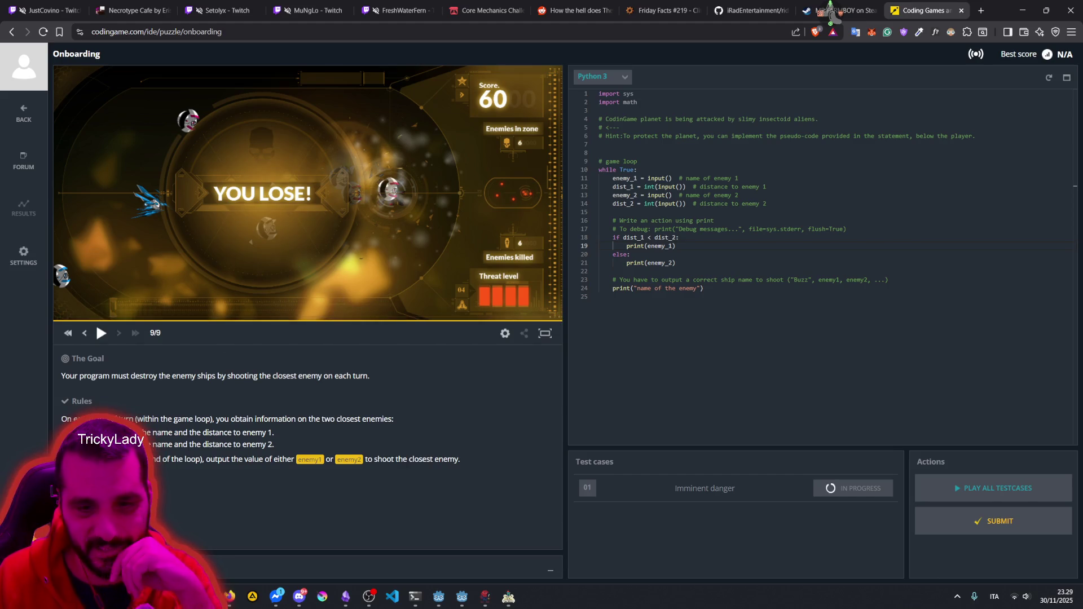
left_click(251, 460)
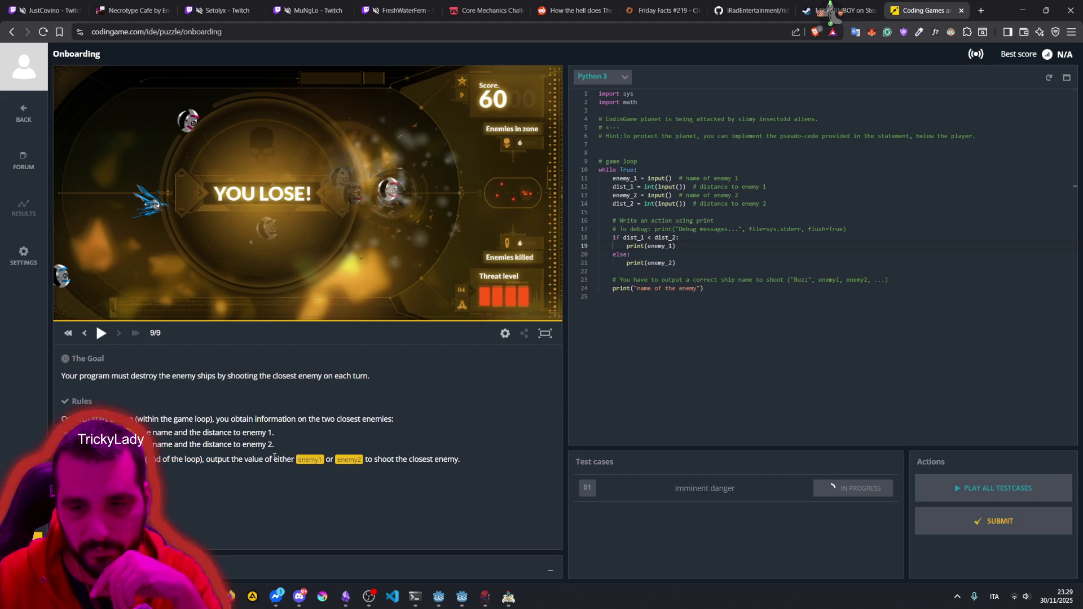
left_click_drag(395, 459, 460, 459)
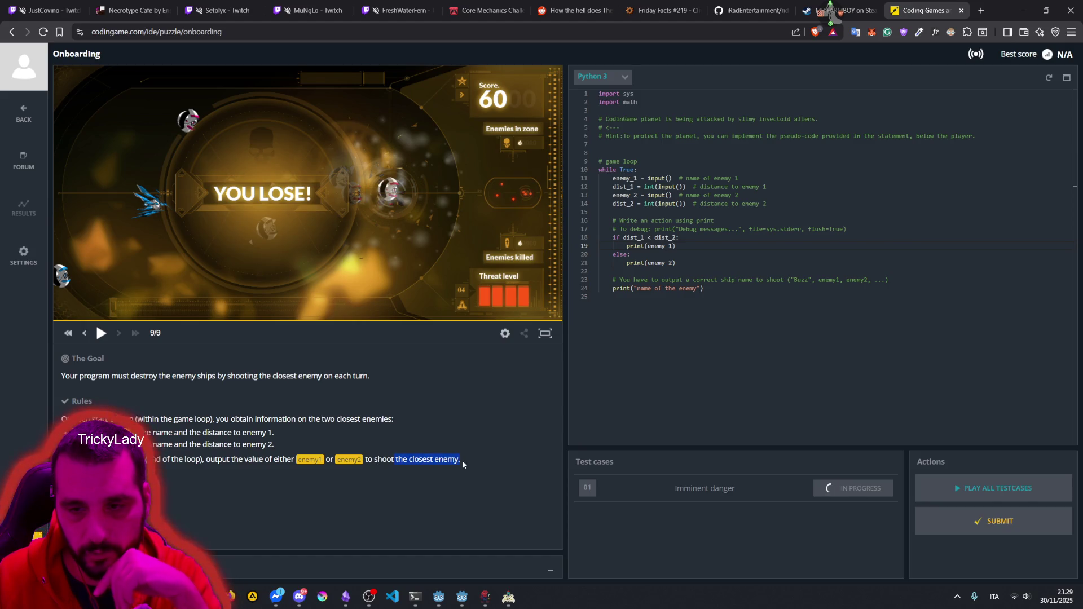
left_click(417, 460)
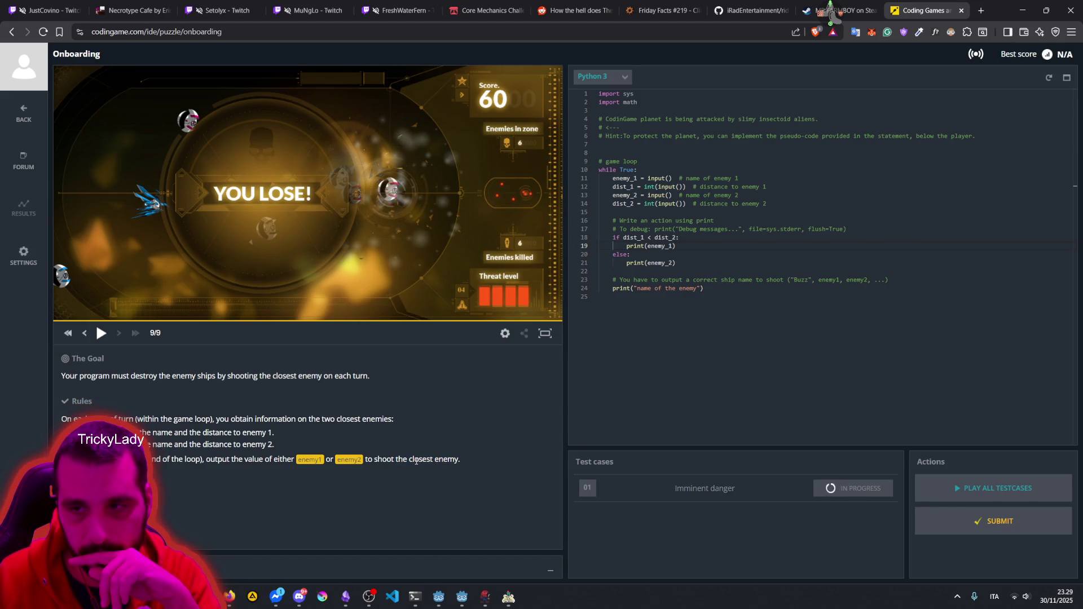
Step: Comment out the placeholder print on line 24 with a leading #
left_click(707, 287)
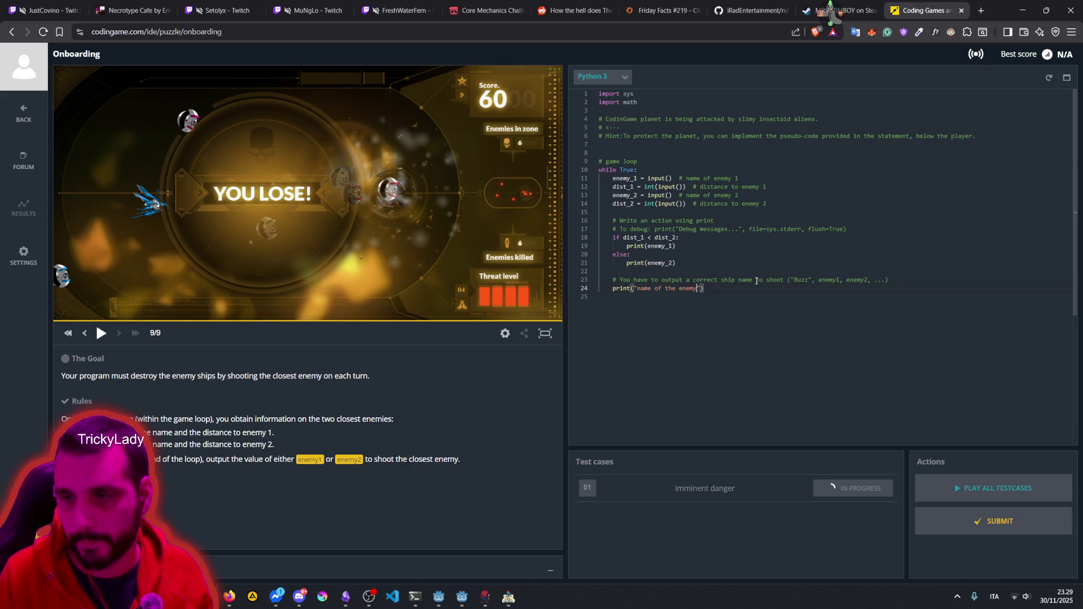
key("Home")
type("#")
key("End")
left_click(755, 272)
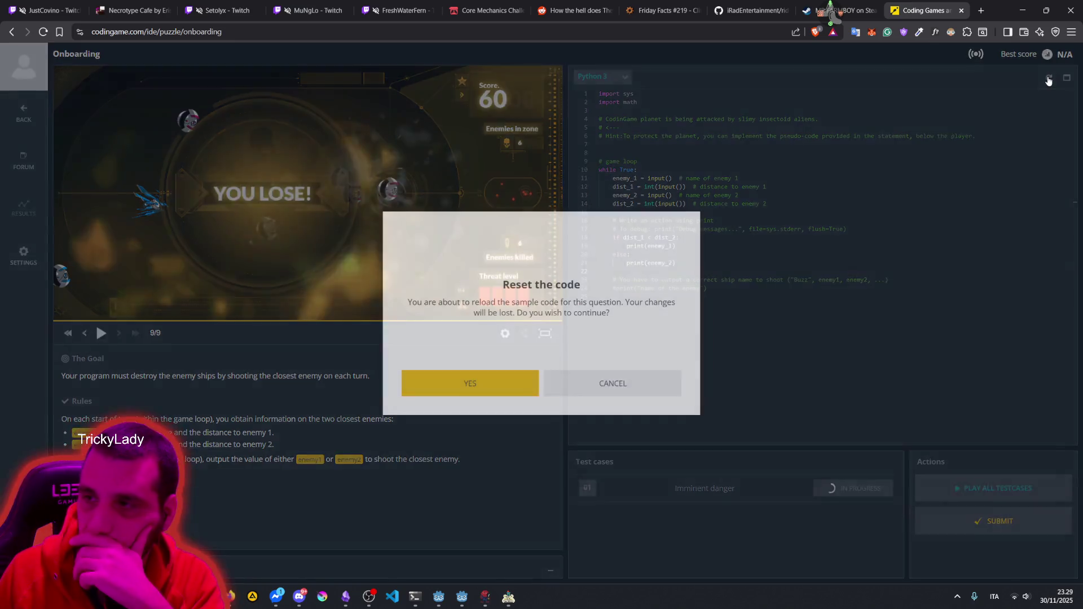
left_click(1049, 77)
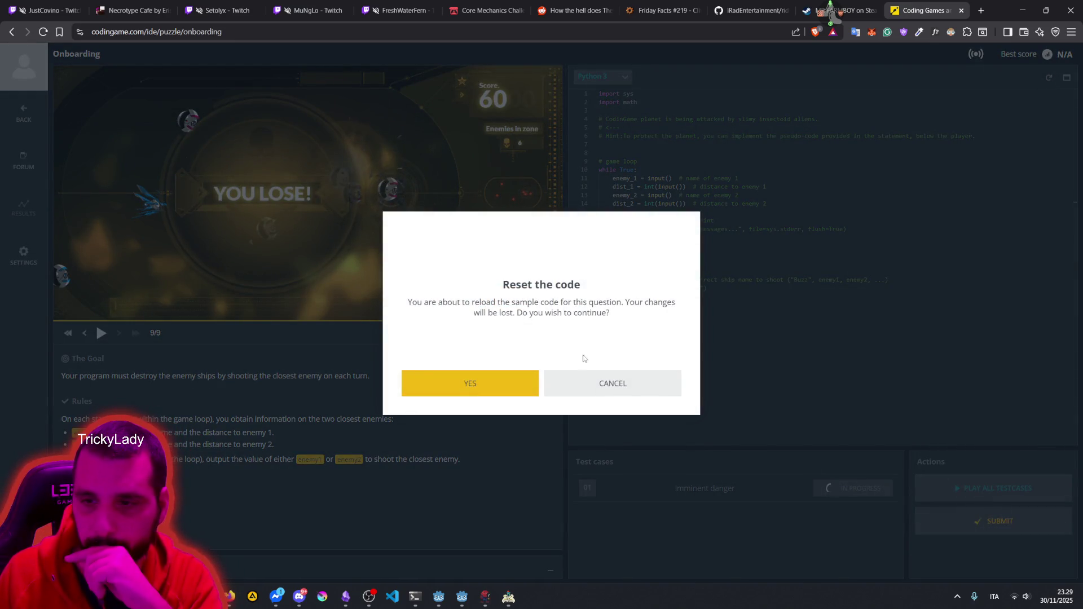
left_click(615, 382)
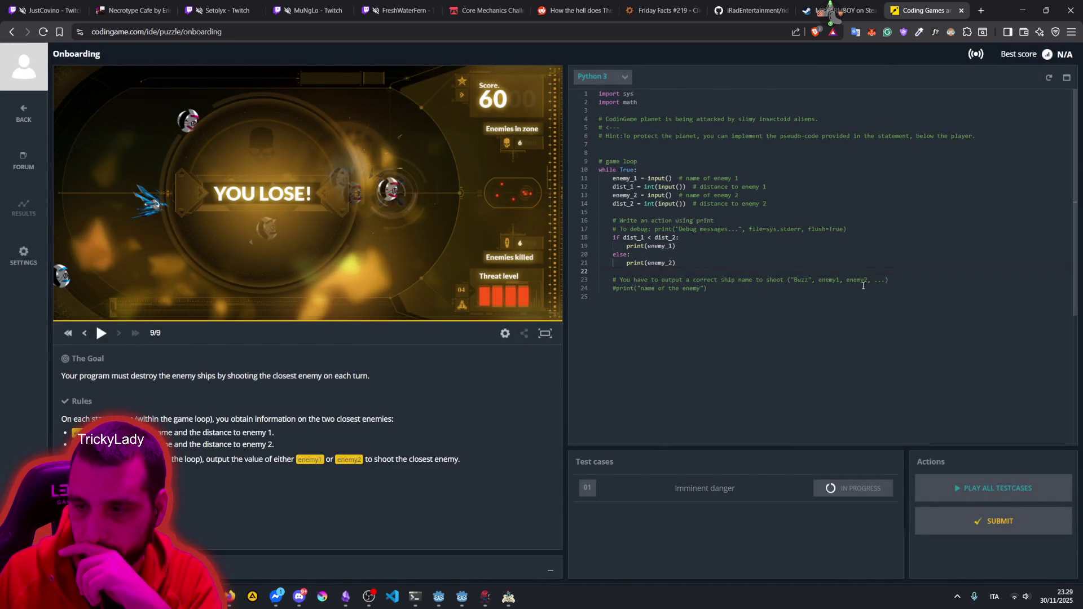
left_click(759, 219)
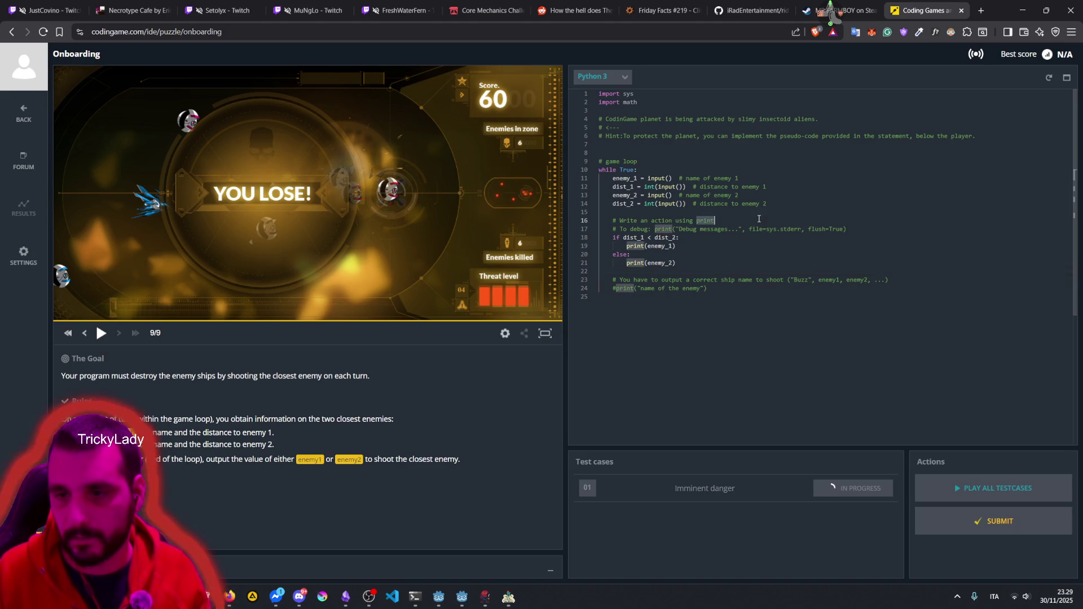
key("Down")
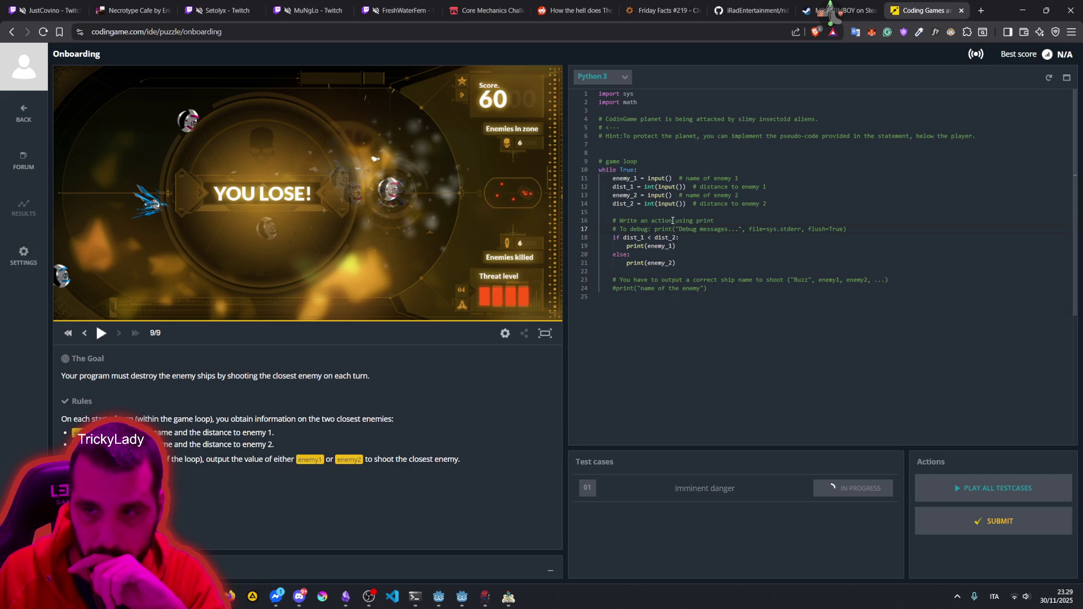
double_click(650, 187)
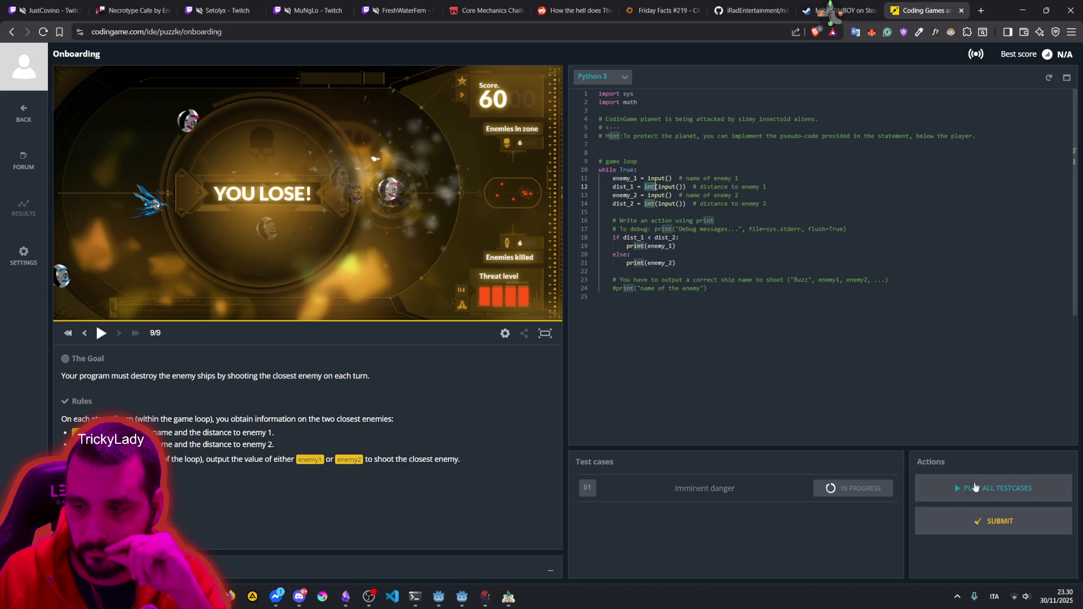
left_click(967, 519)
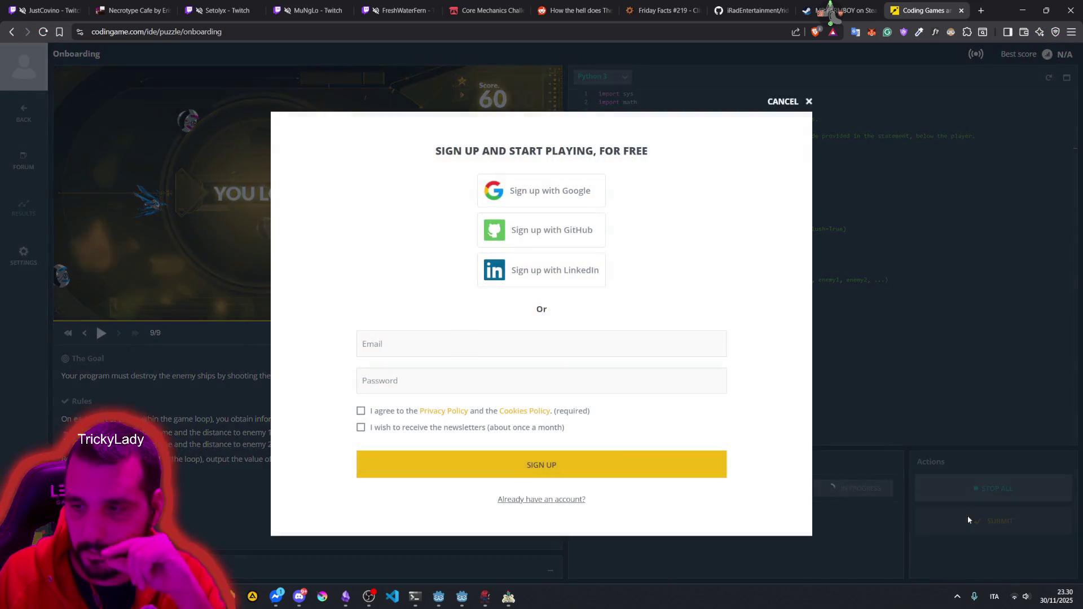
Step: Cancel the 'Sign up and start playing' prompt and select the script's code
left_click(778, 105)
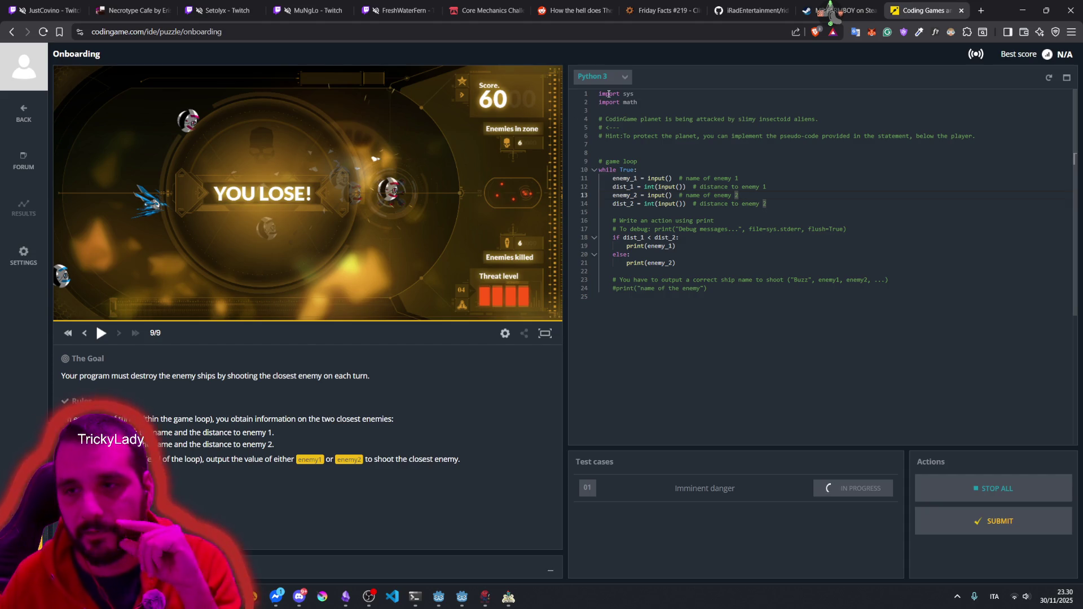
left_click_drag(599, 93, 658, 273)
Step: Review the code by selecting the import lines and the loop header
left_click(654, 264)
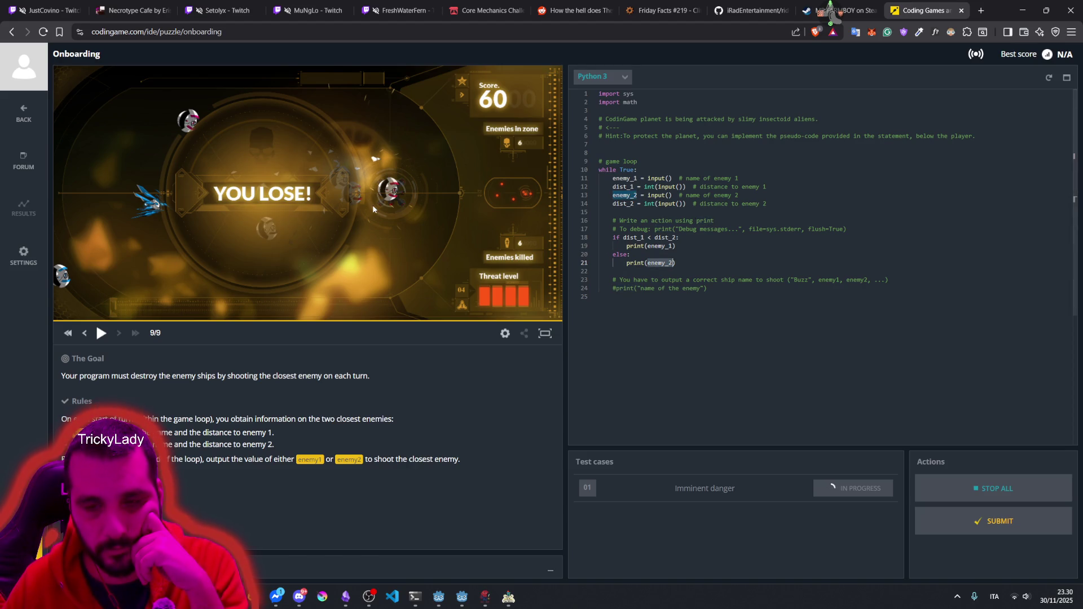
left_click_drag(599, 94, 610, 102)
left_click(658, 273, "shift")
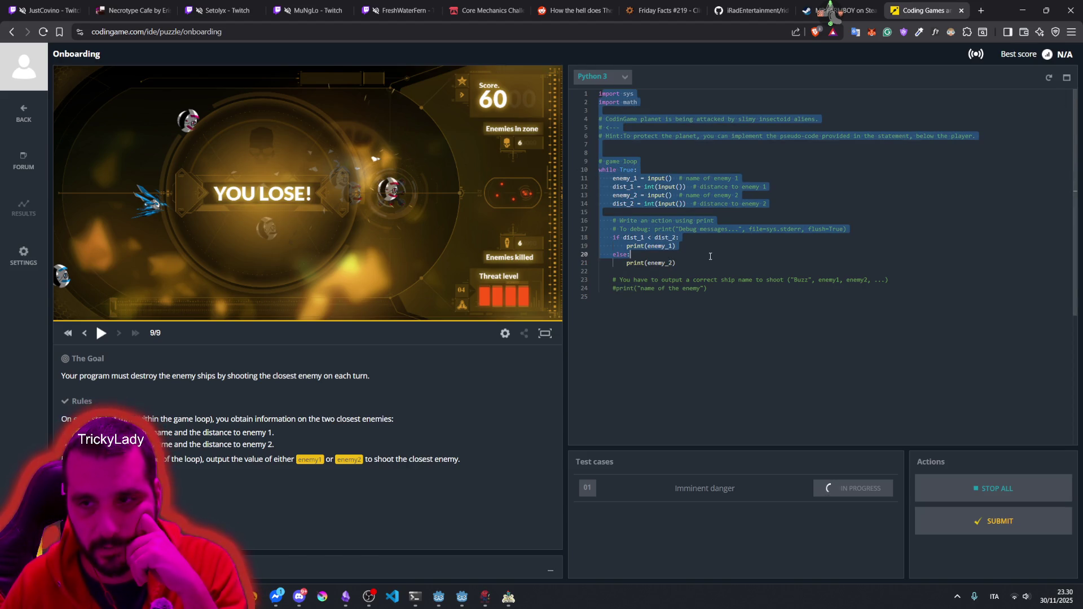
left_click(657, 195)
left_click_drag(739, 178, 594, 170)
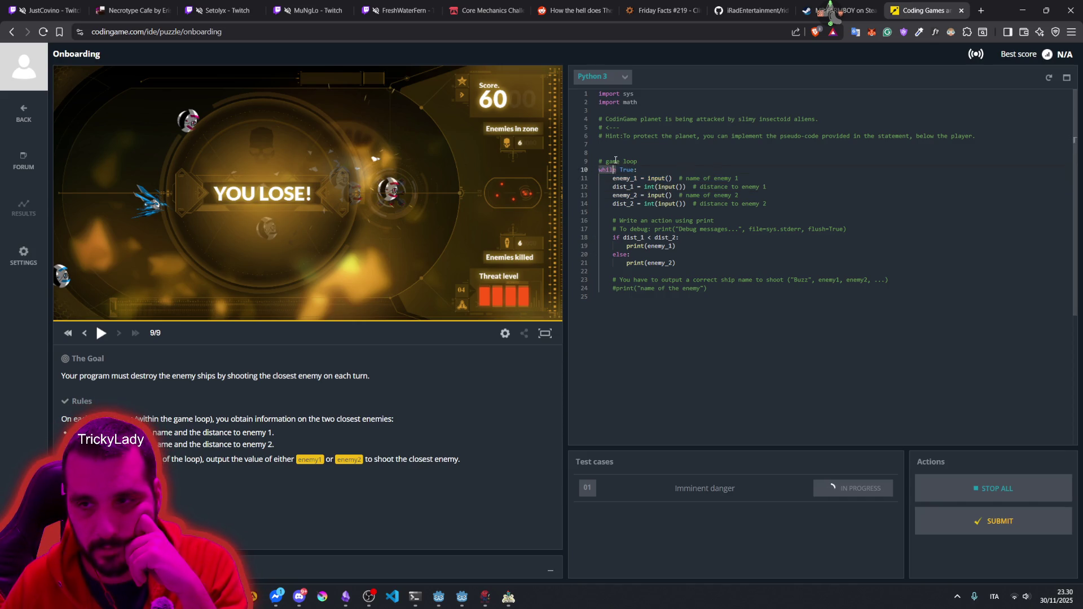
Step: Check enemy_1 in the code and rewind the replay to its first frame
double_click(706, 195)
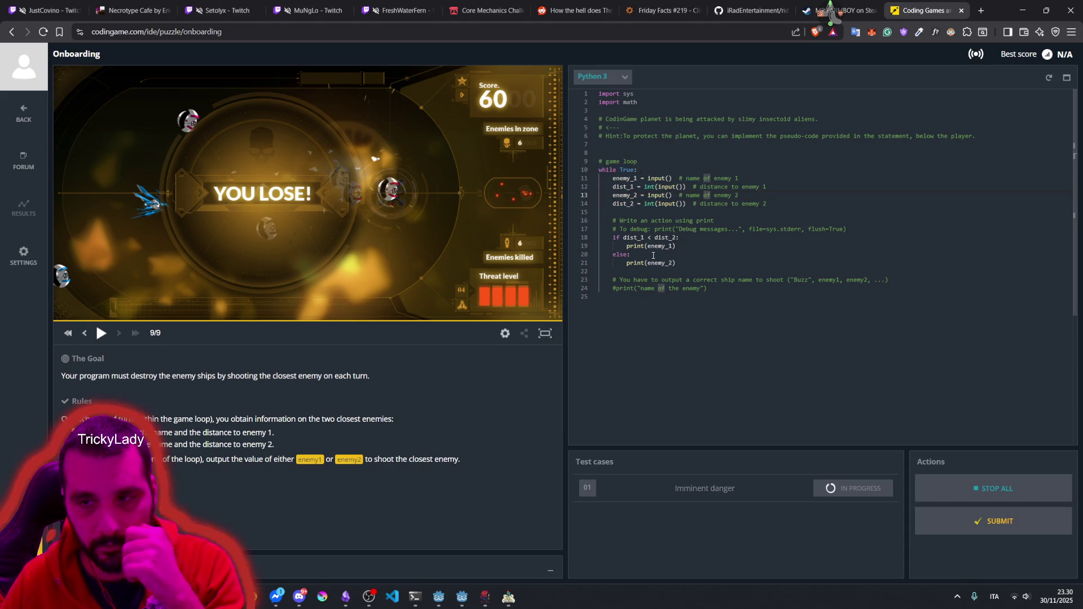
double_click(658, 246)
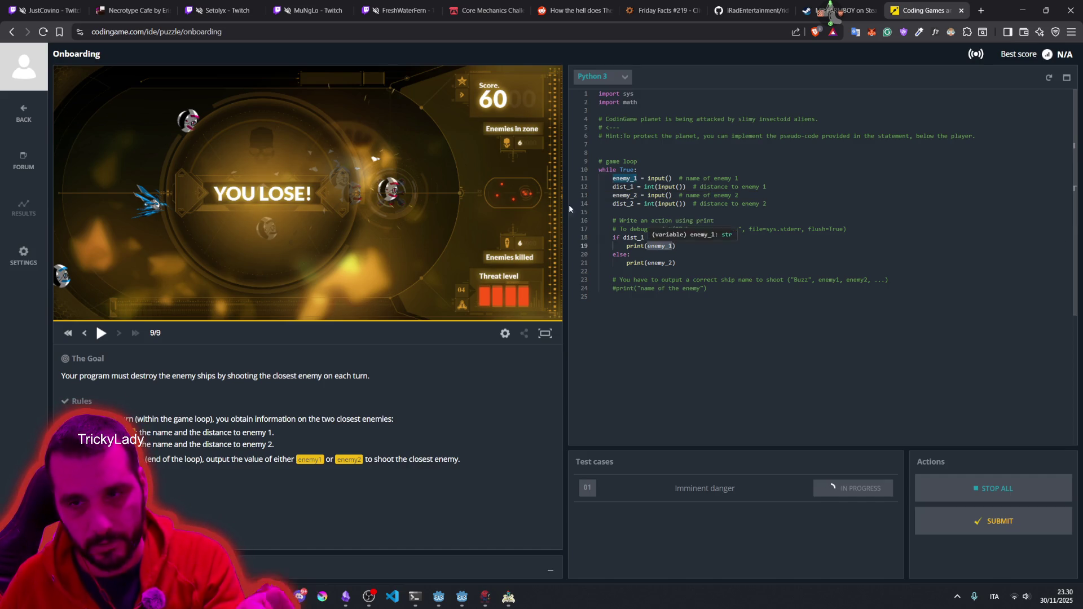
key("ctrl+shift+Home")
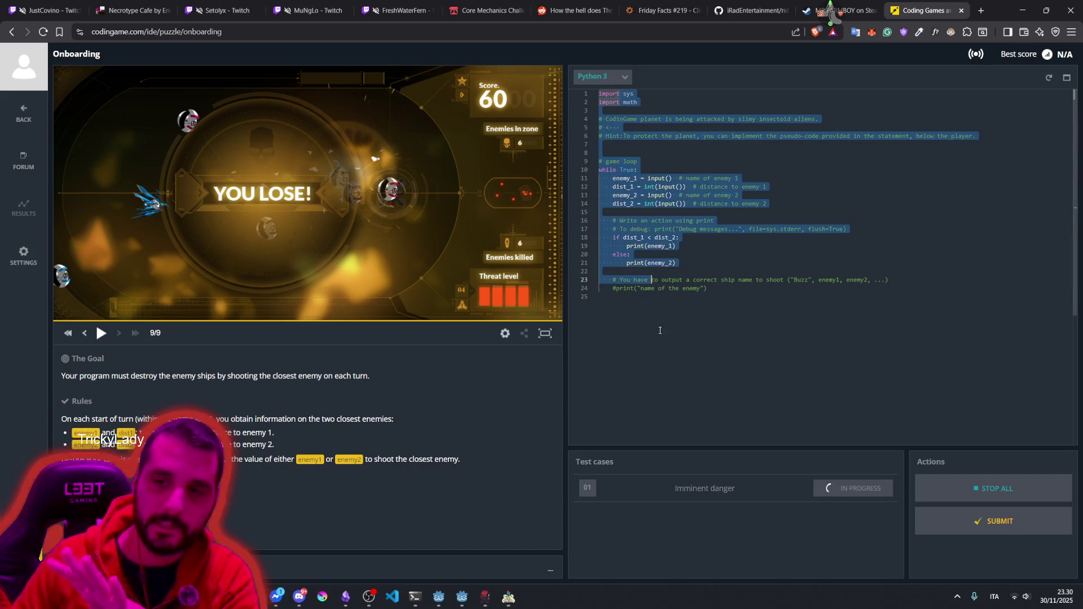
left_click(649, 272)
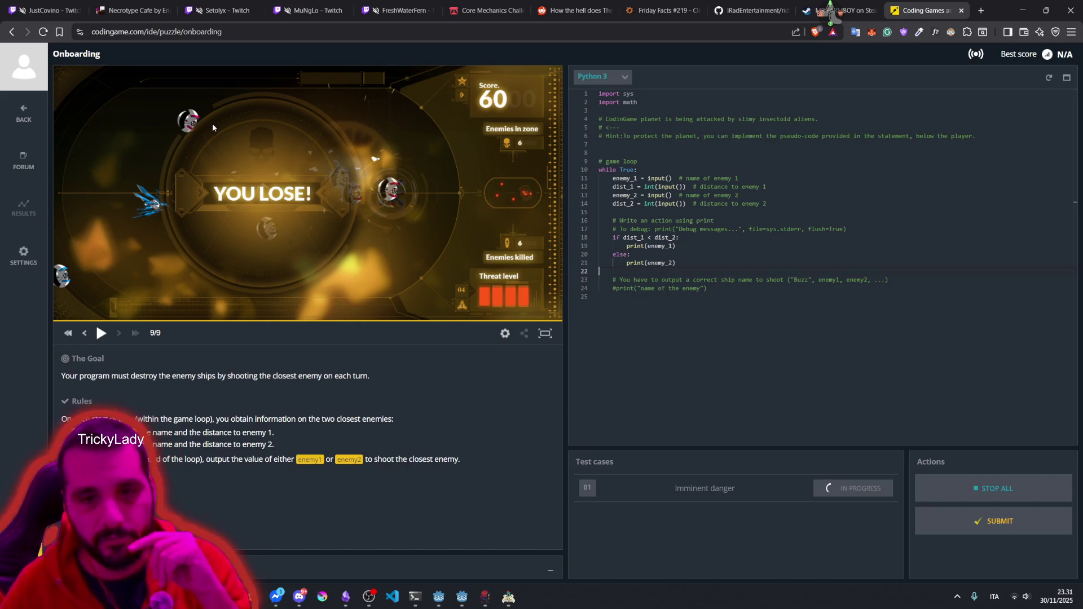
left_click(73, 334)
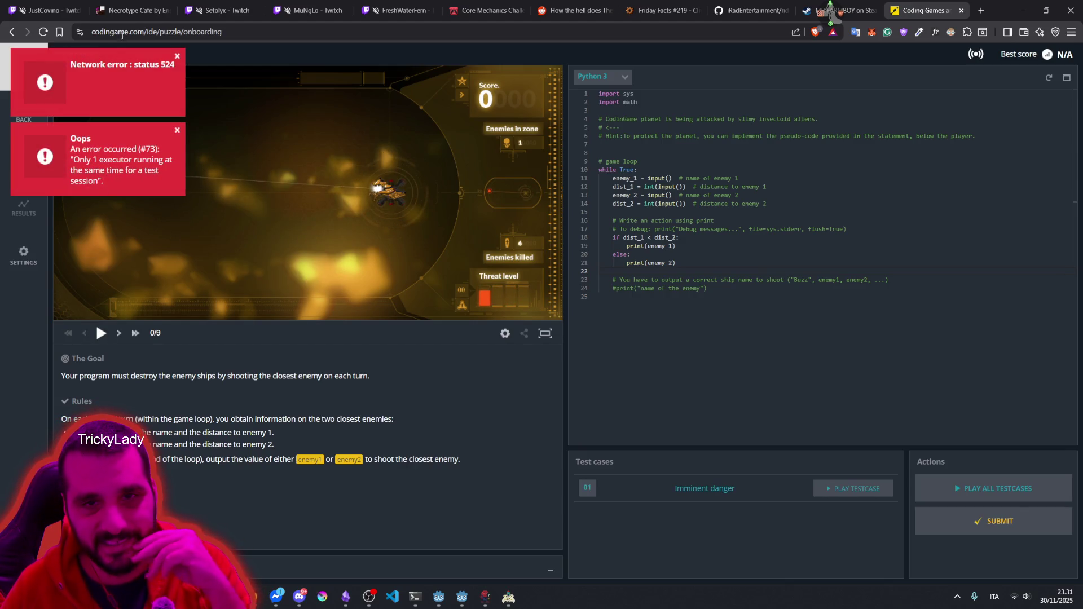
Step: Select the executor error text, replay the battle, and reset the replay to frame 0/9
mouse_move(99, 160)
left_mouse_down()
mouse_move(135, 159)
mouse_move(96, 179)
mouse_move(121, 179)
left_mouse_up()
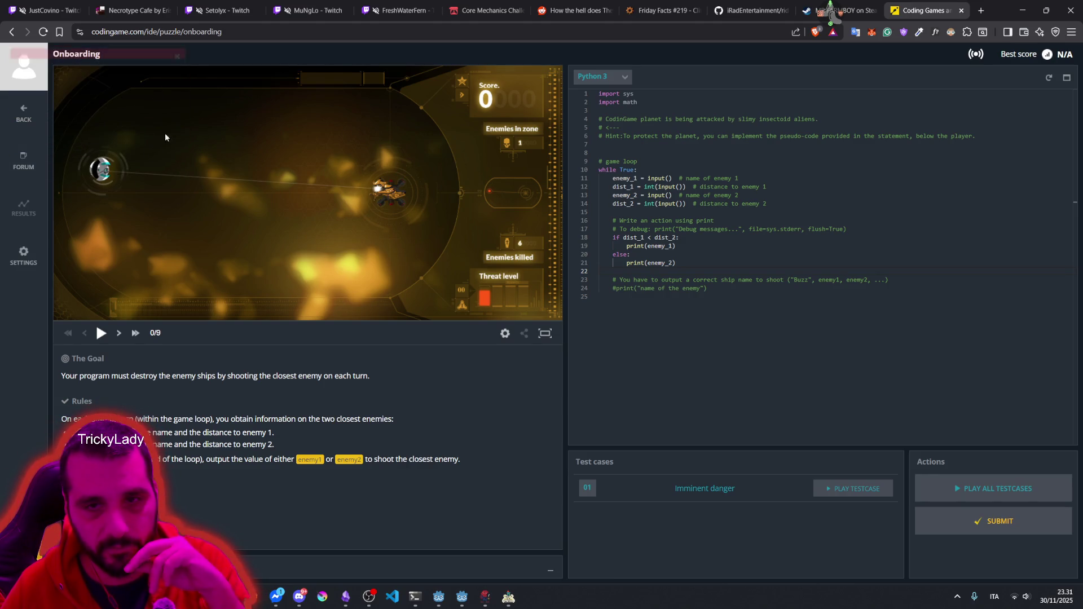
left_click(100, 334)
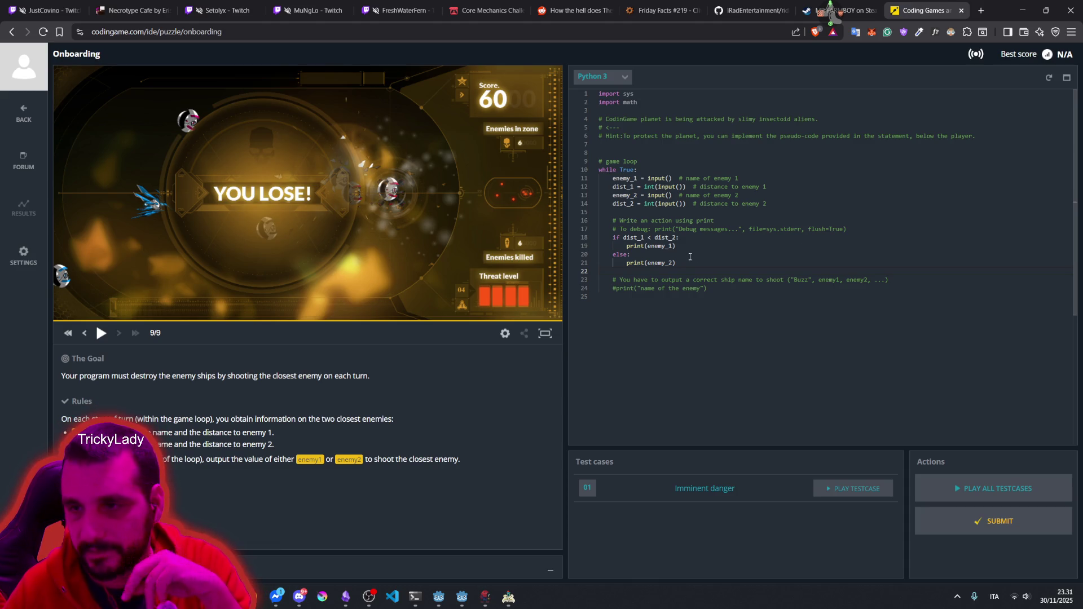
left_click(667, 255)
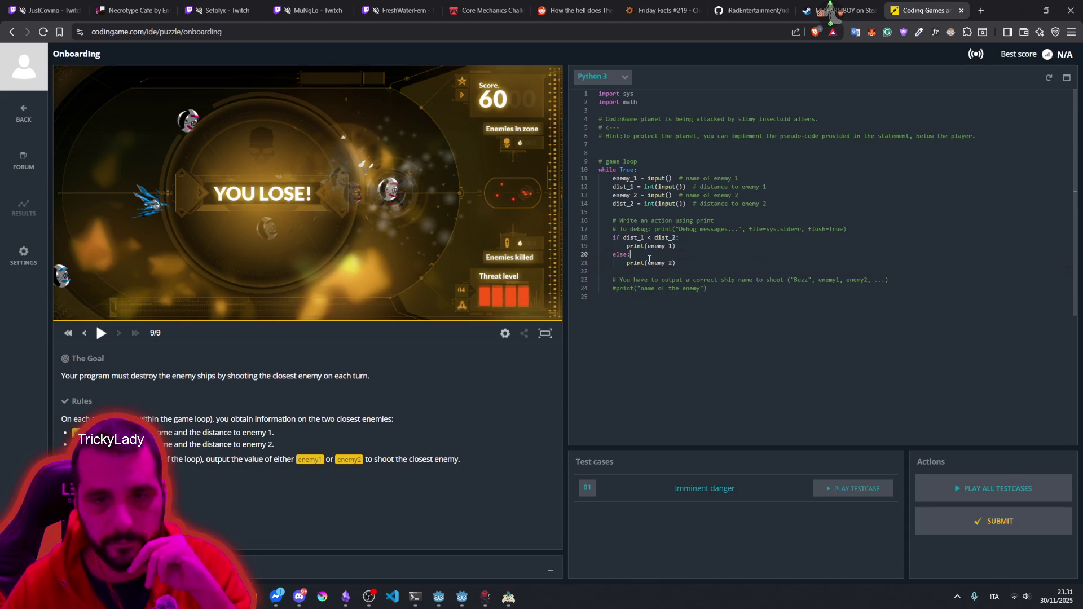
key("ctrl+Return")
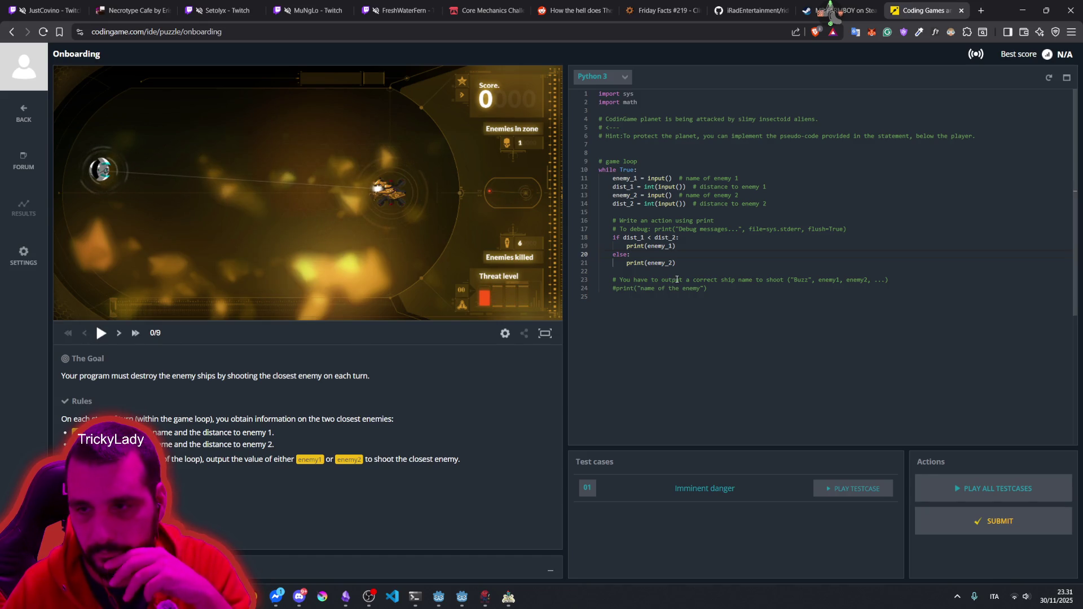
Step: Add a print(enemy_1) line above the if statement
left_click(676, 263)
key("BackSpace")
key("BackSpace")
type("1)")
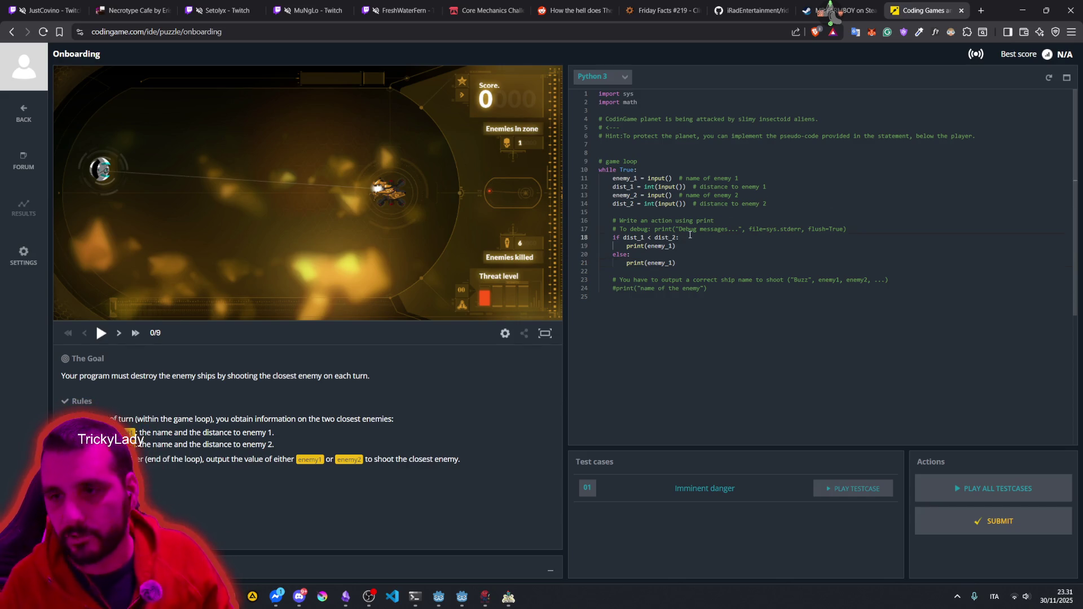
key("Return")
type("print(")
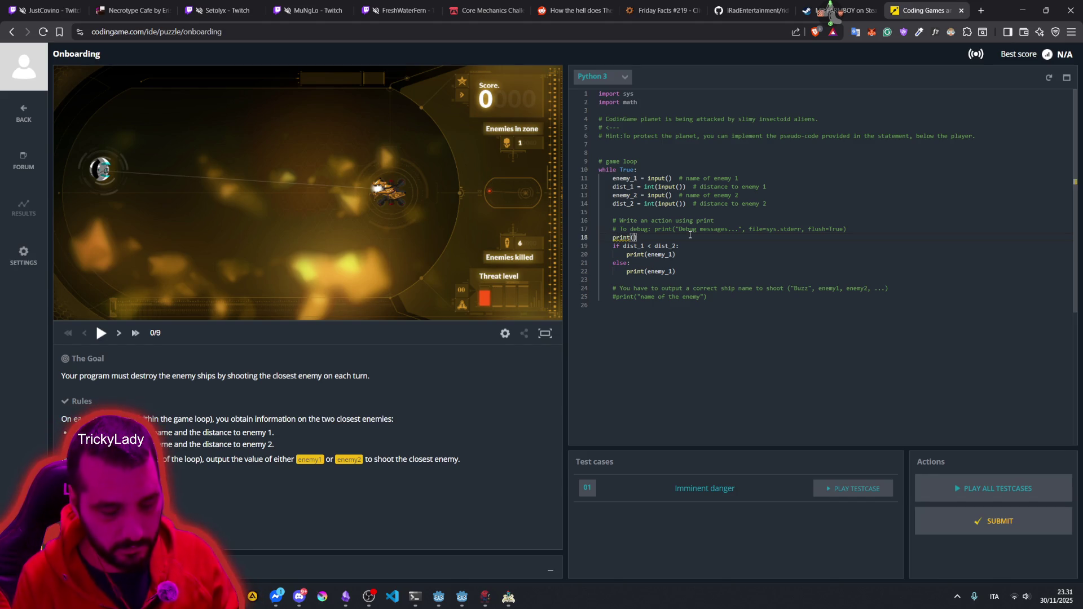
type("neme")
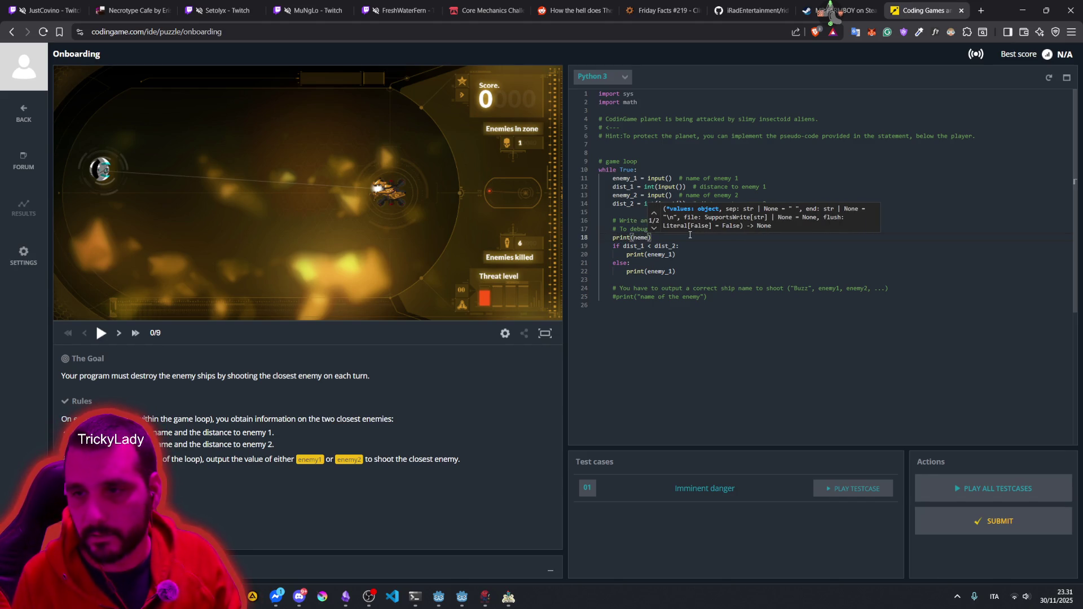
key("BackSpace")
key("BackSpace")
key("BackSpace")
type("eneme")
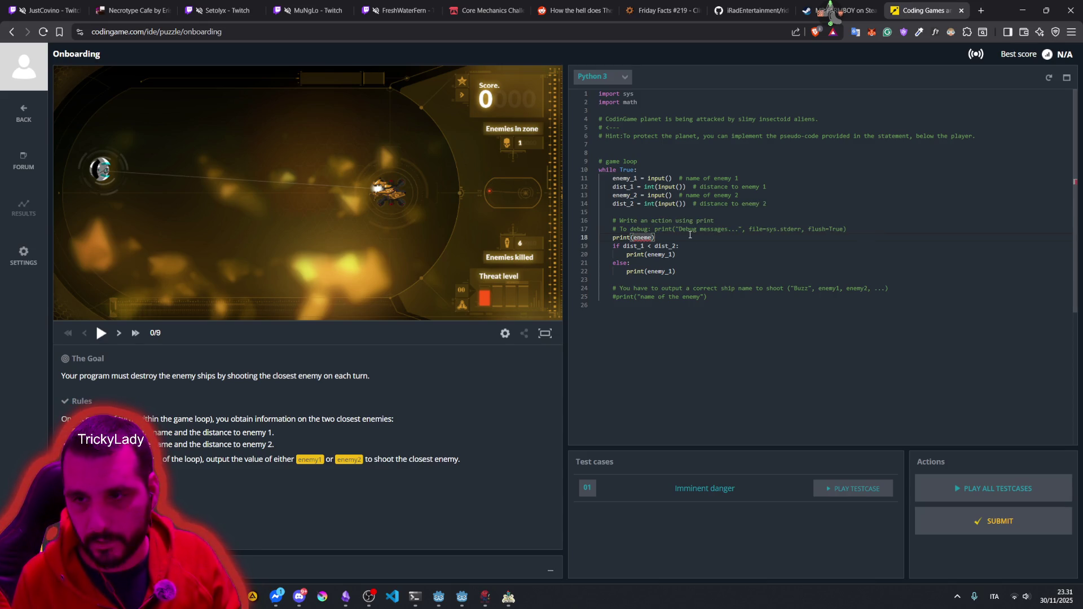
type("y_1")
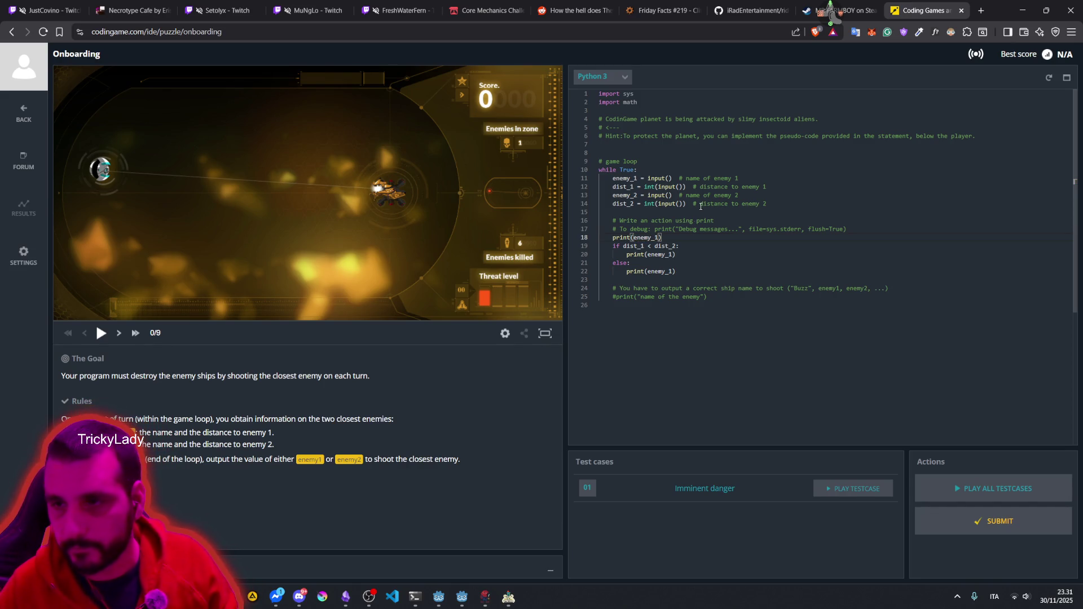
Step: Comment out the if/else block lines with Ctrl+/ and a leading #
left_click(711, 247)
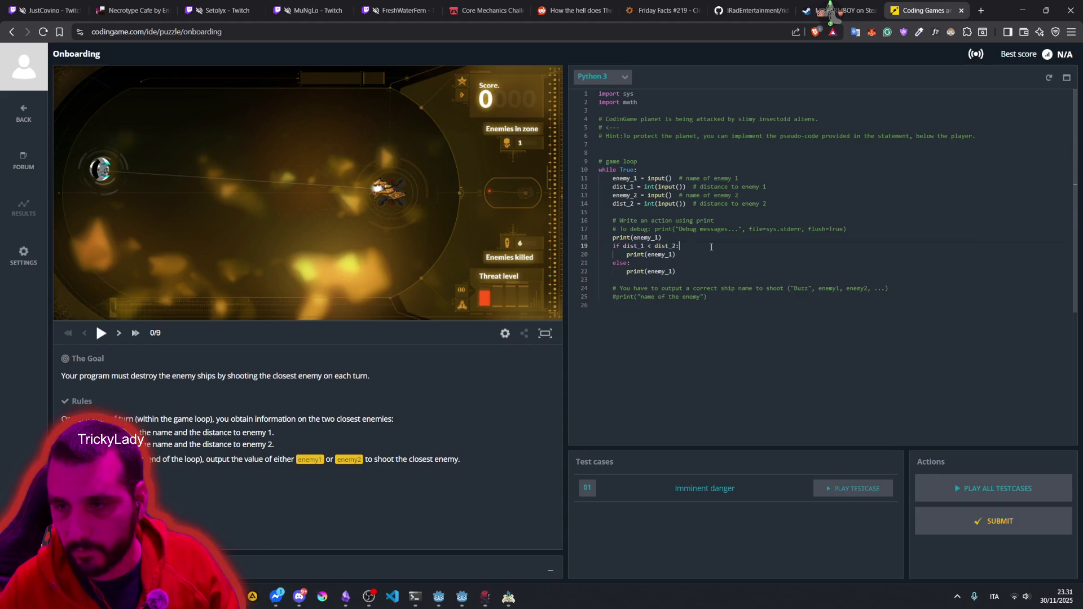
left_click_drag(615, 247, 678, 271)
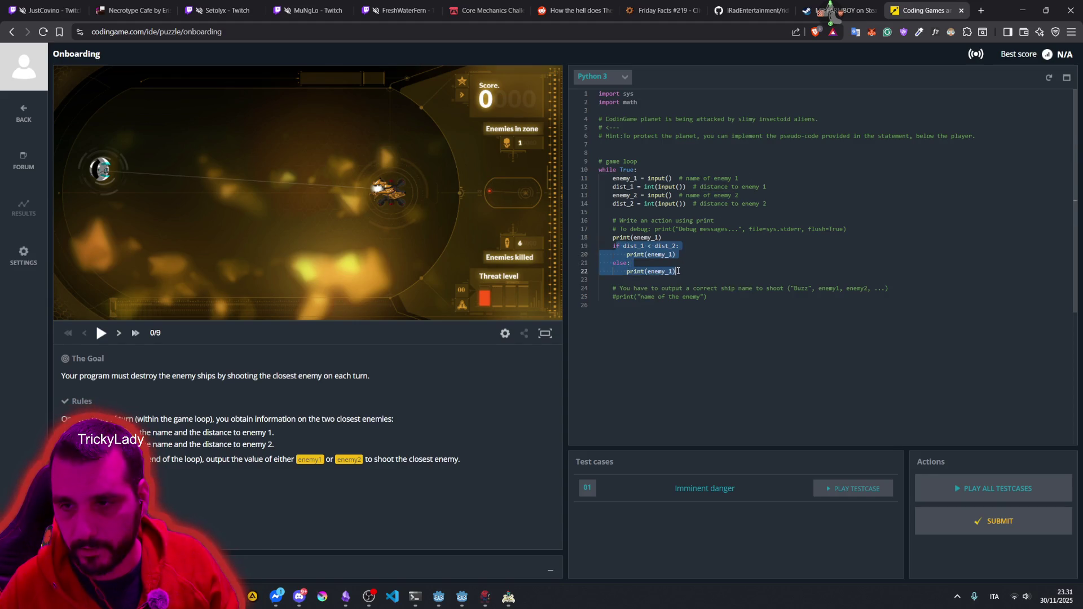
left_click(617, 247)
key("ctrl+slash")
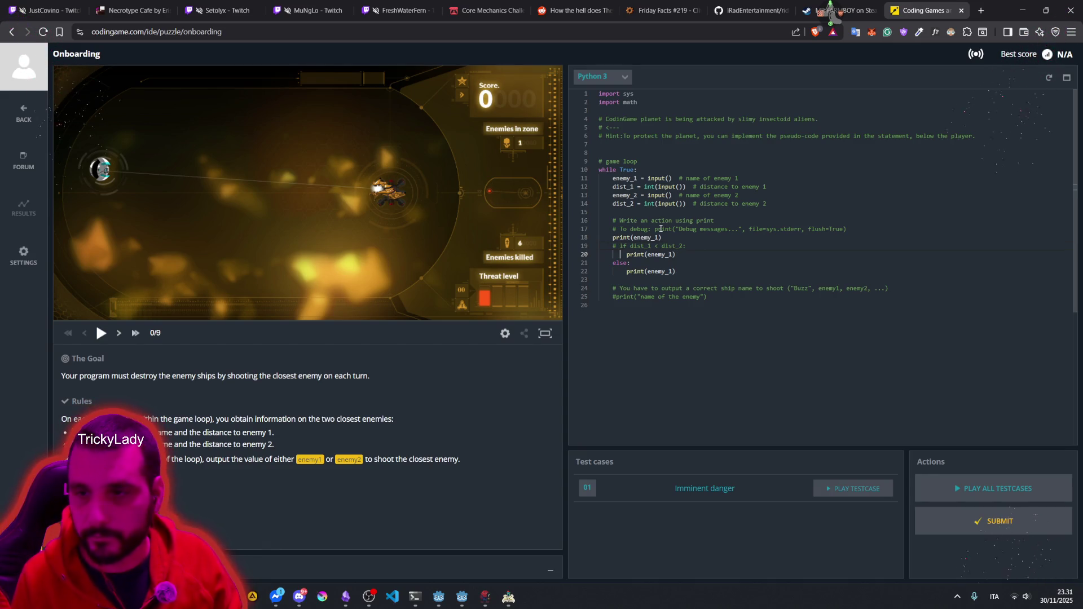
key("ctrl+slash")
key("Home")
type("#")
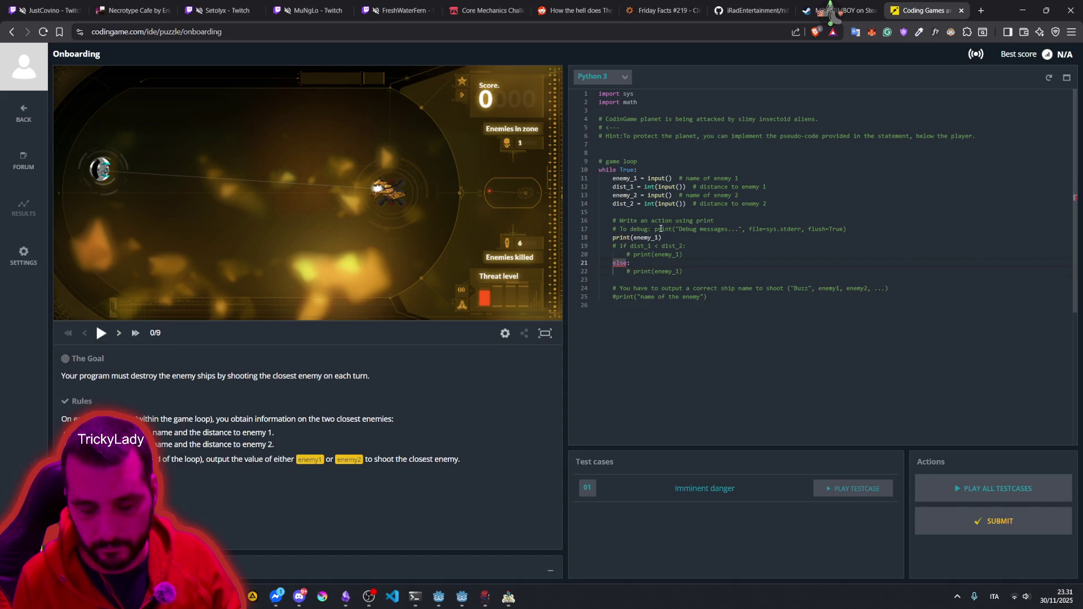
left_click(720, 215)
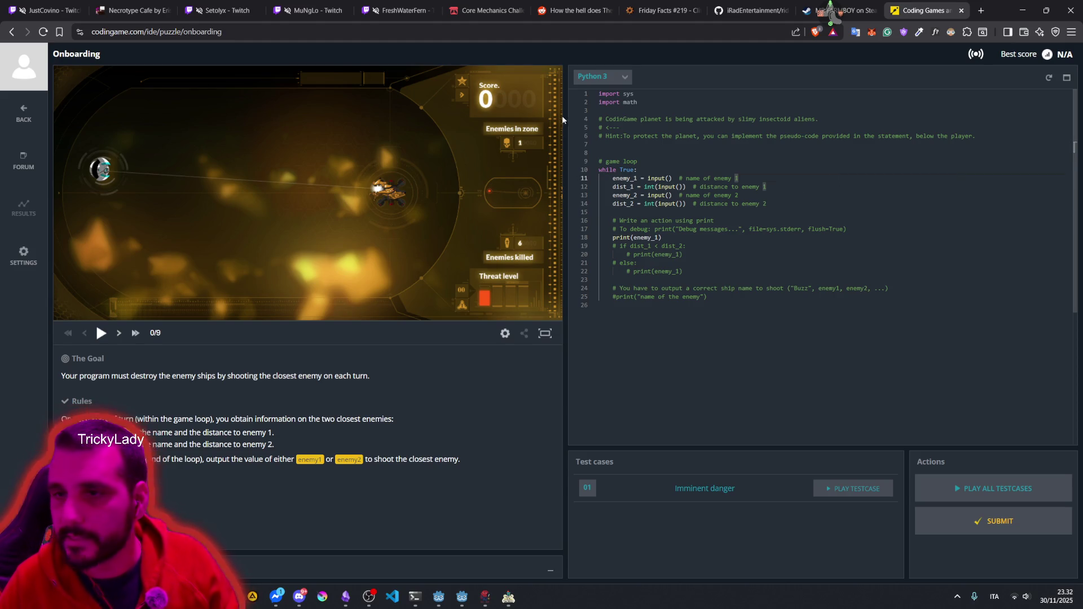
Step: Rerun Imminent danger, submit the solution, cancel the sign-up prompt and play the replay
left_click(622, 115)
left_click_drag(622, 116, 685, 299)
left_click(703, 254)
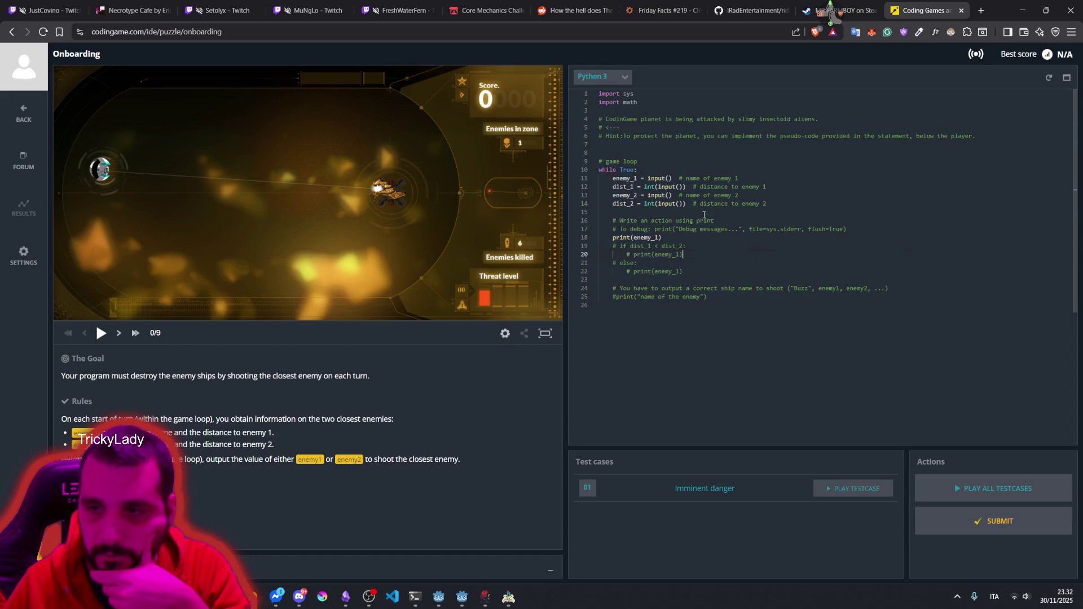
left_click(839, 488)
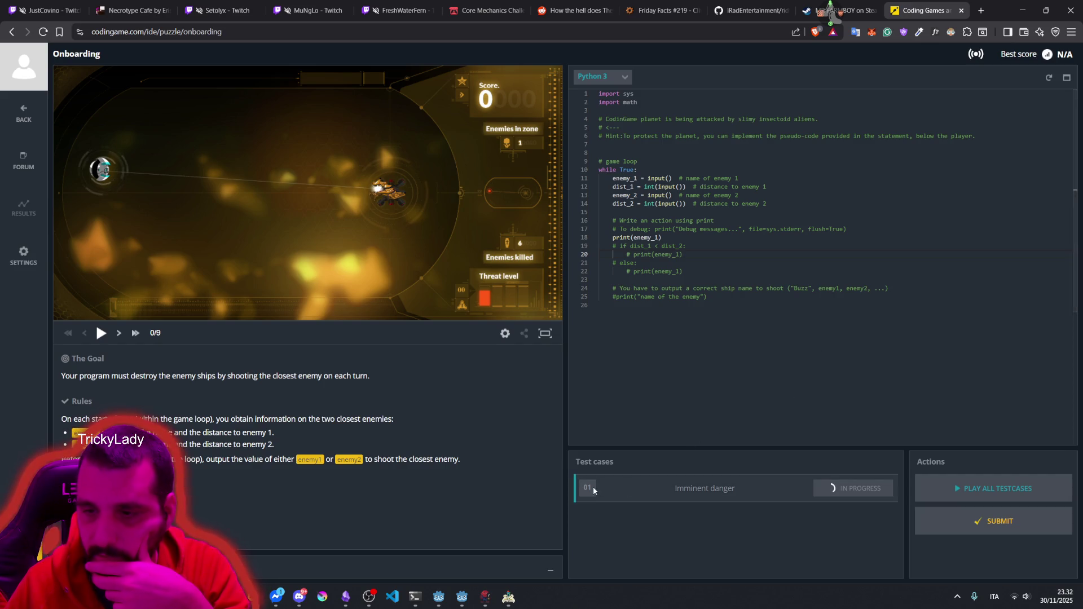
left_click(966, 516)
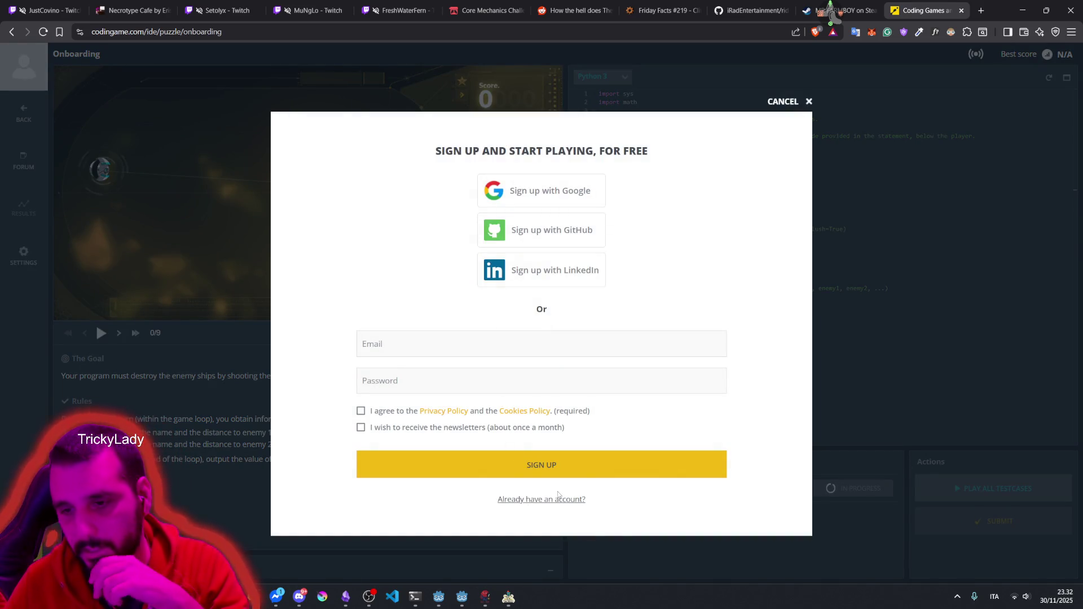
left_click(809, 101)
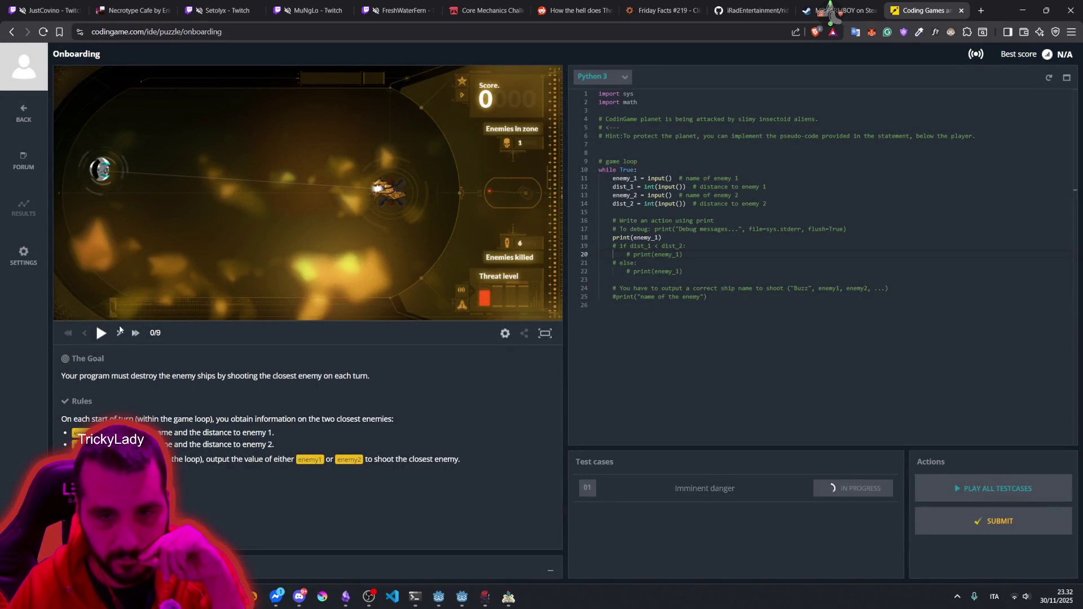
left_click(101, 332)
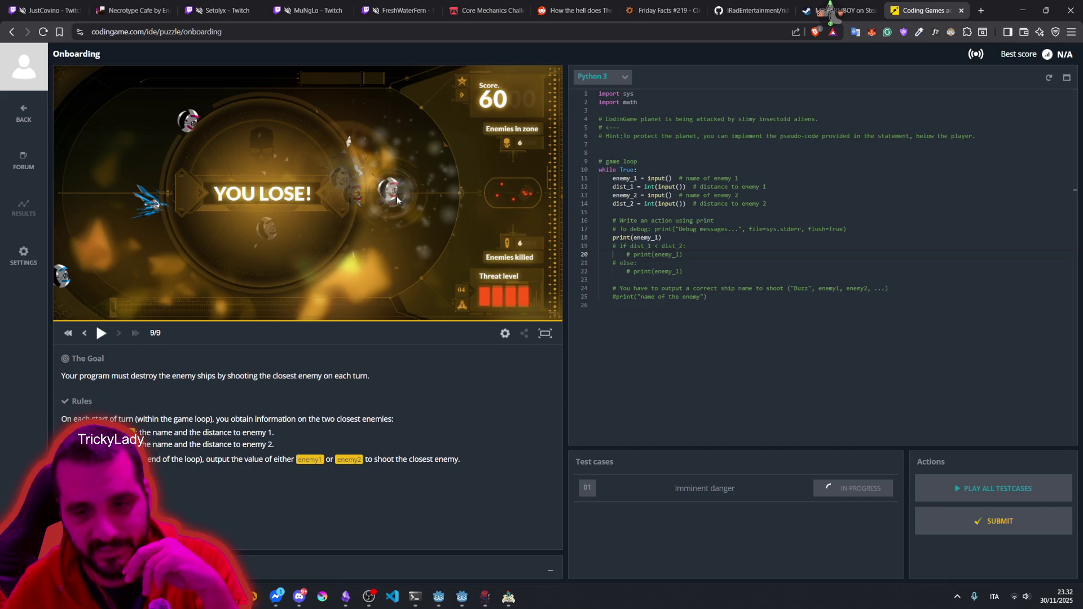
Step: Insert a print of enemy_1 on a new line right after enemy_1 is read
left_click(691, 237)
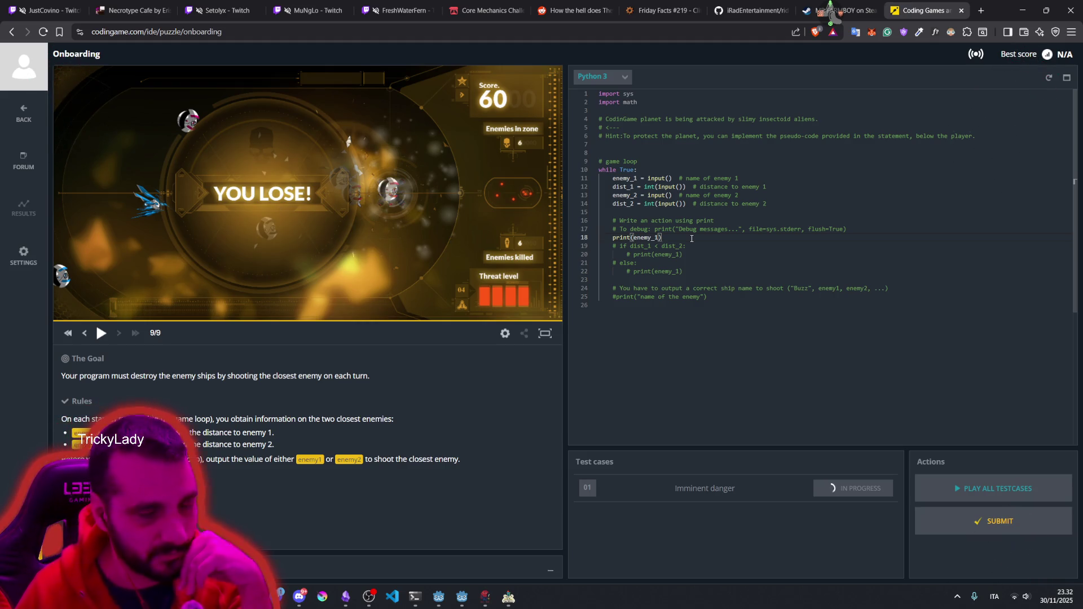
left_click(649, 238)
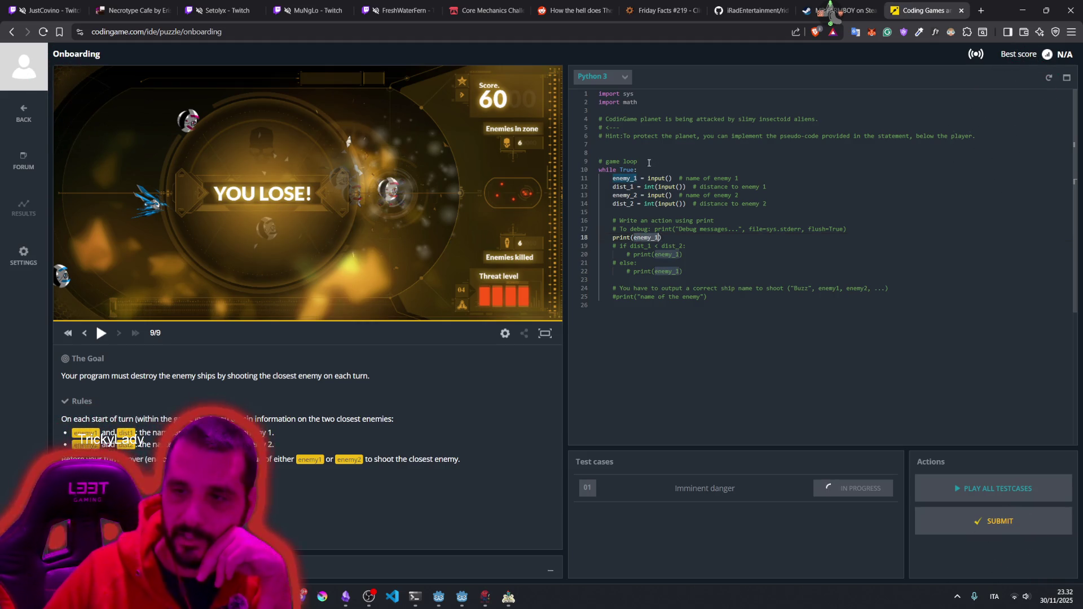
mouse_move(650, 191)
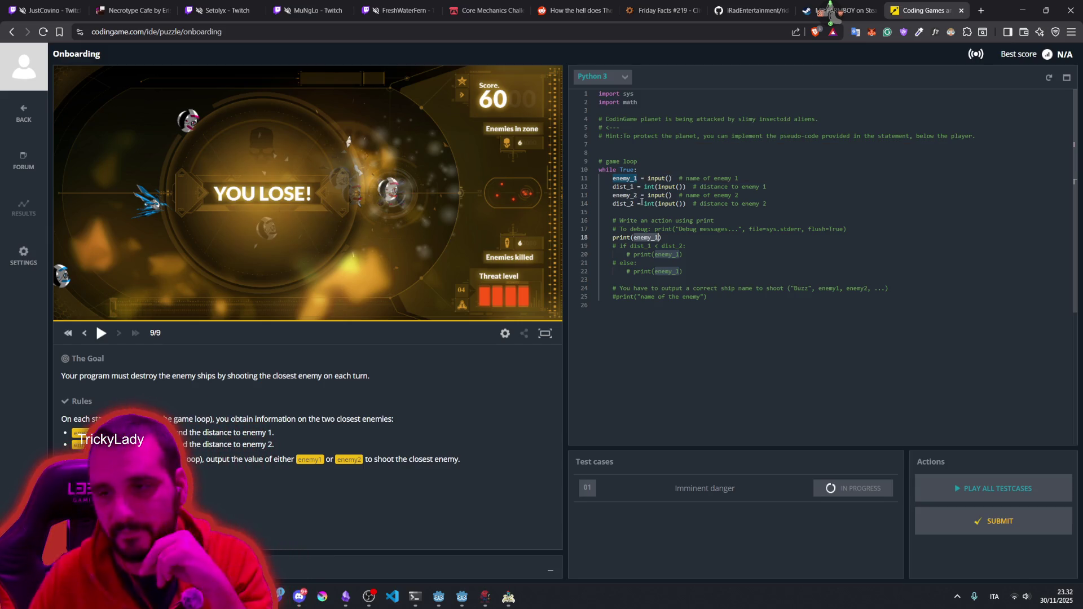
left_click(646, 214)
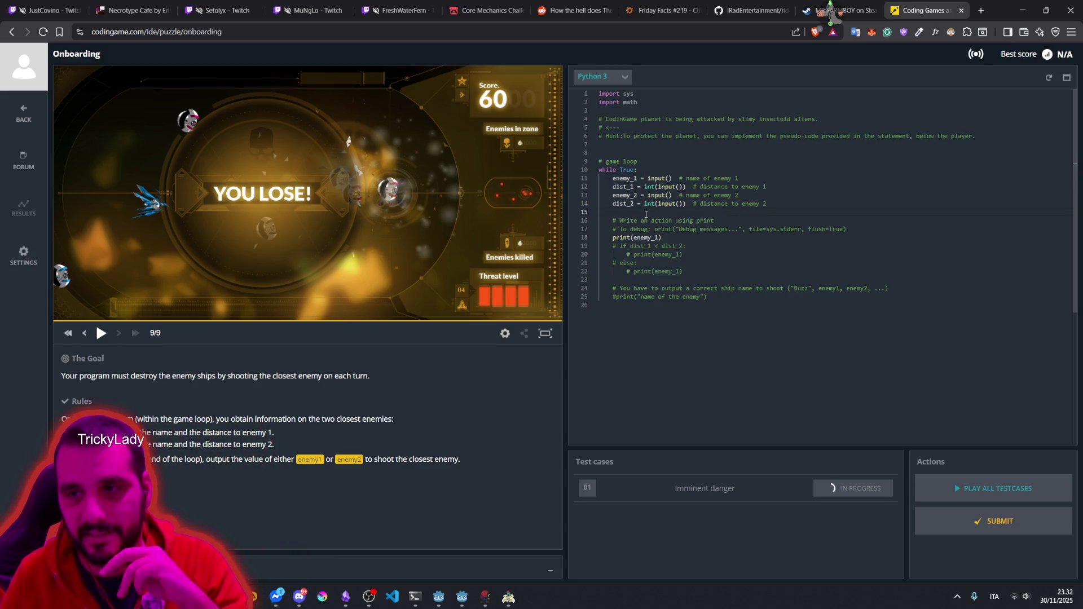
key("Down")
key("End")
key("Return")
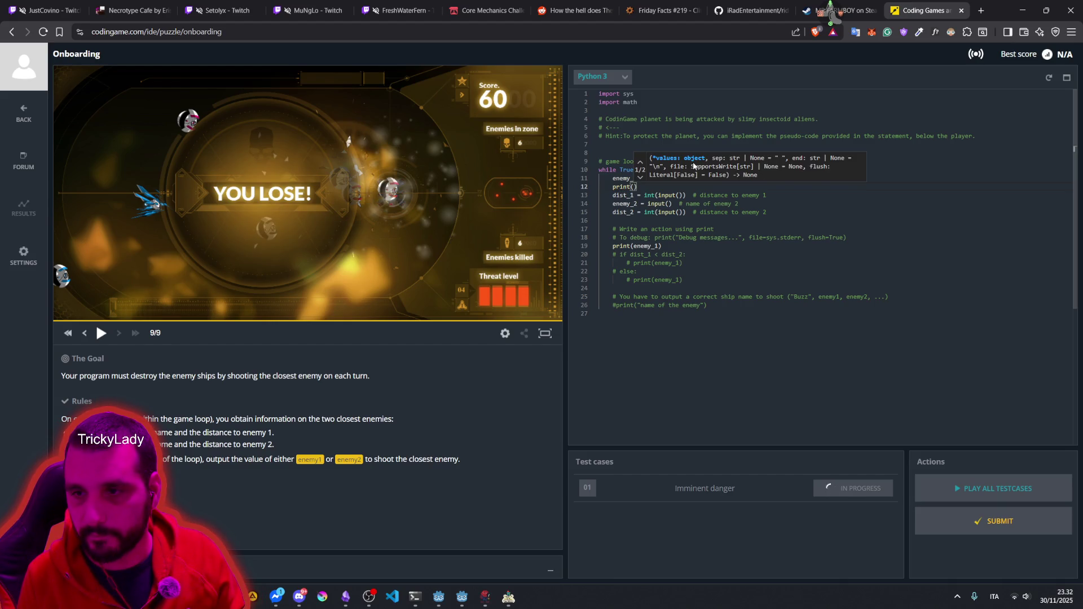
type("enemy_1")
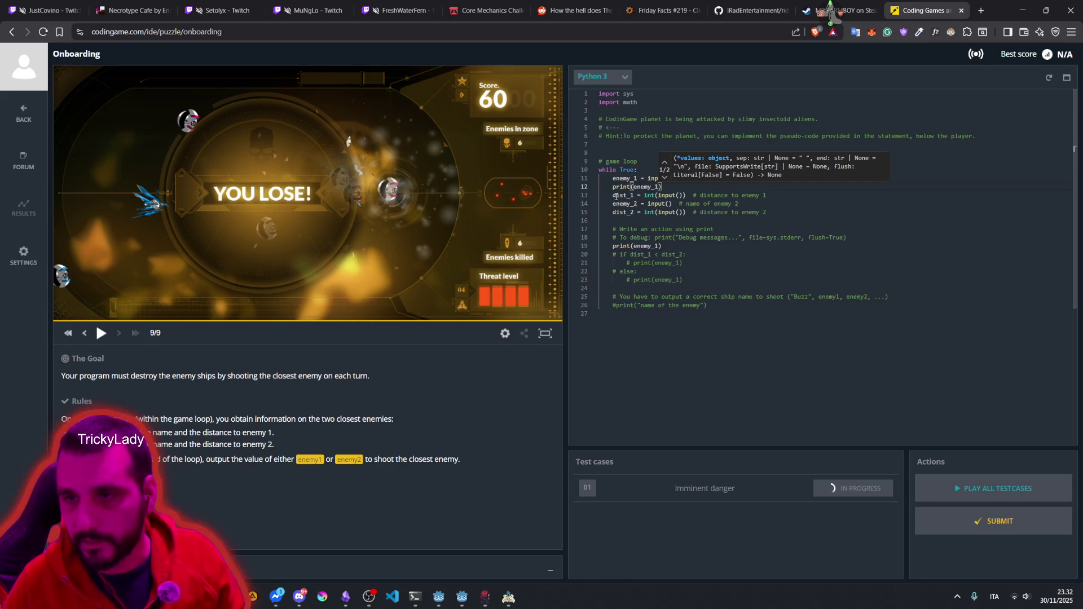
Step: Comment out the dist_1, enemy_2 and dist_2 reads and the later print(enemy_1)
left_click(638, 194)
key("Home")
type("#")
key("Down")
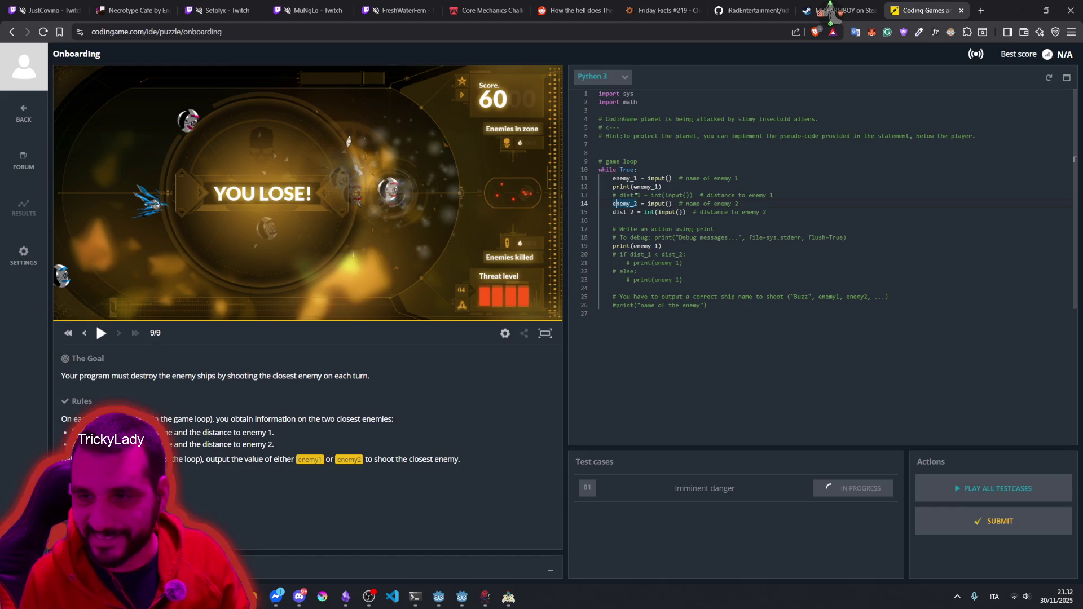
type("#")
key("Down")
key("Home")
type("#")
left_click(651, 247)
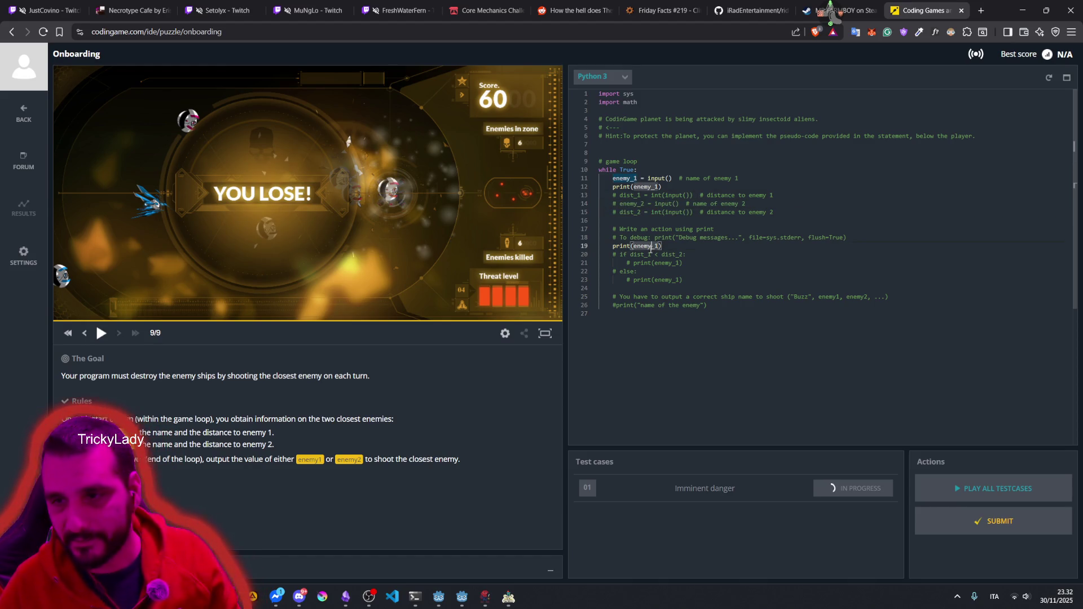
key("ctrl+slash")
key("Up")
key("Up")
key("Up")
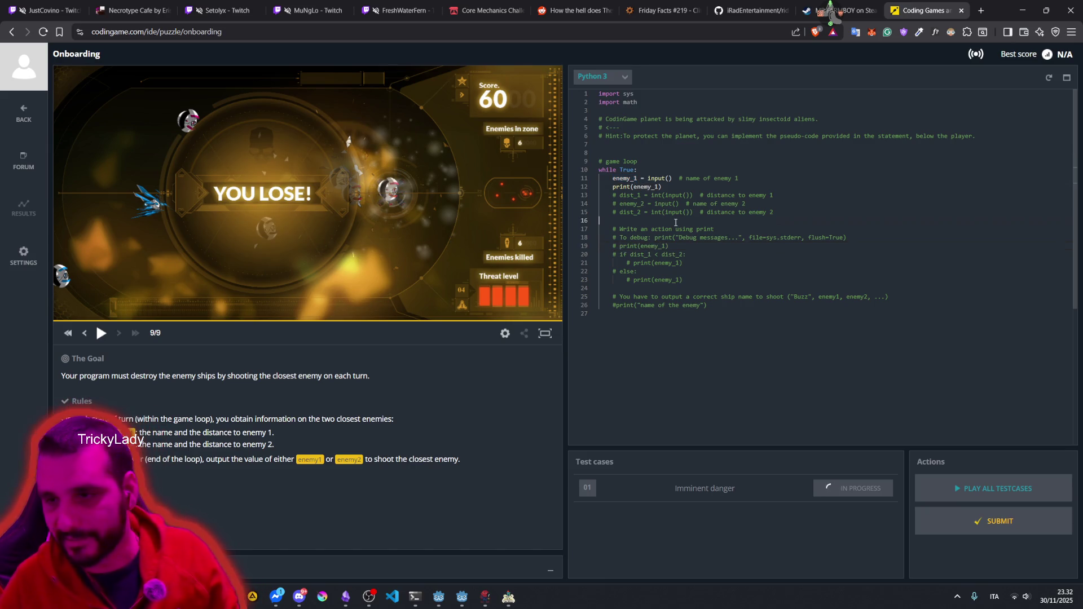
left_click(739, 212)
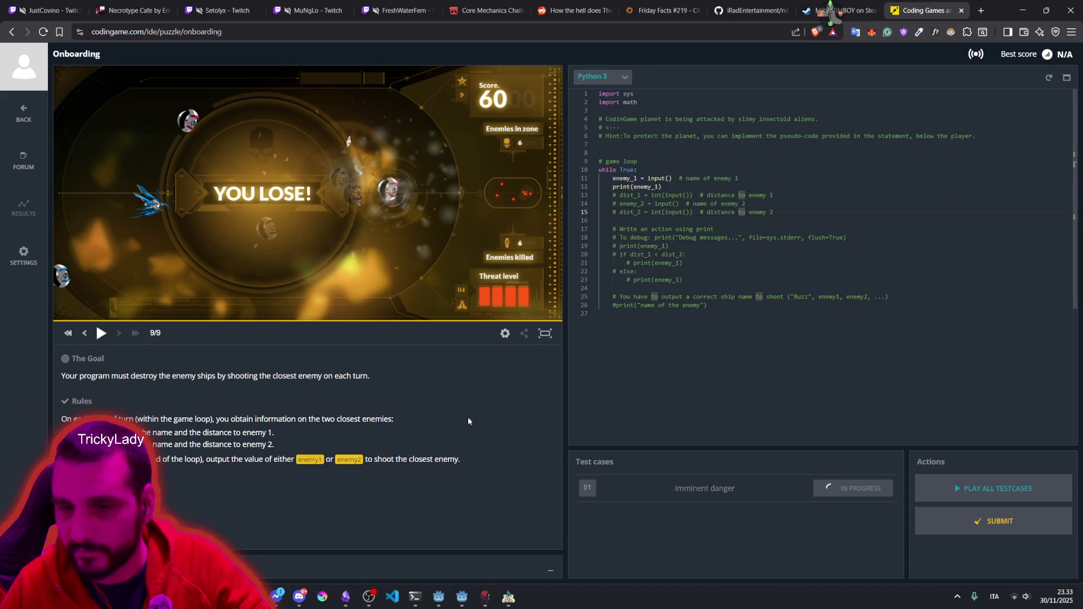
left_click(101, 333)
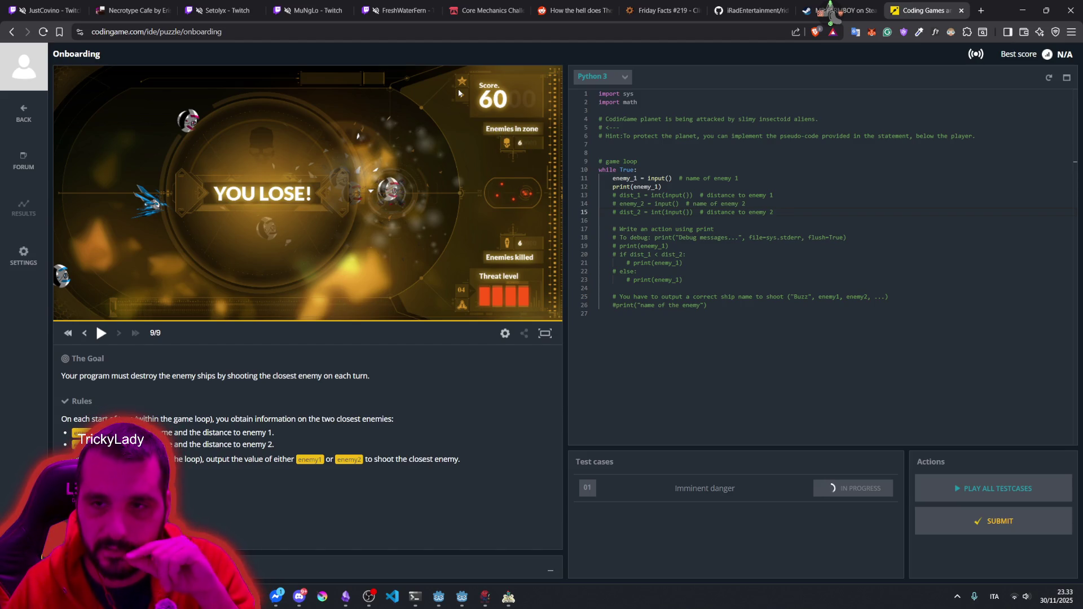
left_click(613, 186)
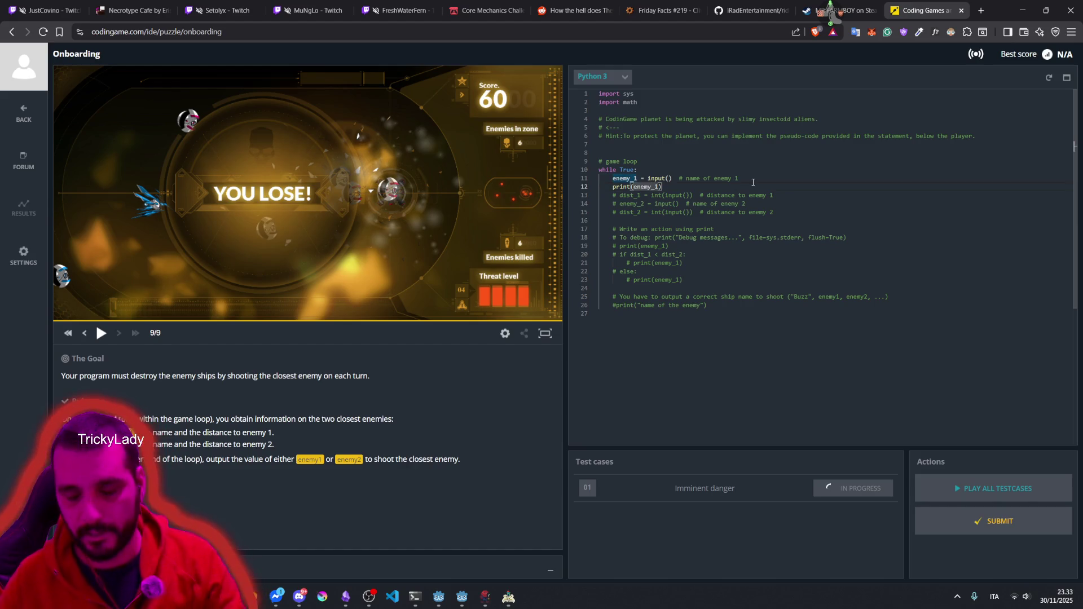
type("#")
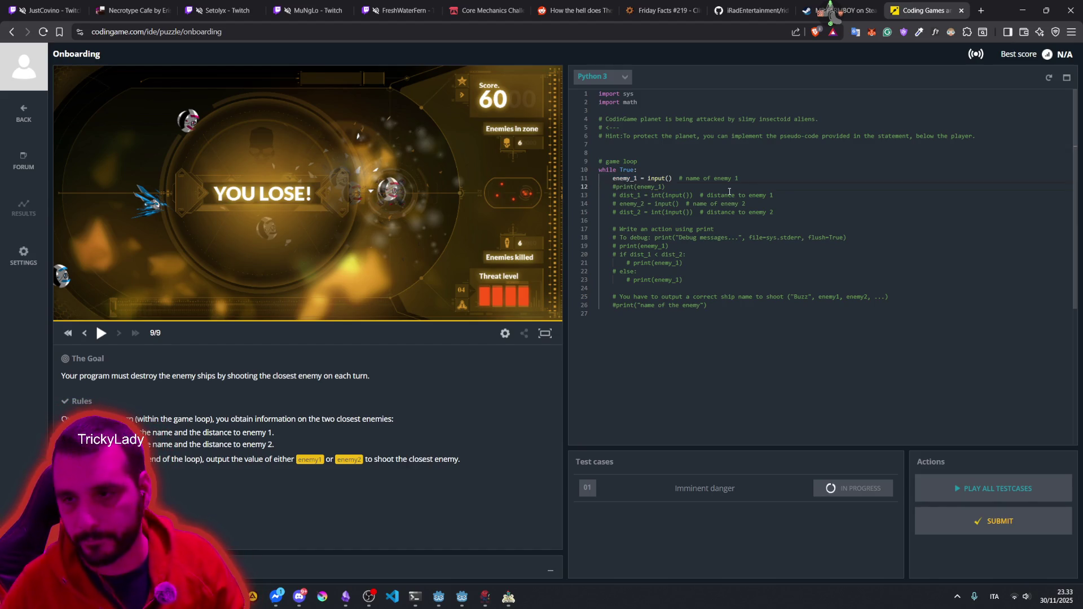
left_click(726, 195)
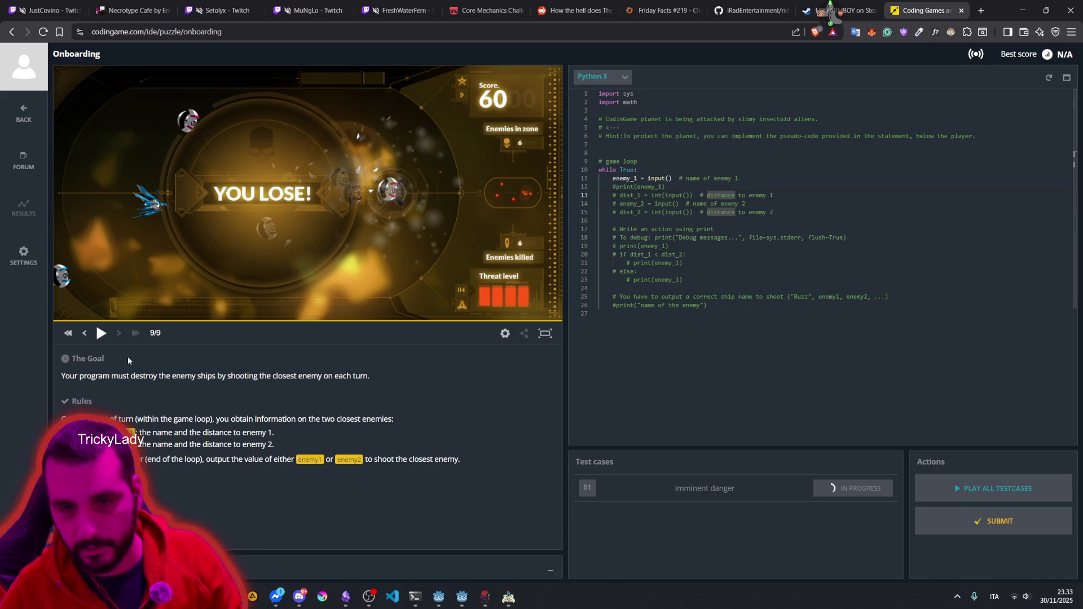
left_click(101, 332)
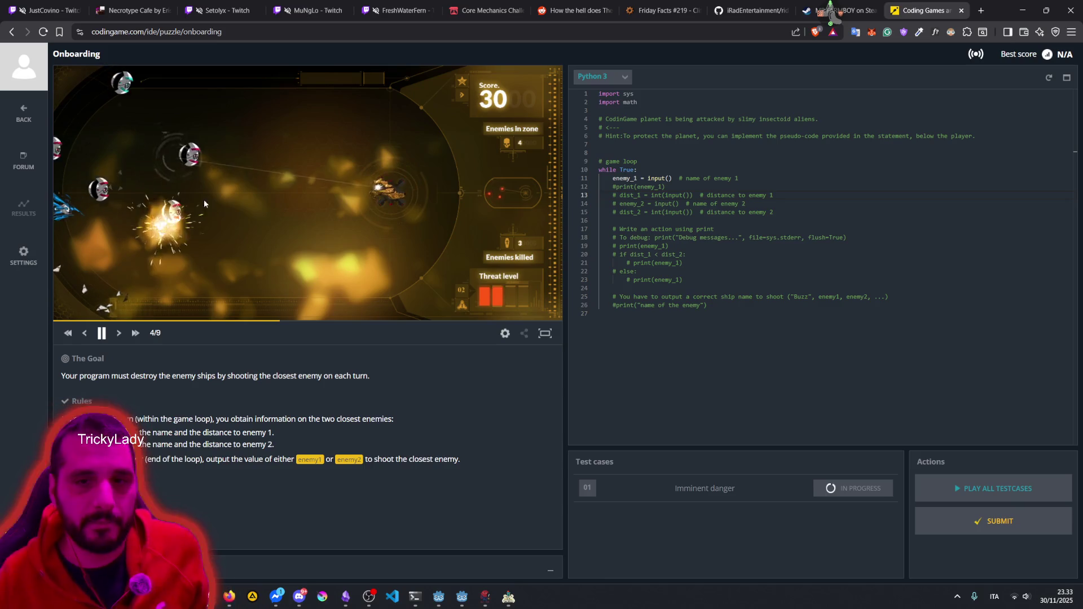
left_click(656, 178)
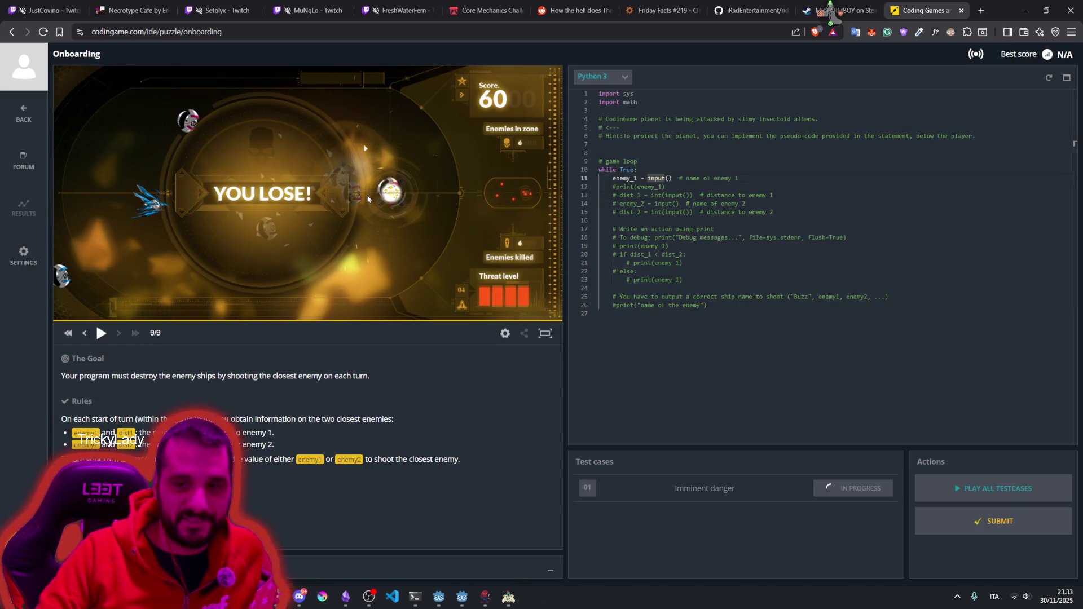
double_click(705, 229)
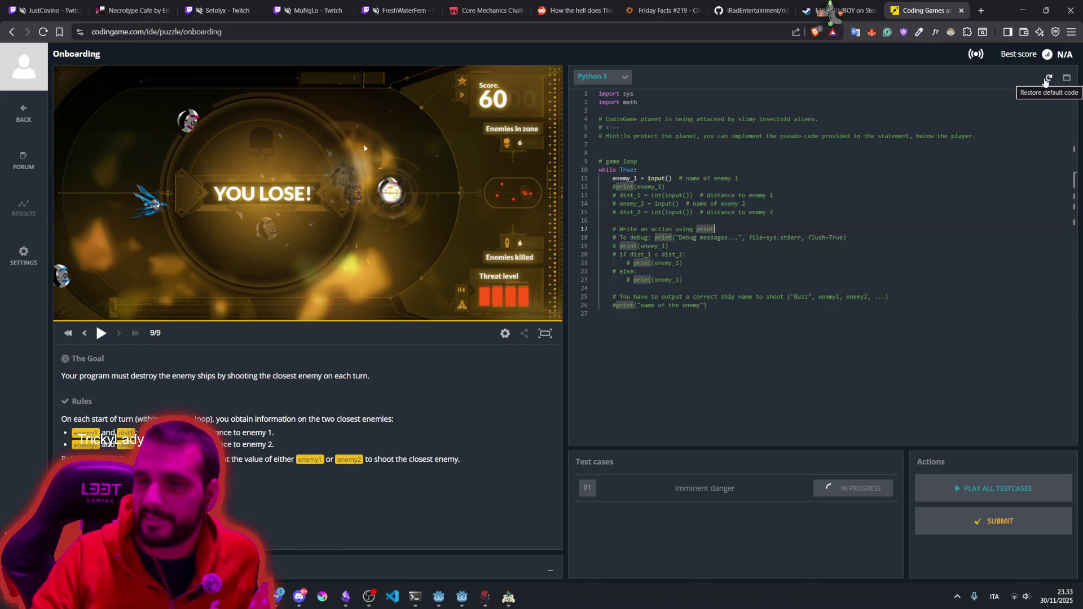
key("BackSpace")
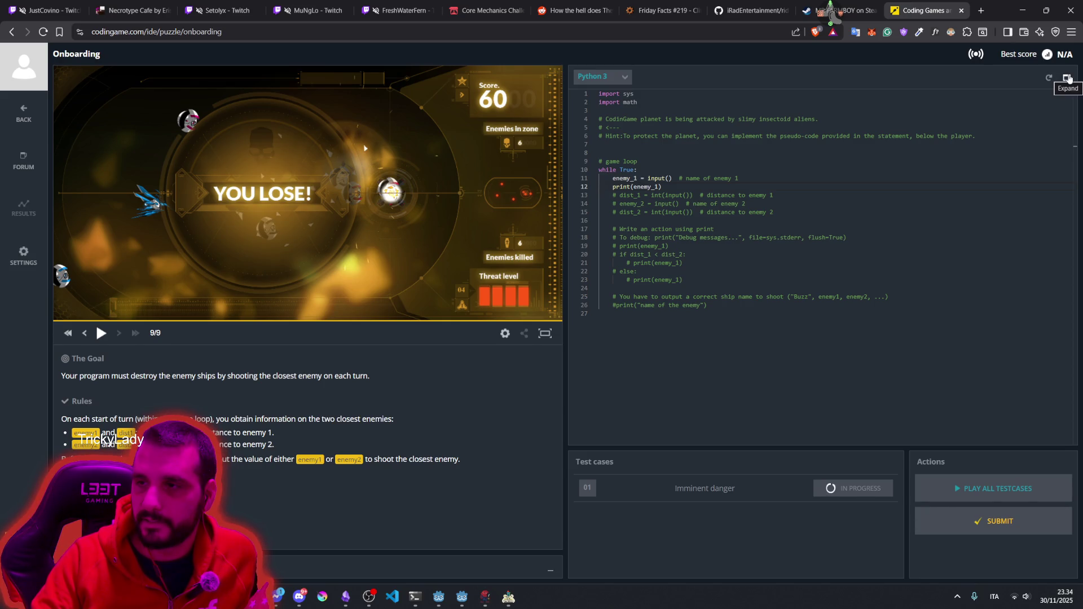
Step: Check the language list, keep Python 3, and run all the test cases
left_click(617, 82)
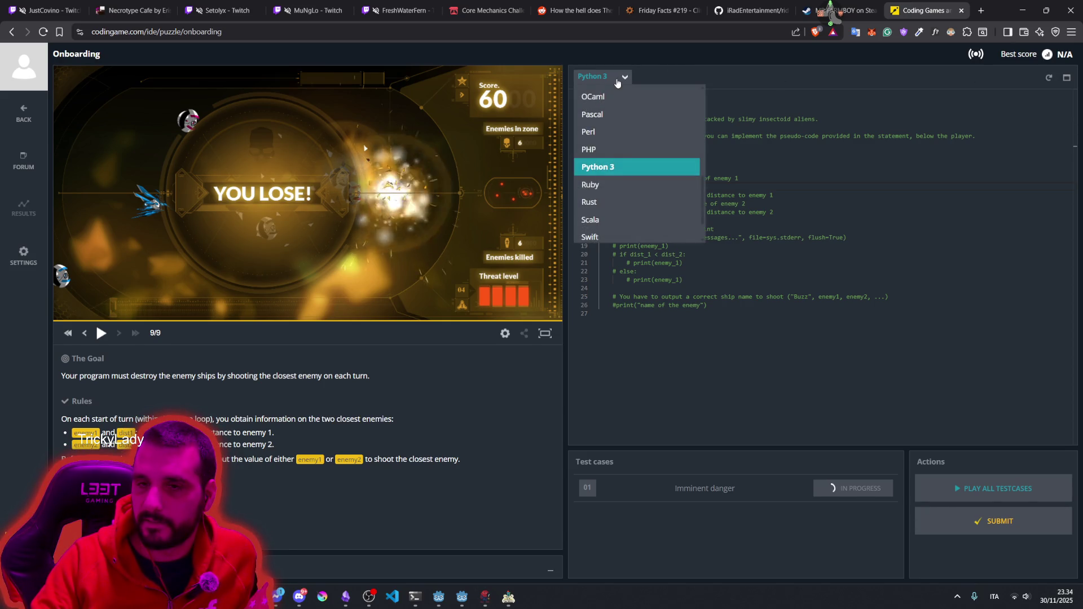
left_click(617, 82)
left_click(617, 82)
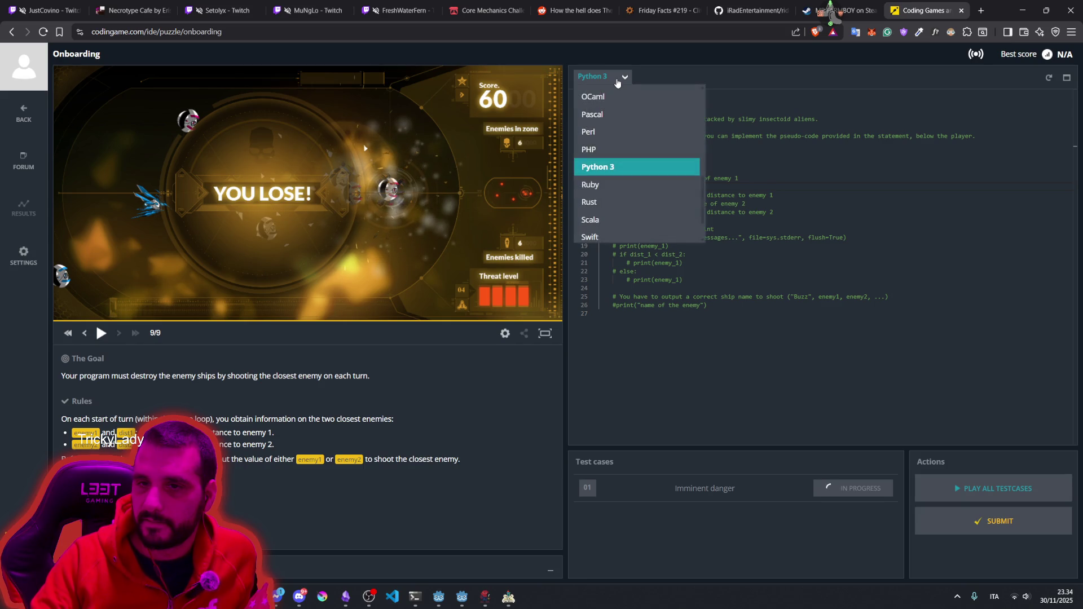
left_click(617, 81)
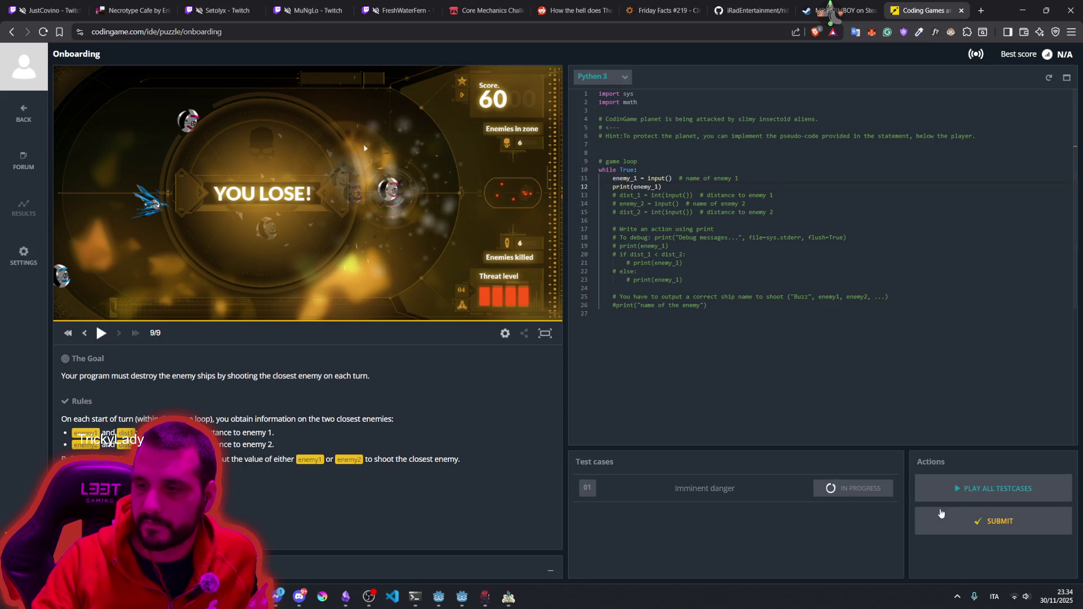
left_click(991, 489)
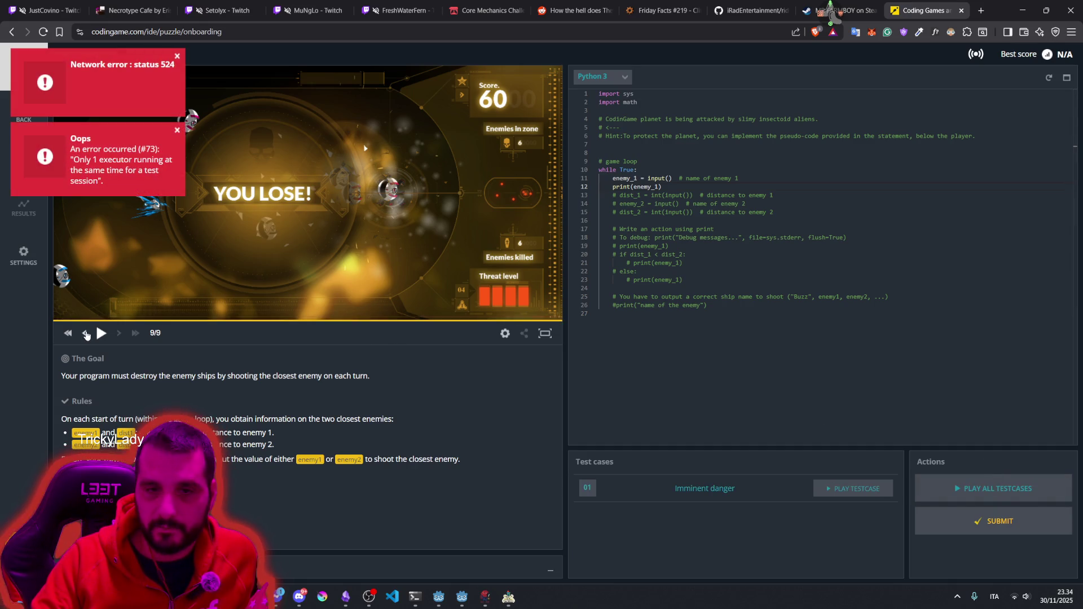
Step: Dismiss the network and executor errors, then close the CodinGame tab, confirming Leave site
left_click(177, 56)
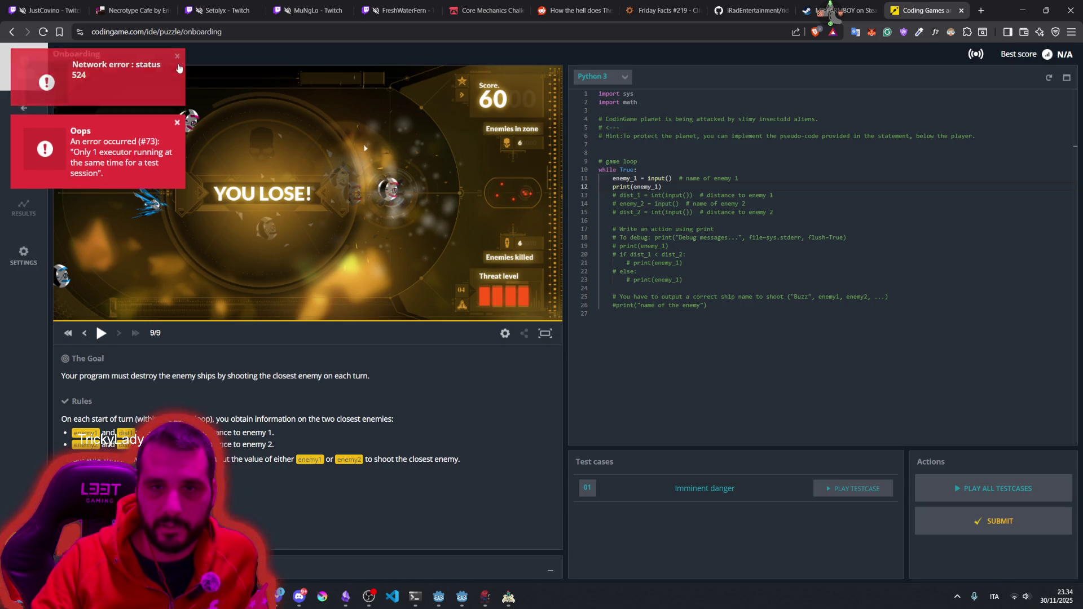
left_click(177, 55)
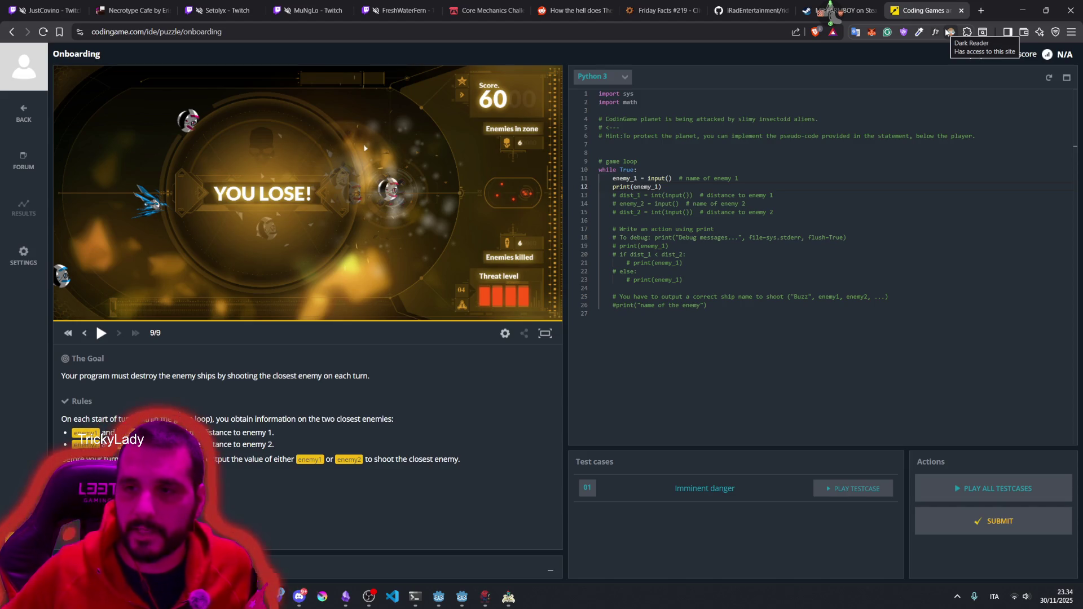
middle_click(899, 3)
left_click(592, 93)
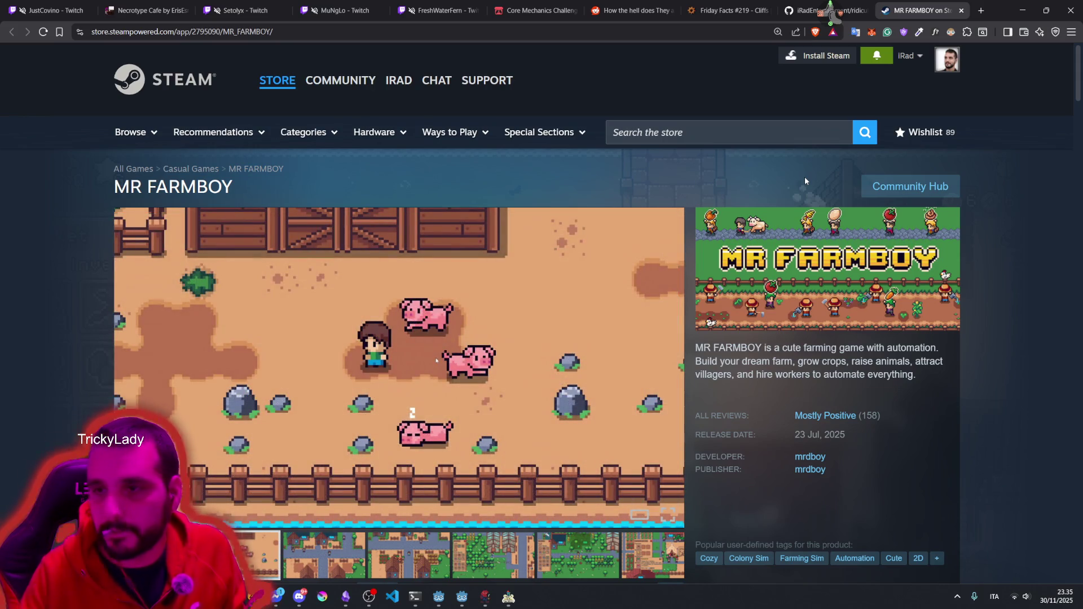
Step: Bring the Godot editor with the test01 island map to the front
left_click(472, 601)
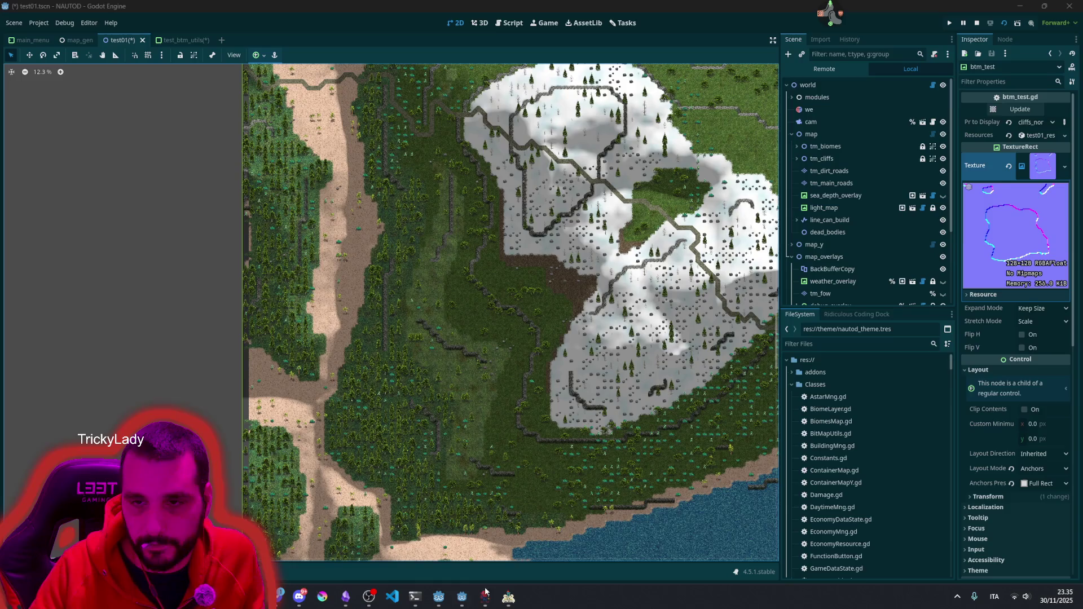
Step: Zoom the 2D view to 5.73% to fit the island, then bring NAUTOD (DEBUG) forward
scroll(477, 258, "down", 3)
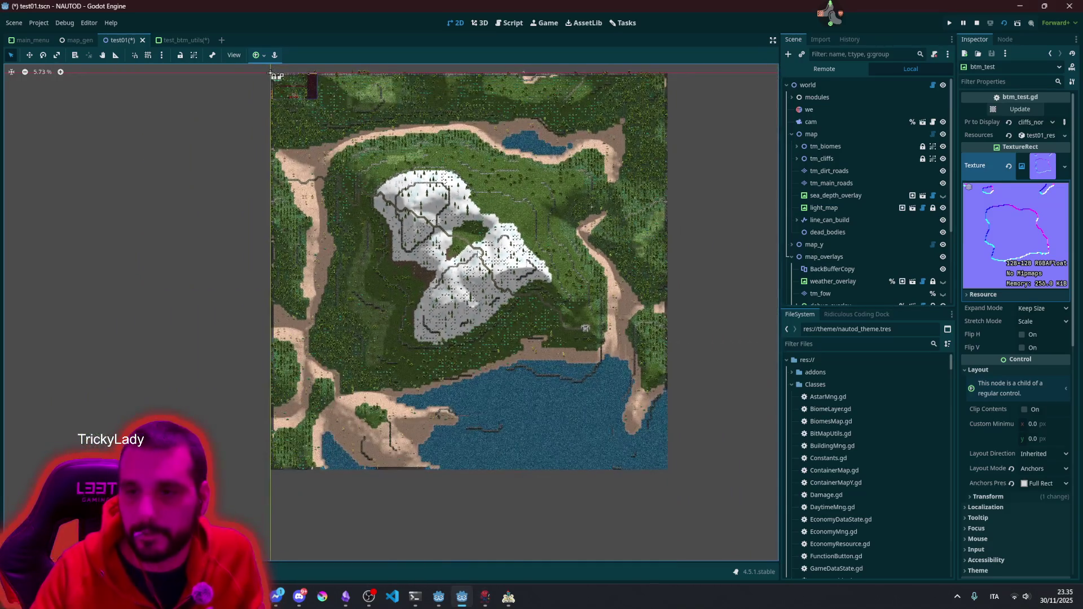
scroll(297, 98, "up", 3)
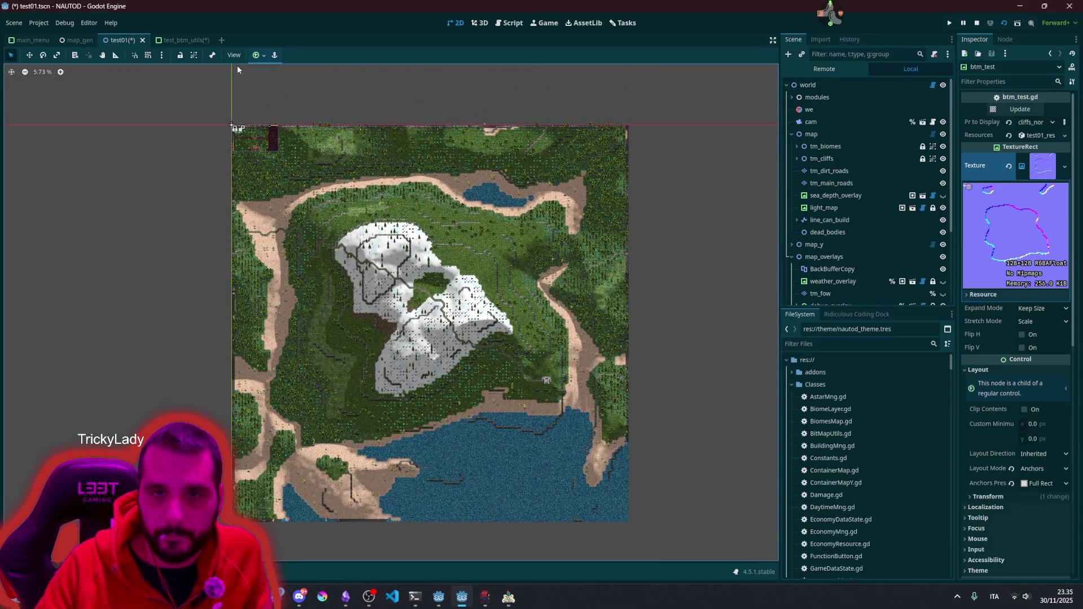
mouse_move(463, 596)
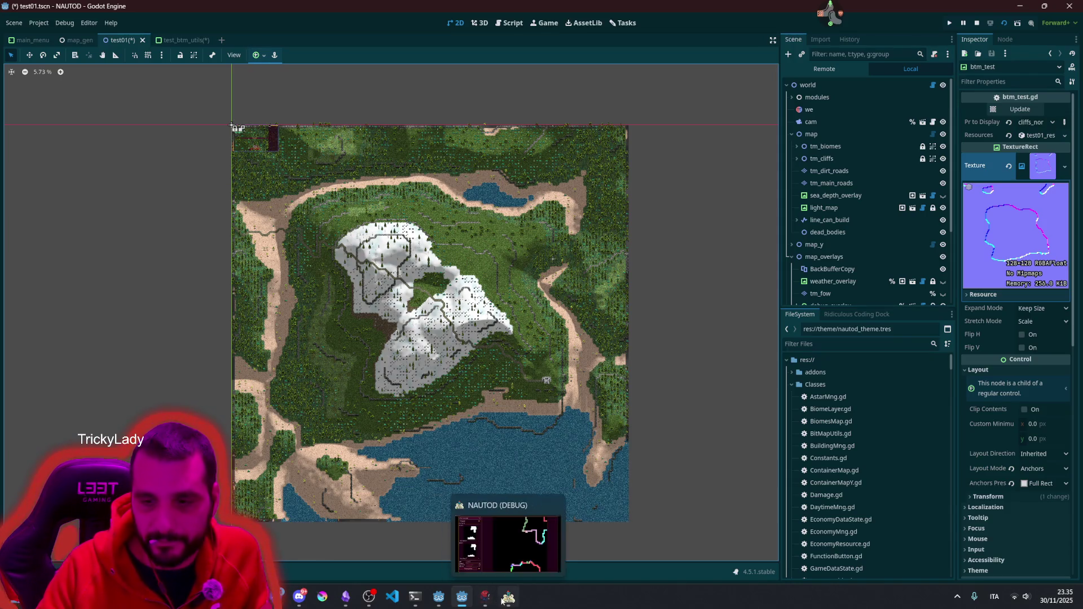
left_click(508, 597)
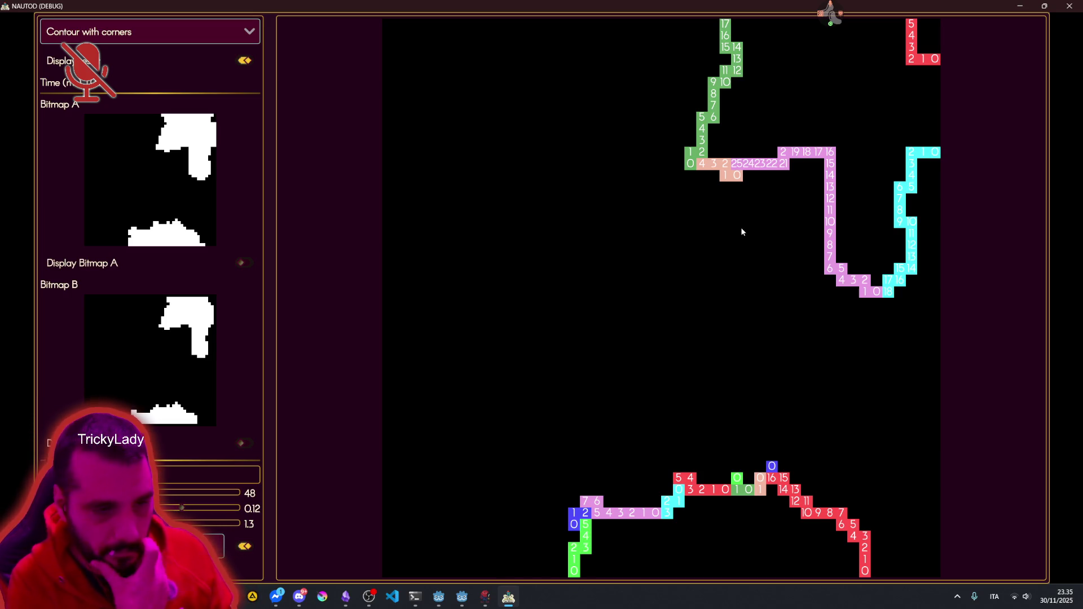
Step: Show the Contour with corners result with numbered paths and Bitmap A/B previews
left_click(827, 16)
left_click(898, 63)
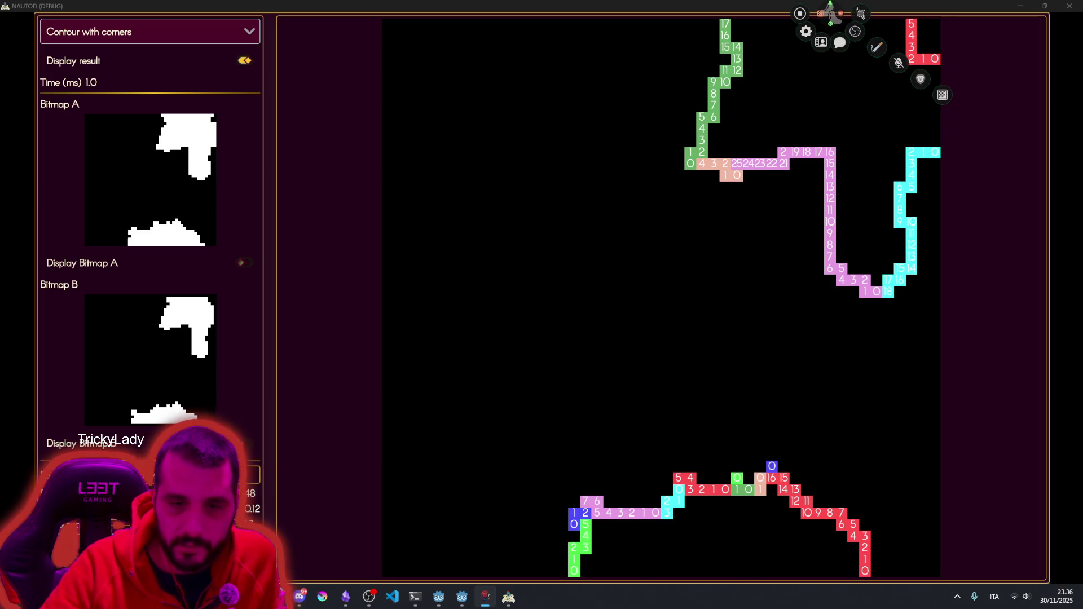
Step: Switch windows and raise the 'BRB - Cig break' banner over the contour view
key("alt+Tab")
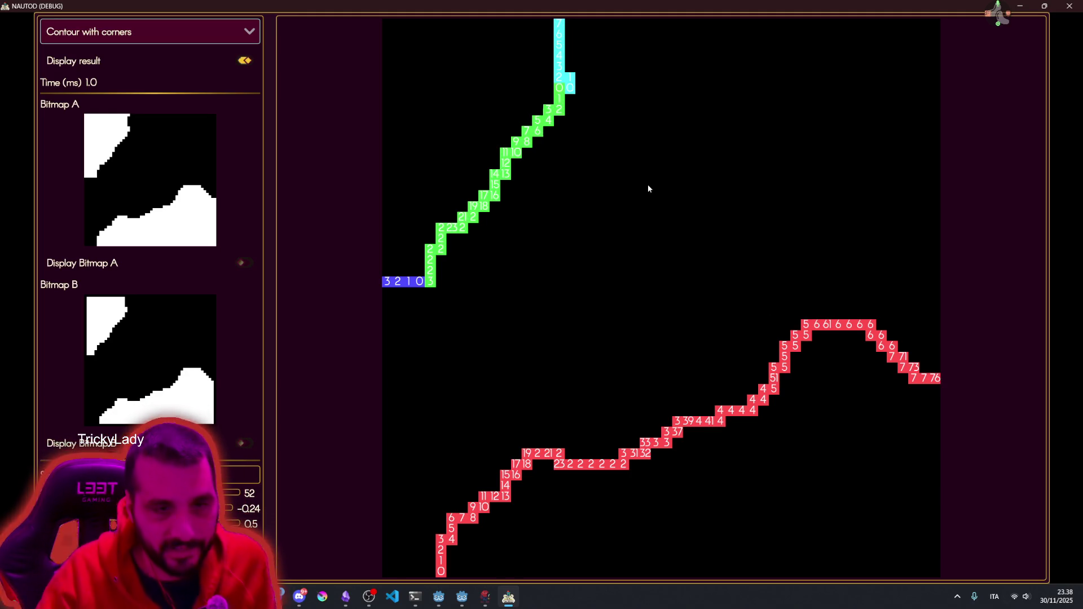
left_click(994, 13)
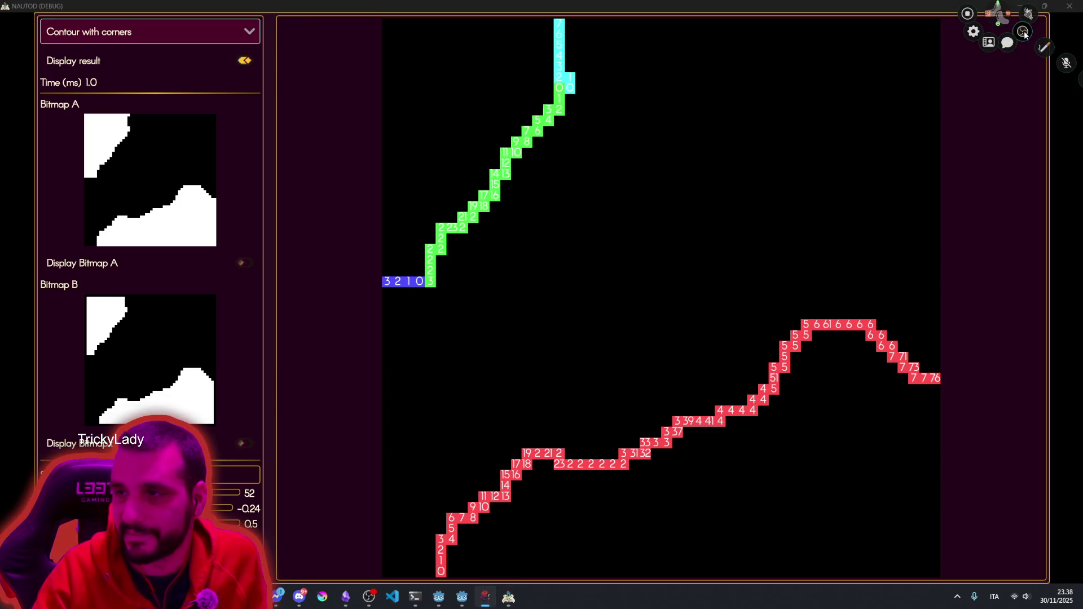
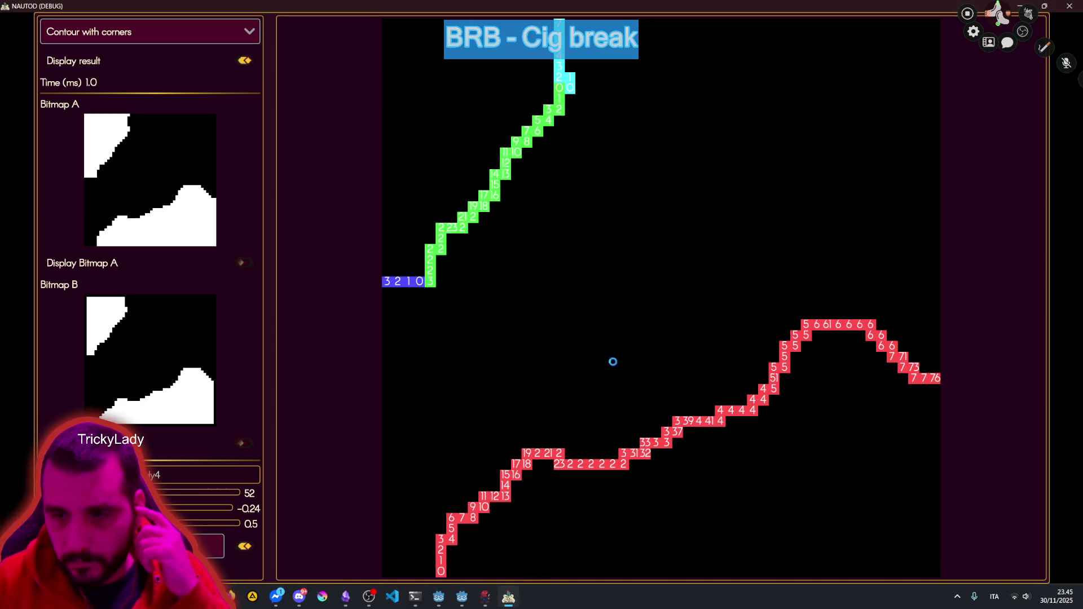
Step: Cycle through the Godot taskbar windows, ending on the Ridiculous Stream editor with RSCustom.gd
mouse_move(493, 599)
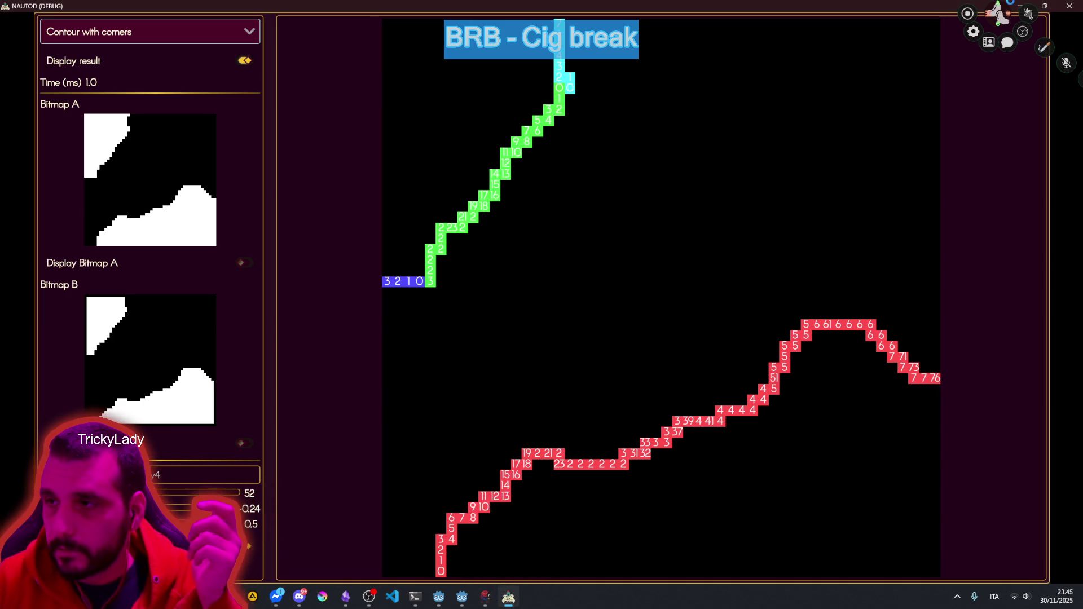
left_click(486, 598)
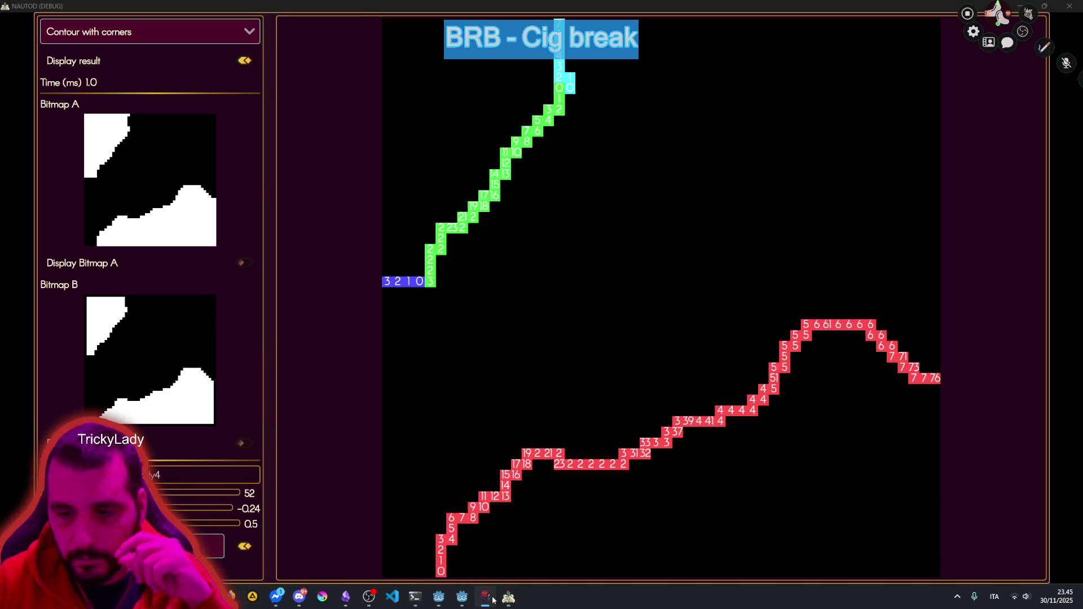
left_click(514, 601)
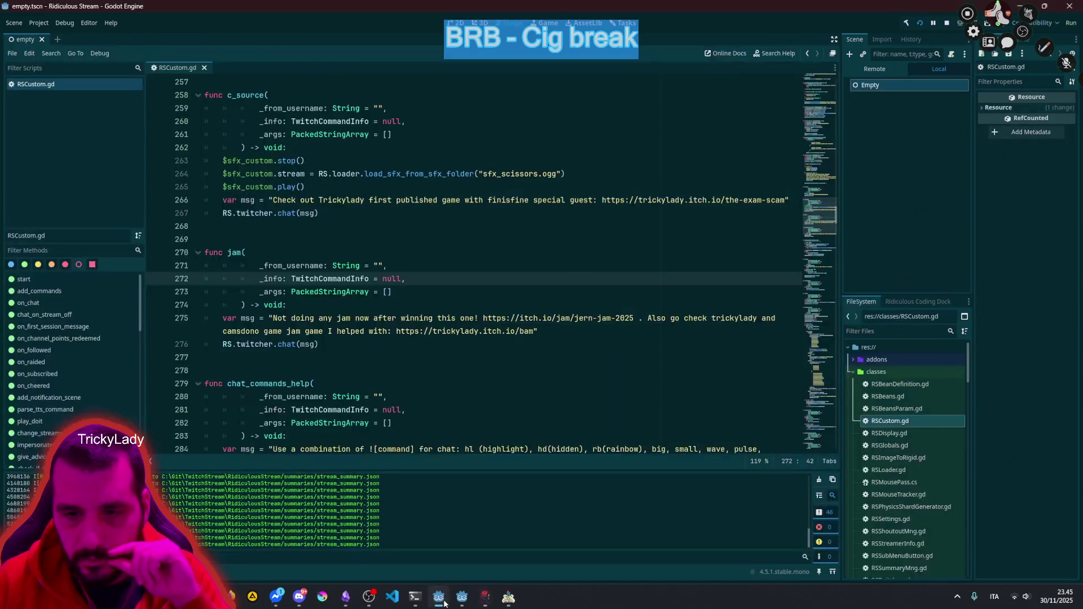
left_click(459, 516)
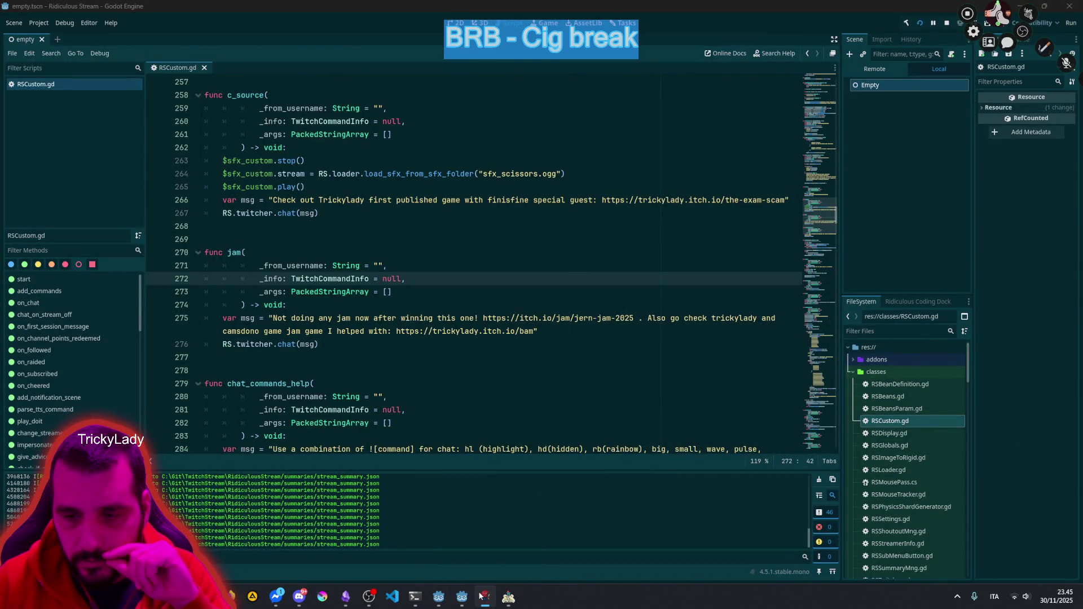
Step: Place the caret after the chat help message in RSCustom.gd and rerun the Ridiculous Stream project
mouse_move(473, 595)
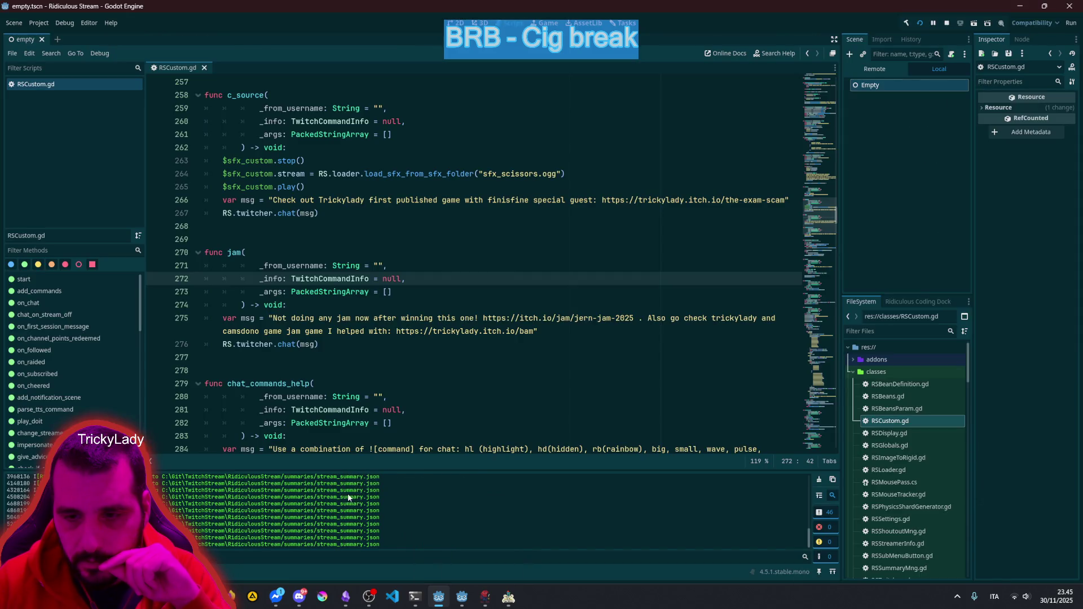
scroll(376, 419, "down", 5)
left_click(733, 266)
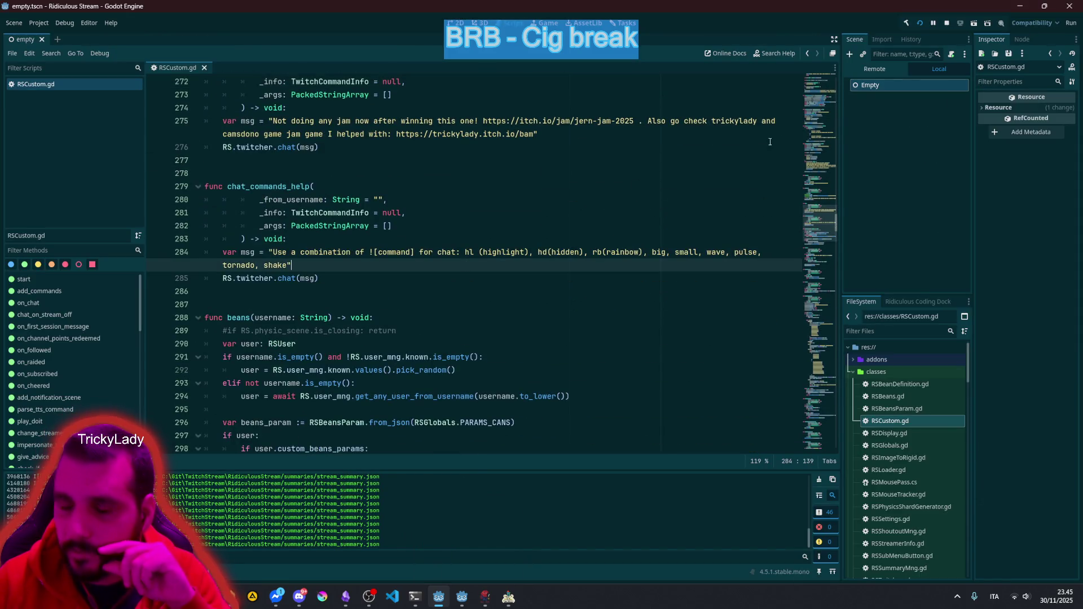
left_click(919, 24)
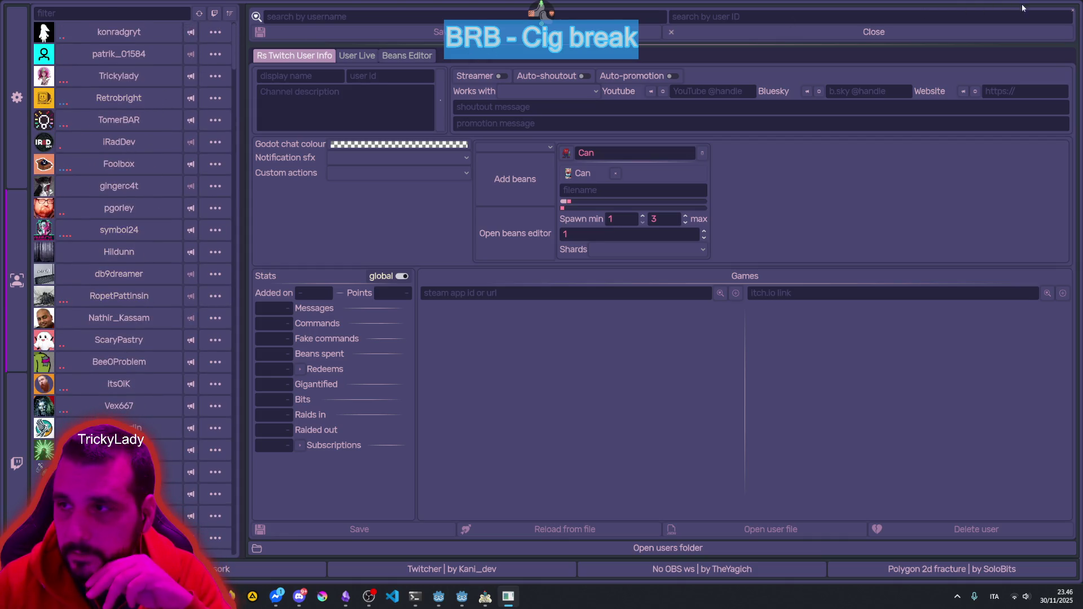
Step: Close the user-info window, view and dismiss the Stream Ending screen, then return to NAUTOD
left_click(1073, 12)
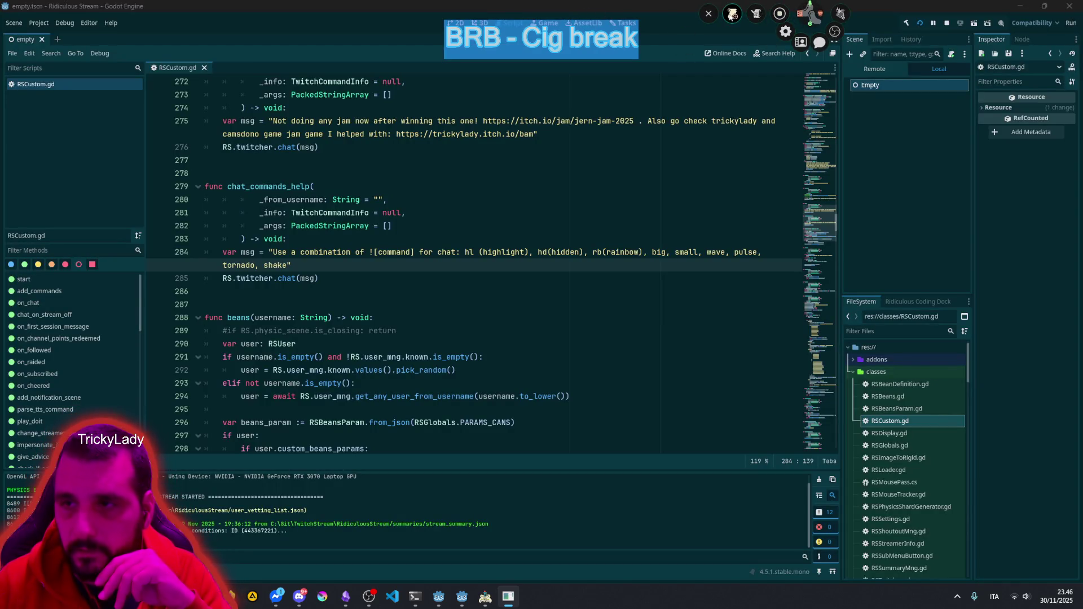
left_click(752, 15)
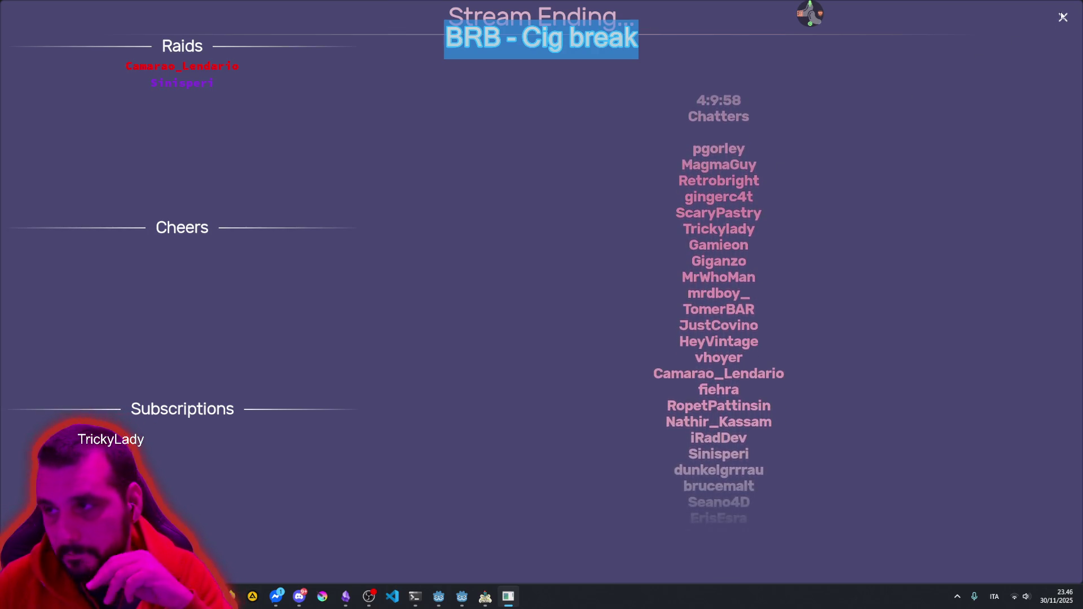
key("Escape")
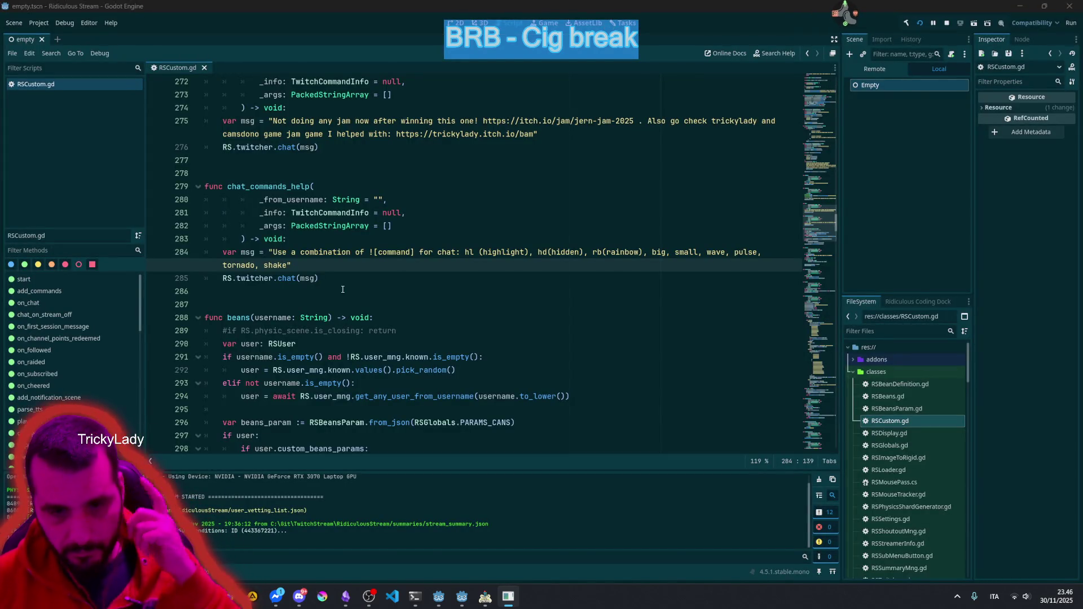
left_click(461, 597)
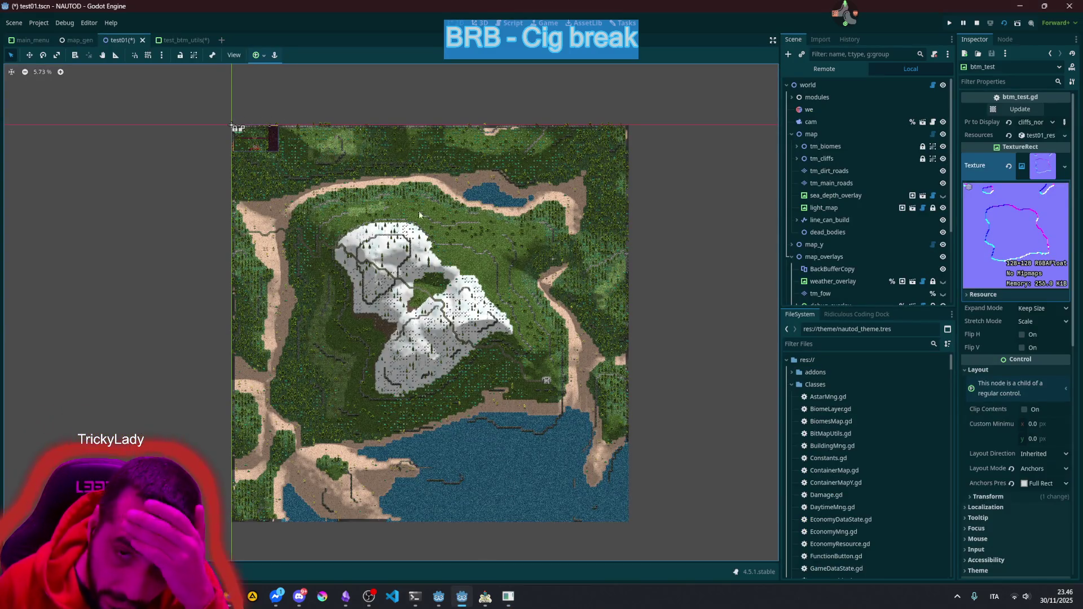
Step: Minimize the NAUTOD debug game and show the BitMapUtils.gd script with Ctrl+F3
left_click(487, 596)
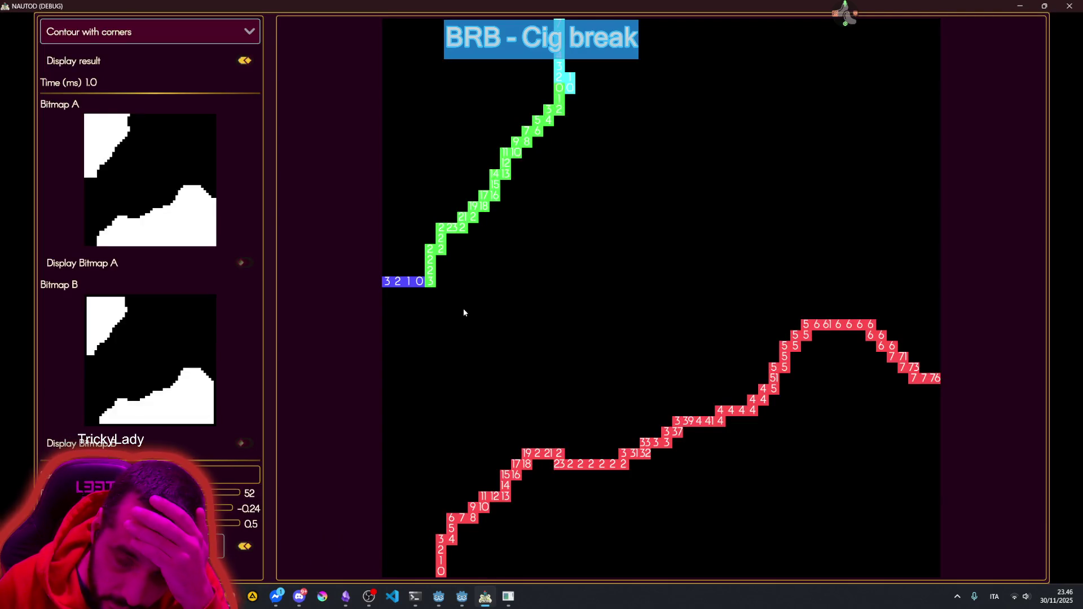
left_click(485, 596)
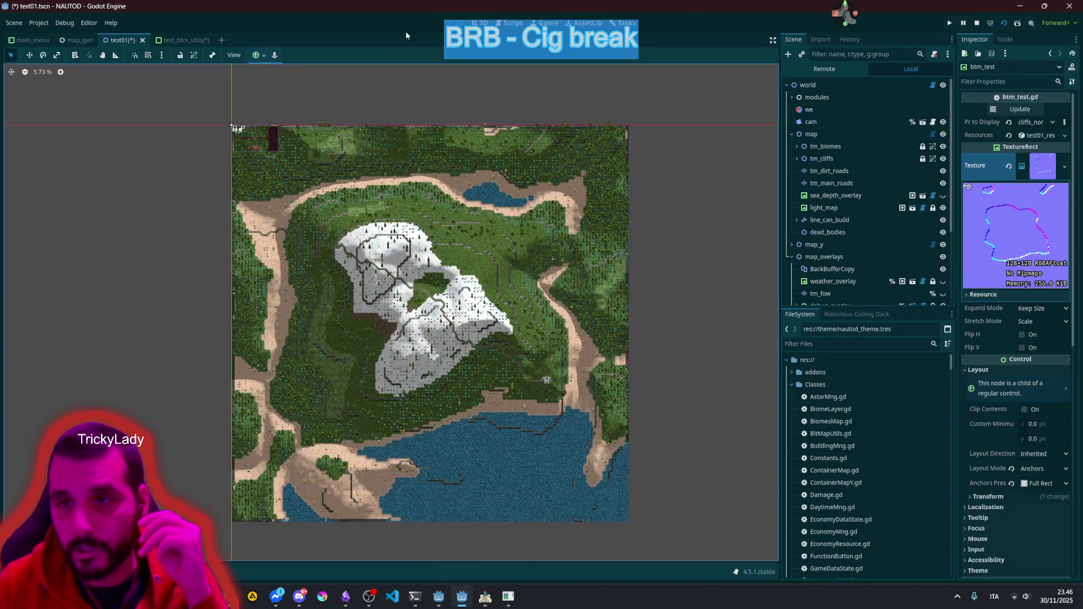
key("ctrl+F3")
Step: Scroll to get_contiguos_lines_from_contour and highlight co_points in its while loop condition
scroll(381, 226, "down", 3)
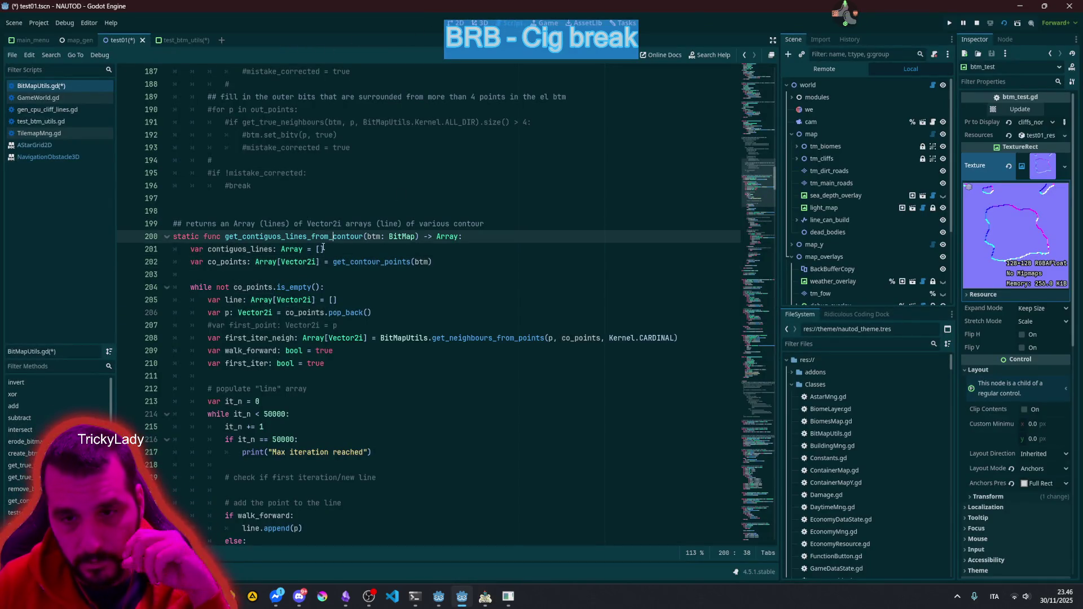
left_click(273, 223)
left_click_drag(250, 212, 340, 211)
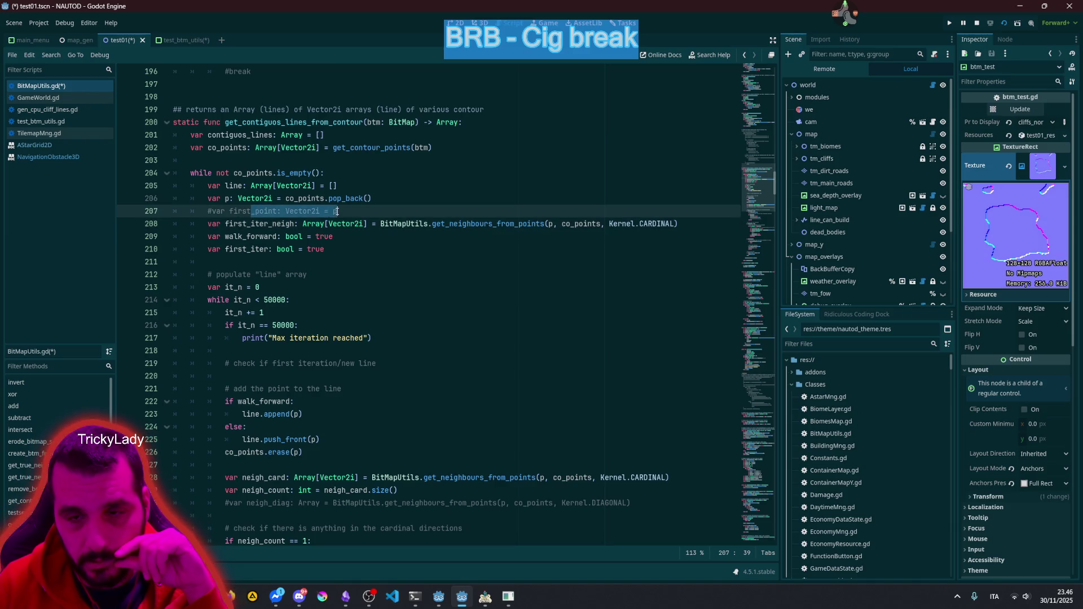
left_click(315, 237)
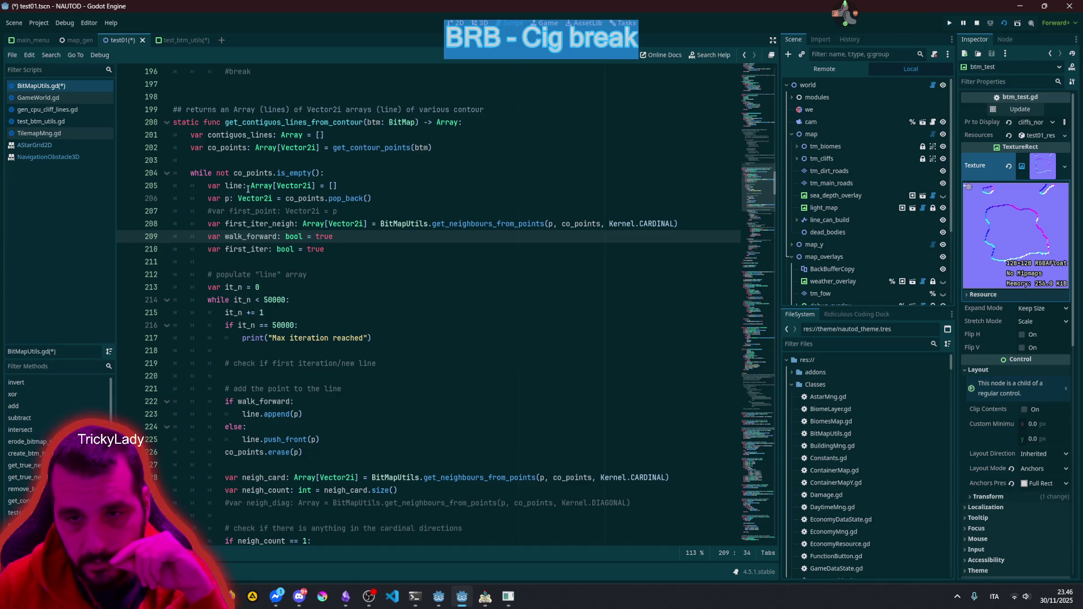
left_click(210, 173)
double_click(223, 147)
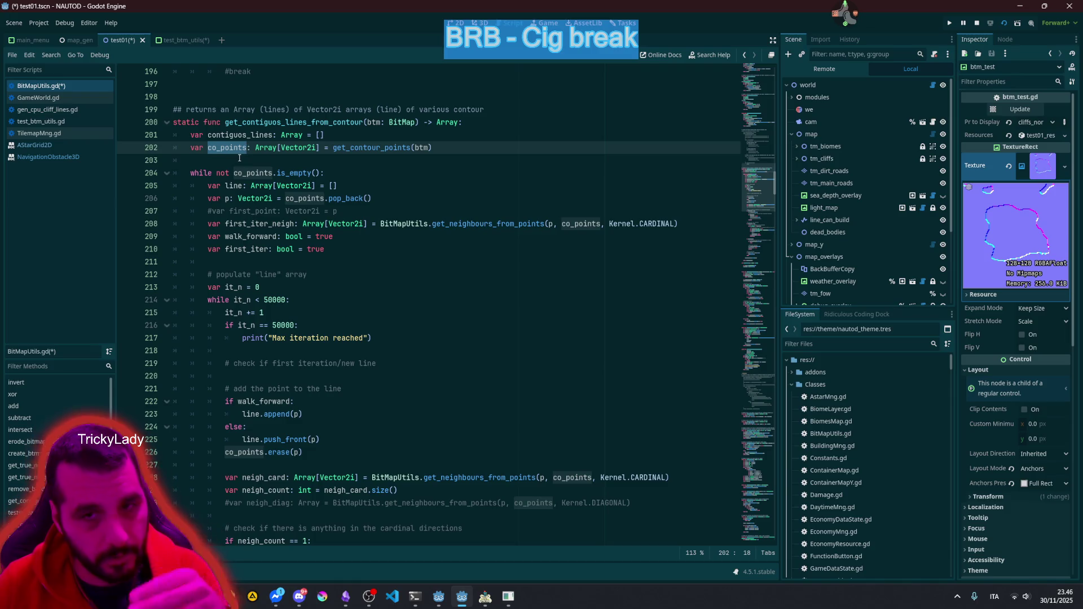
double_click(250, 172)
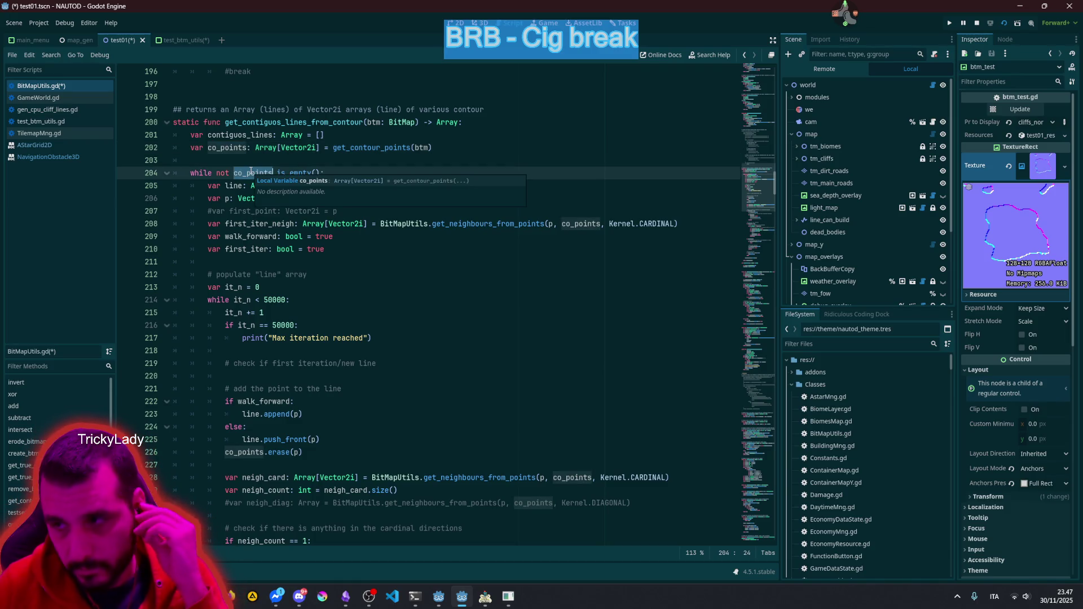
left_click(182, 40)
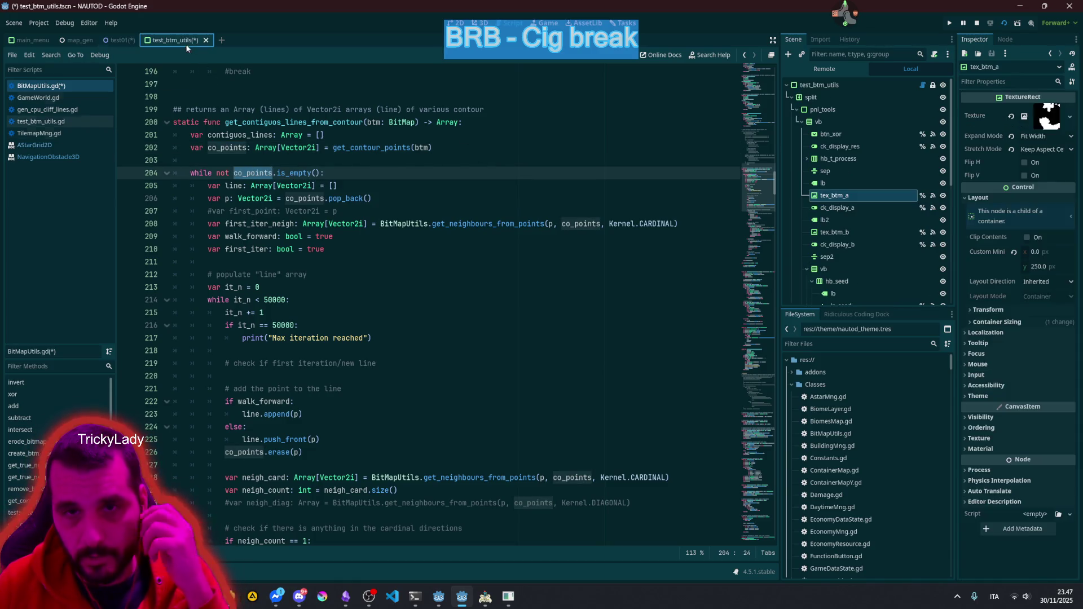
Step: Zoom in and out on the test_btm_utils scene's white contour lines, then return to BitMapUtils.gd
left_click(456, 22)
scroll(491, 292, "up", 3)
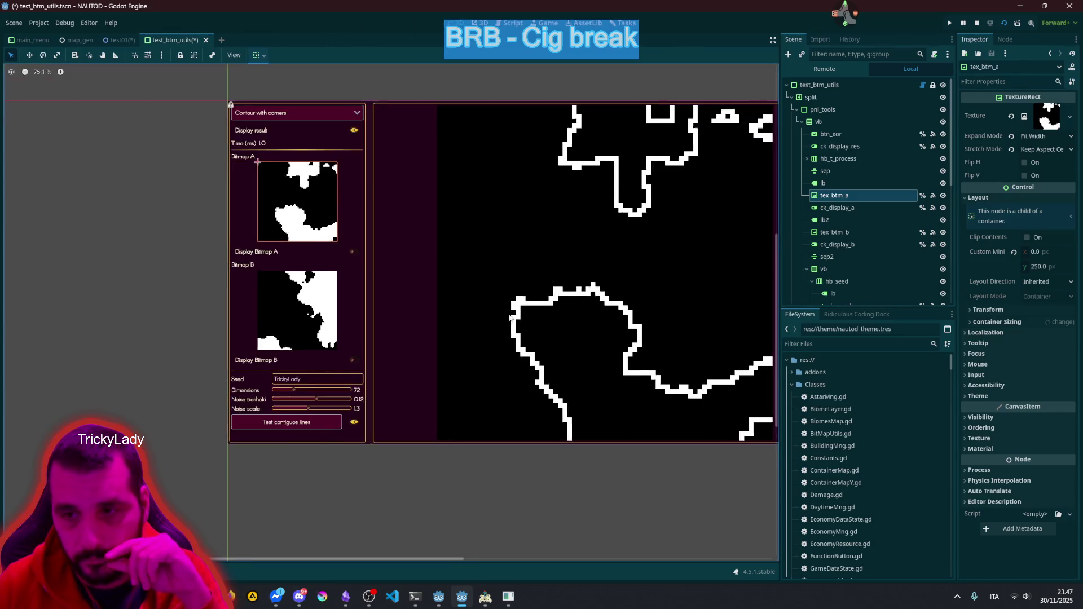
scroll(491, 293, "down", 4)
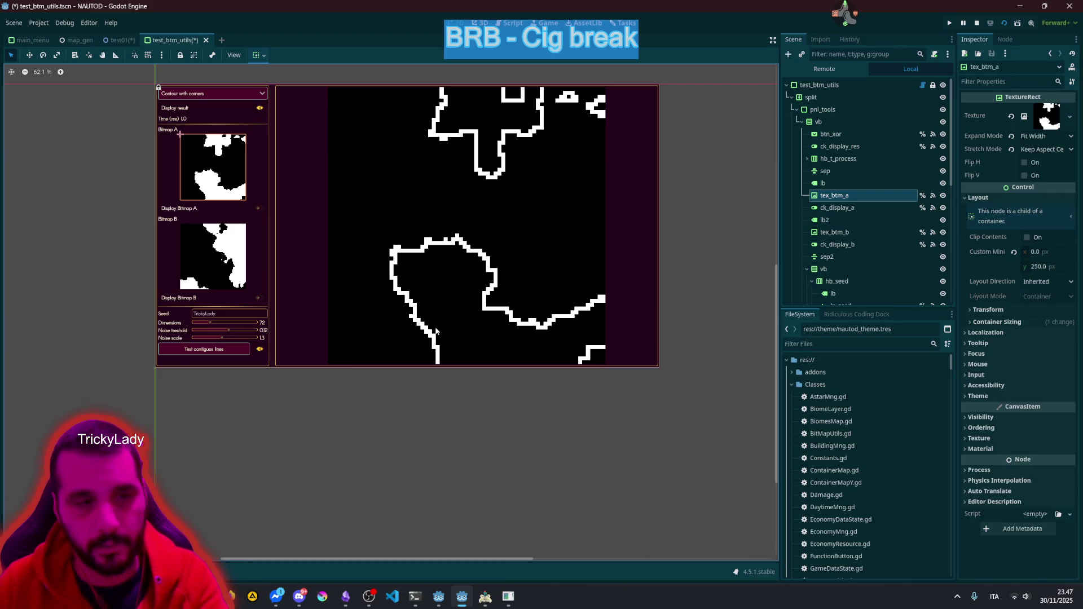
scroll(414, 319, "up", 5)
scroll(402, 309, "down", 2)
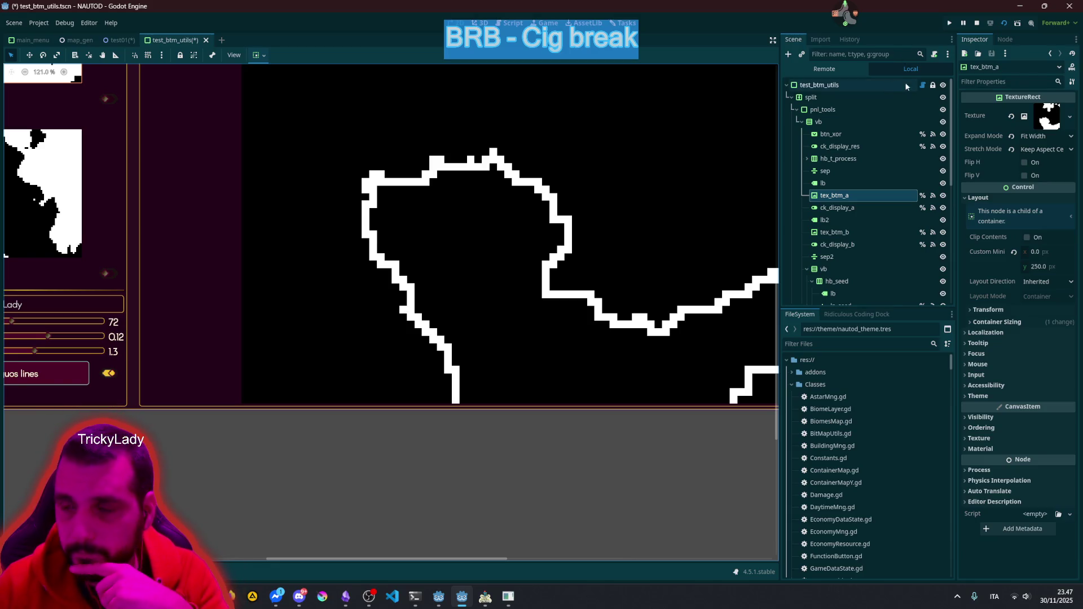
left_click(510, 23)
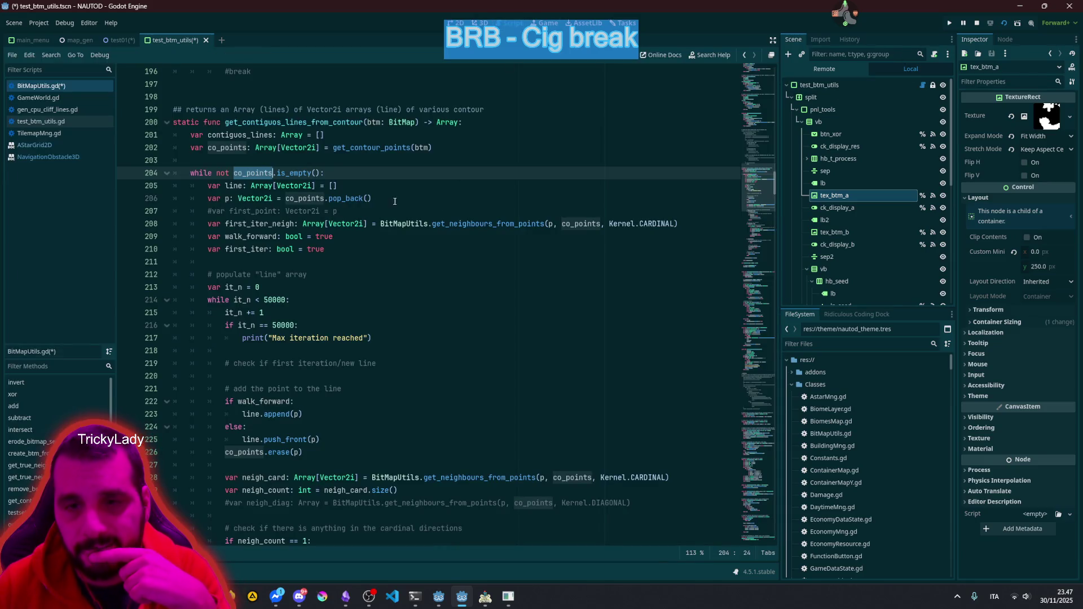
left_click(304, 189)
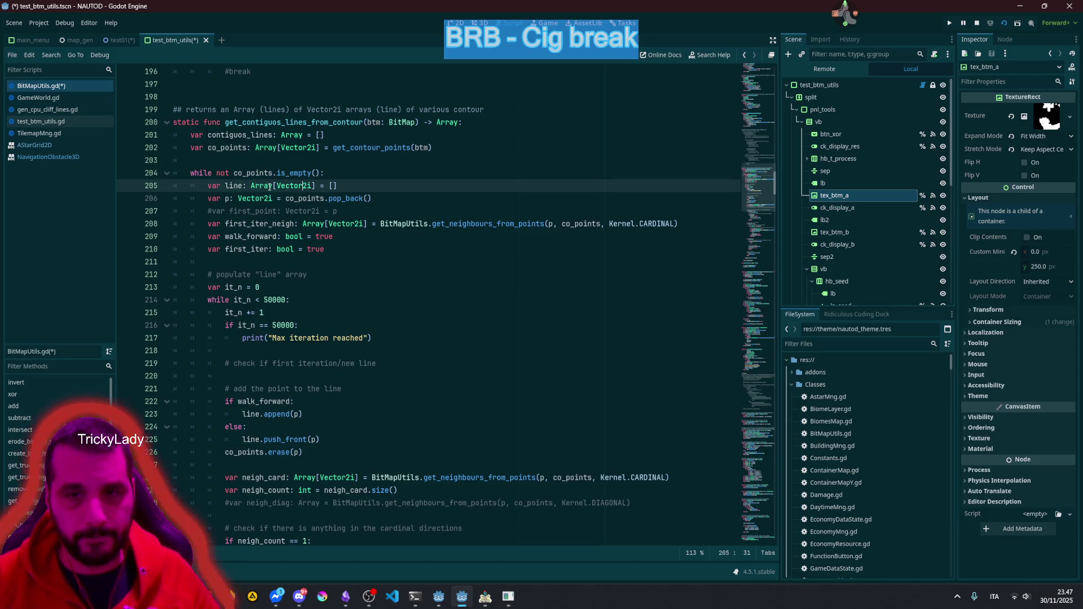
double_click(254, 173)
double_click(234, 186)
mouse_move(338, 186)
left_mouse_down()
mouse_move(229, 186)
mouse_move(228, 198)
mouse_move(354, 198)
left_mouse_up()
double_click(228, 186)
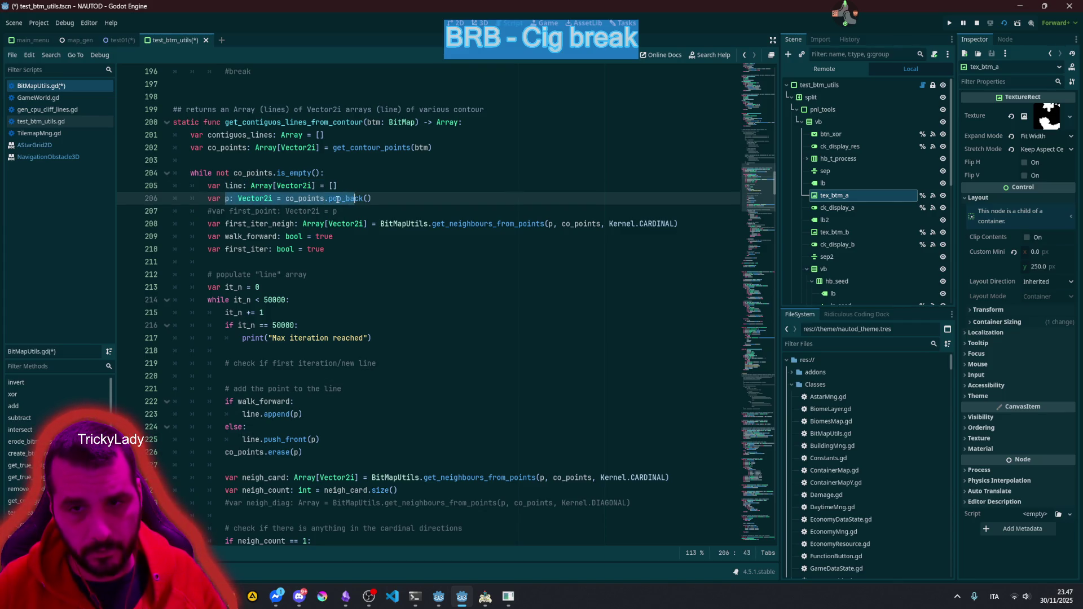
left_click(332, 198)
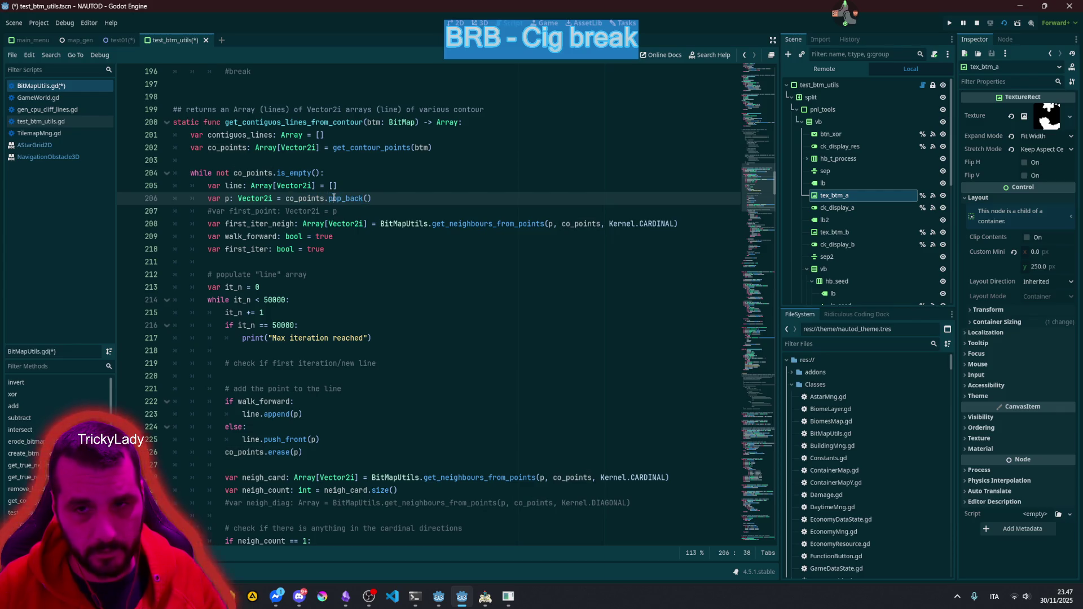
double_click(345, 199)
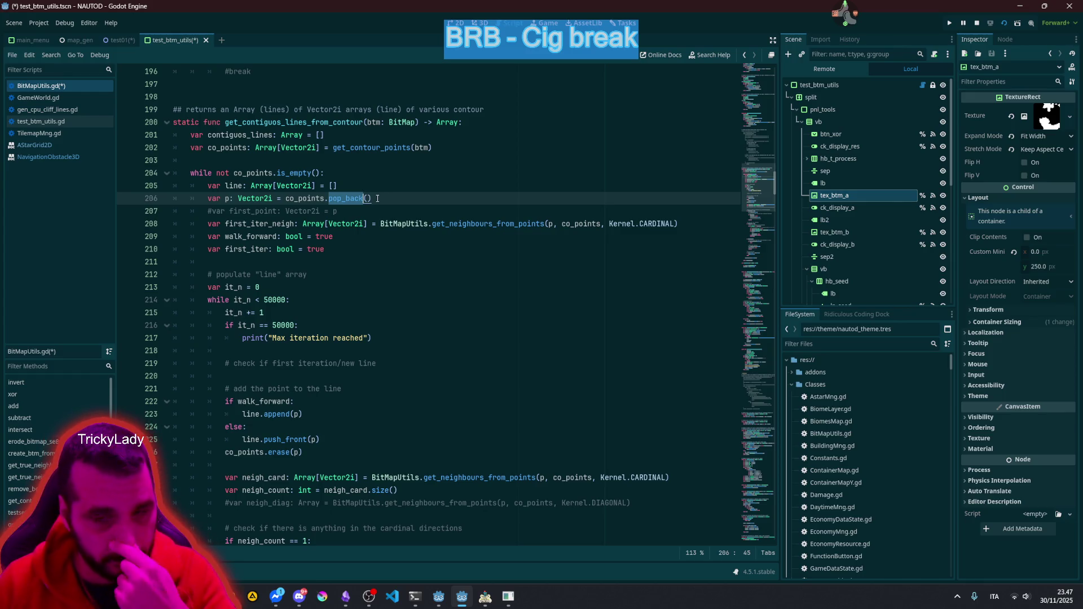
double_click(276, 223)
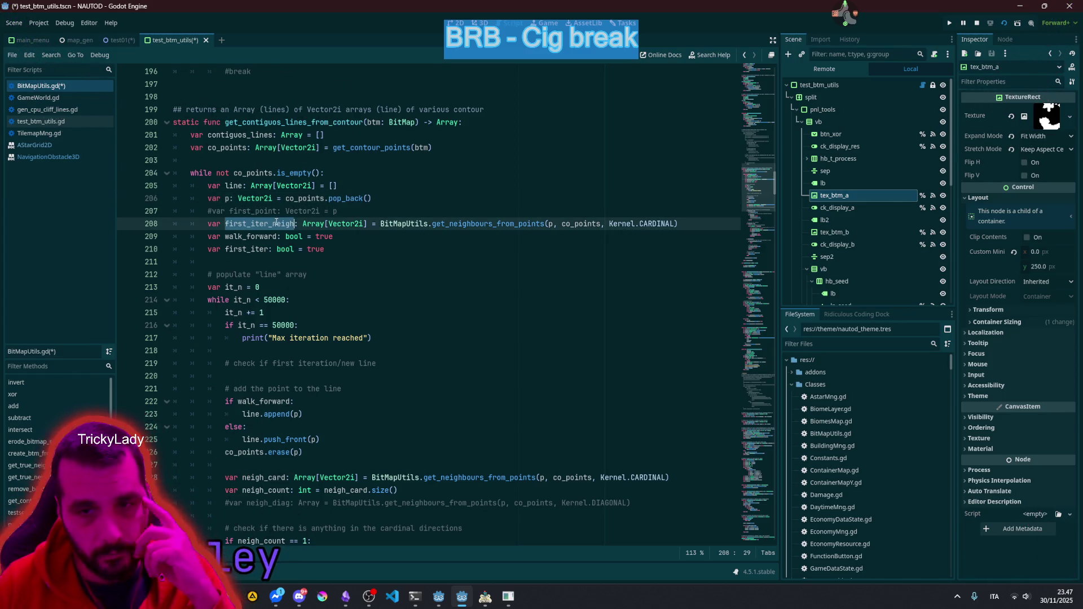
left_click(232, 201)
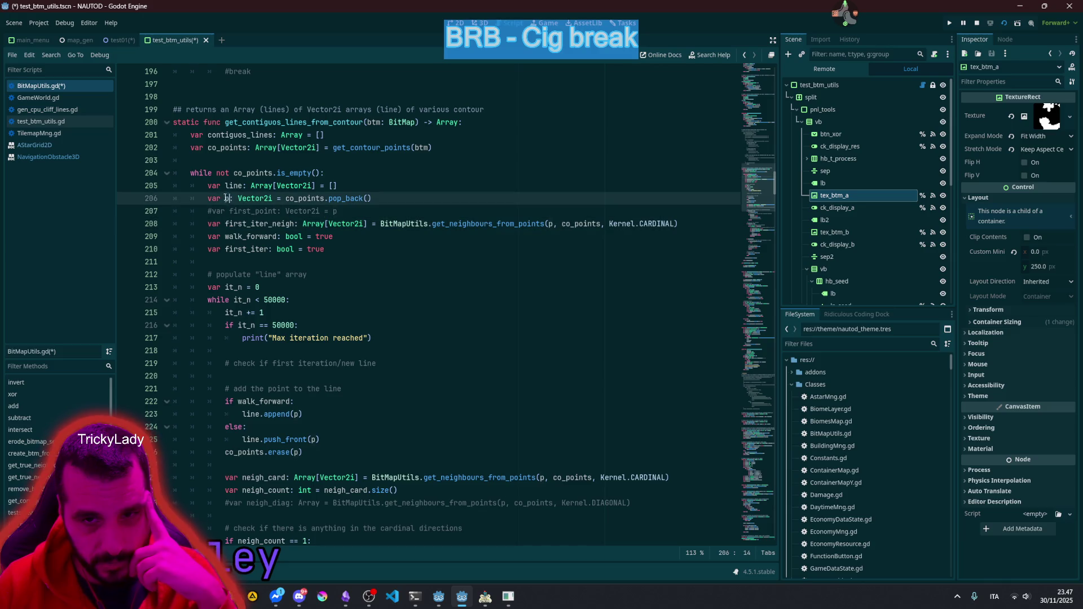
left_click(247, 224)
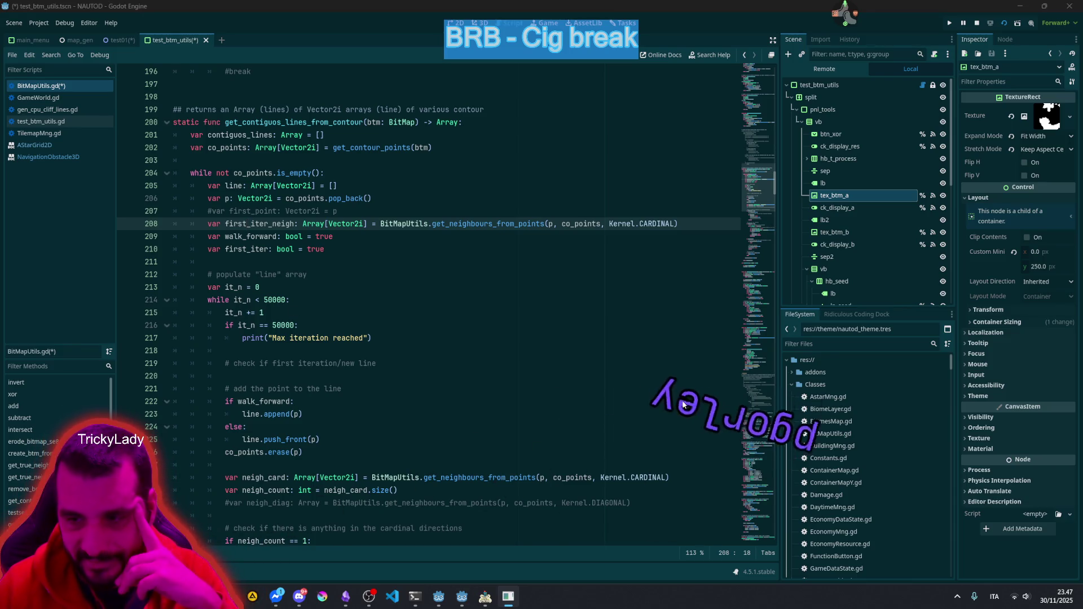
left_click(342, 253)
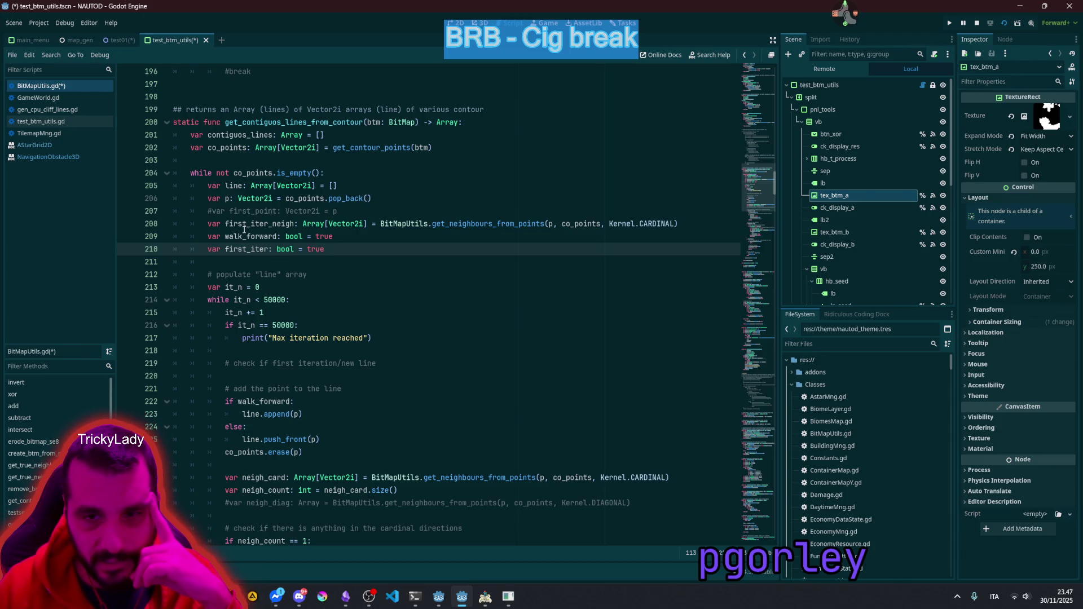
double_click(250, 237)
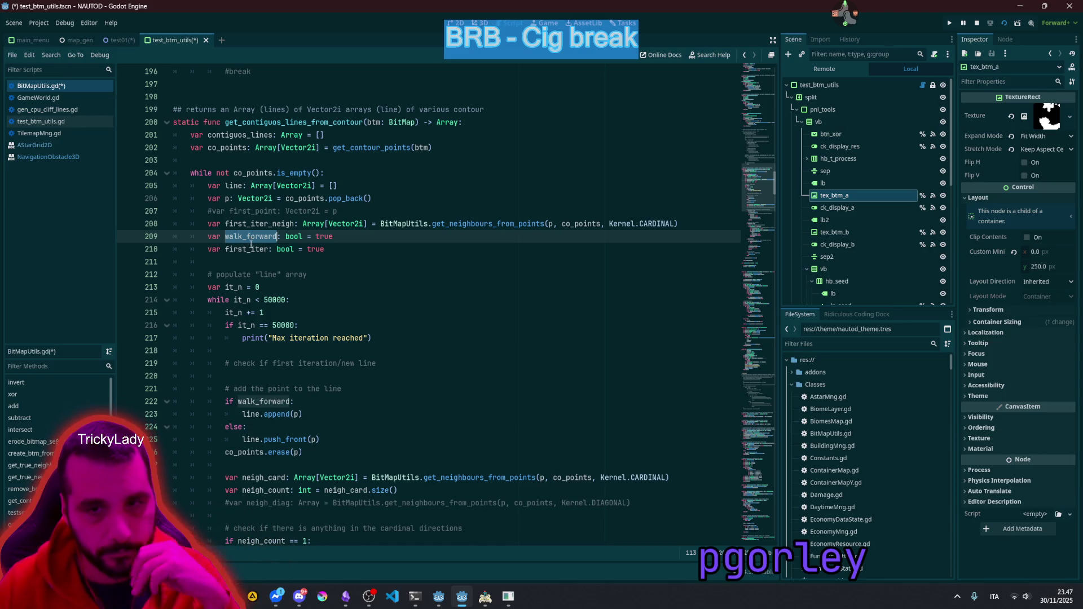
double_click(252, 248)
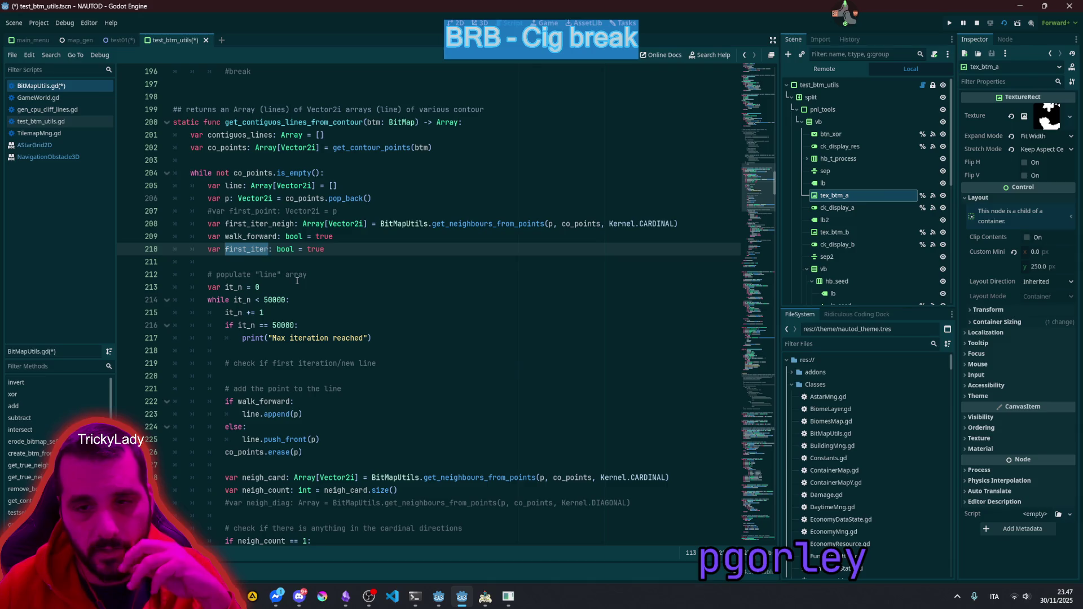
scroll(297, 281, "down", 1)
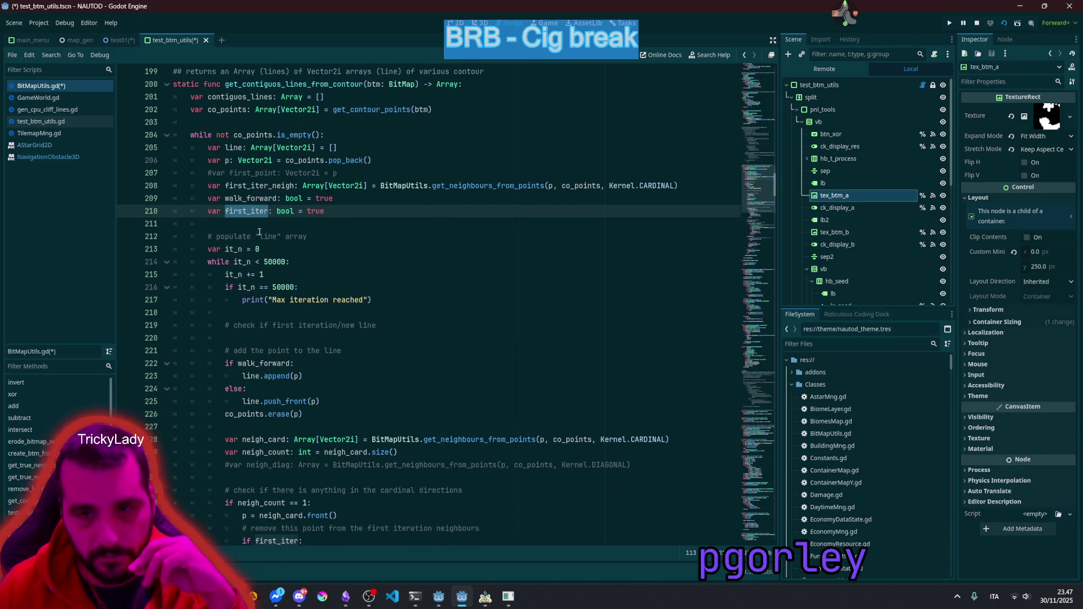
scroll(259, 231, "down", 3)
left_click(265, 439)
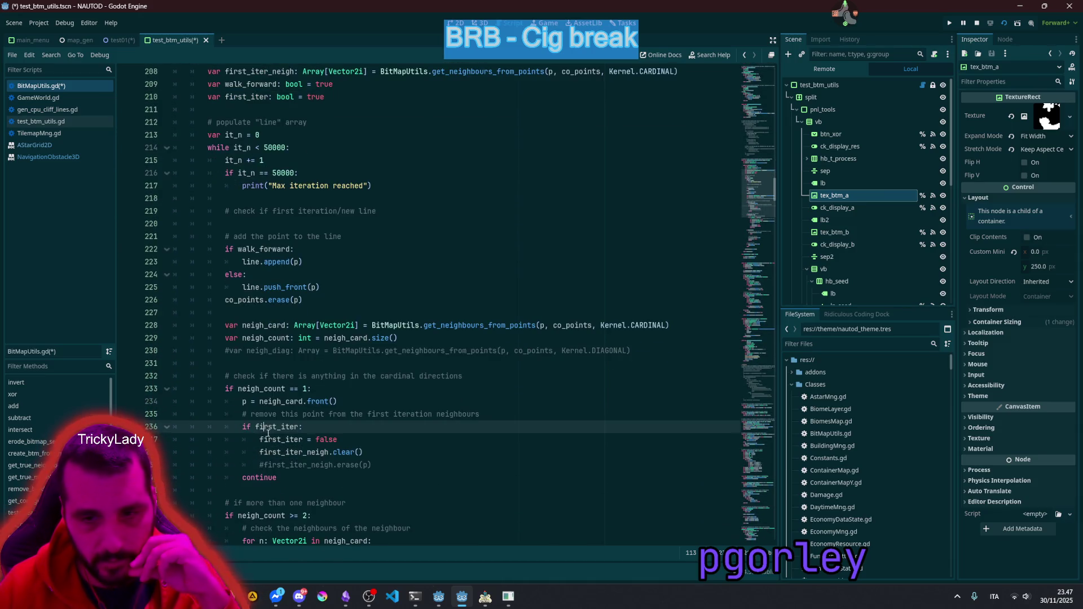
double_click(268, 438)
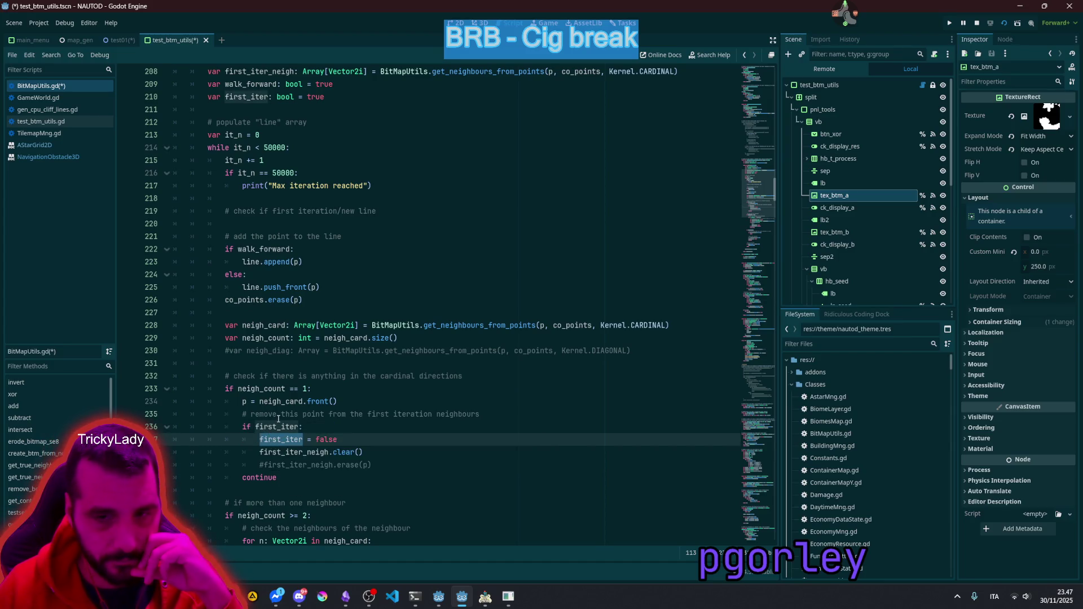
scroll(268, 437, "down", 6)
double_click(282, 190)
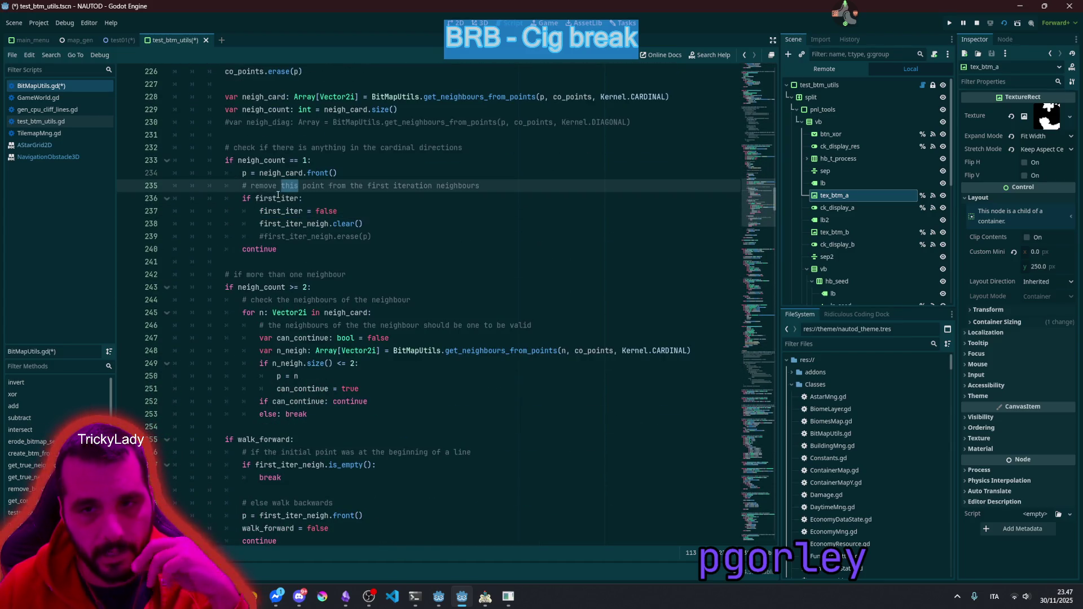
left_click(278, 197)
double_click(307, 224)
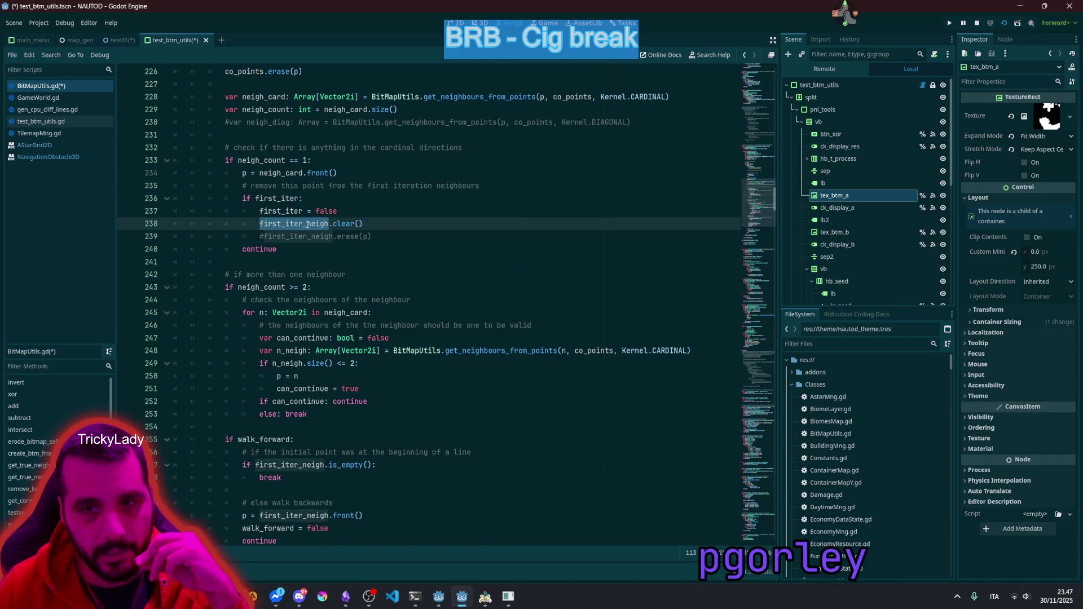
scroll(312, 226, "up", 2)
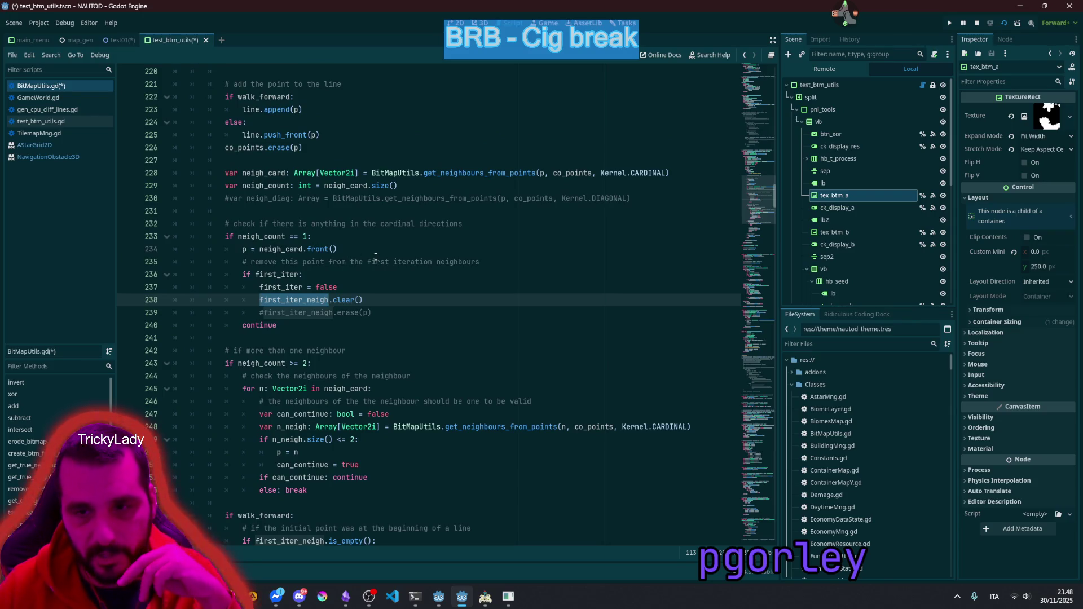
double_click(444, 262)
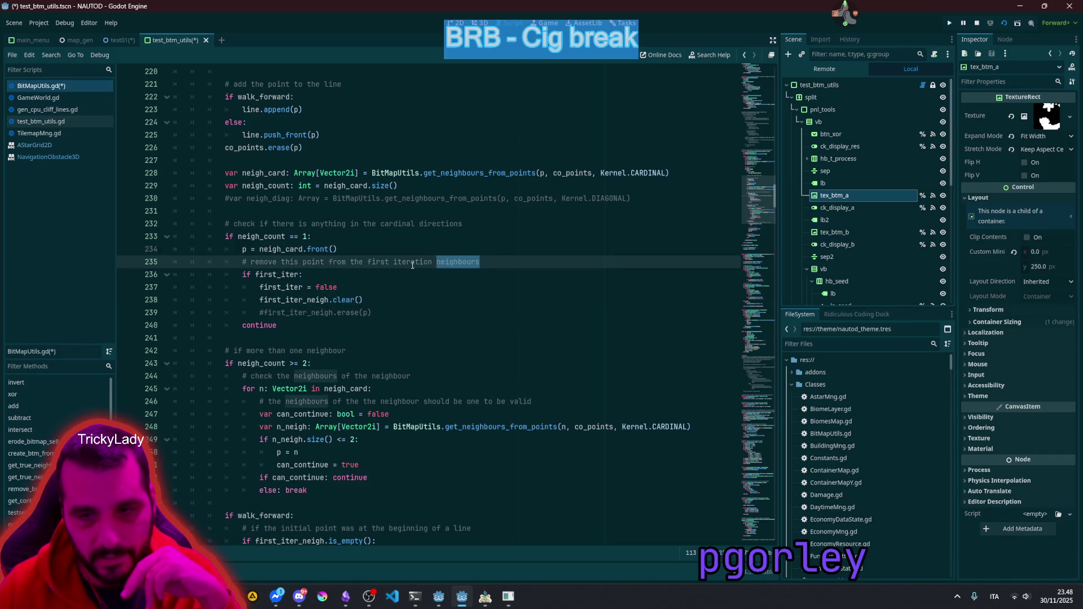
scroll(364, 275, "up", 6)
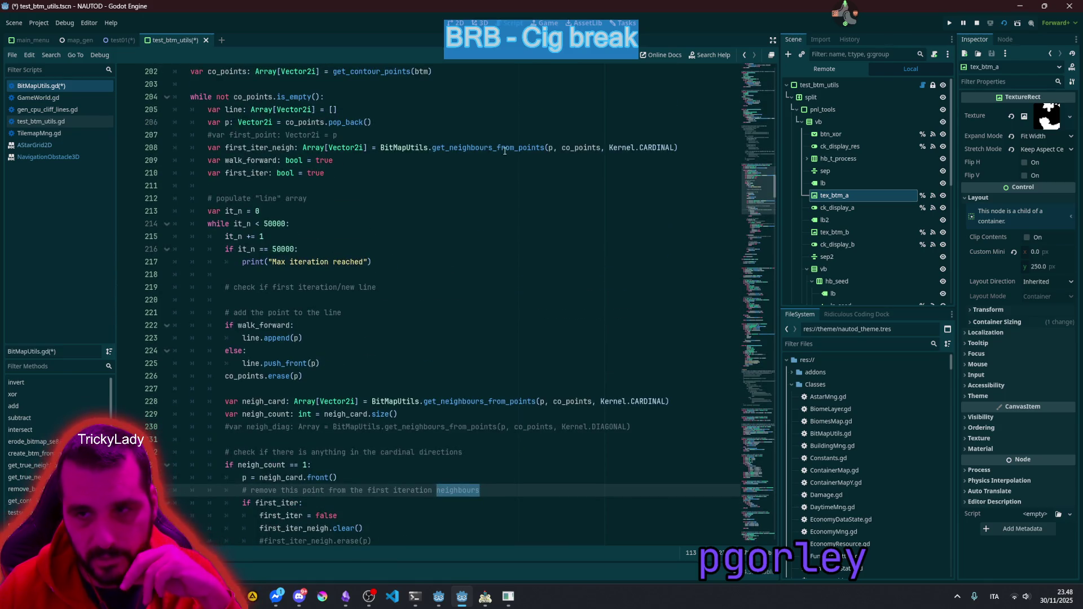
left_click(549, 148)
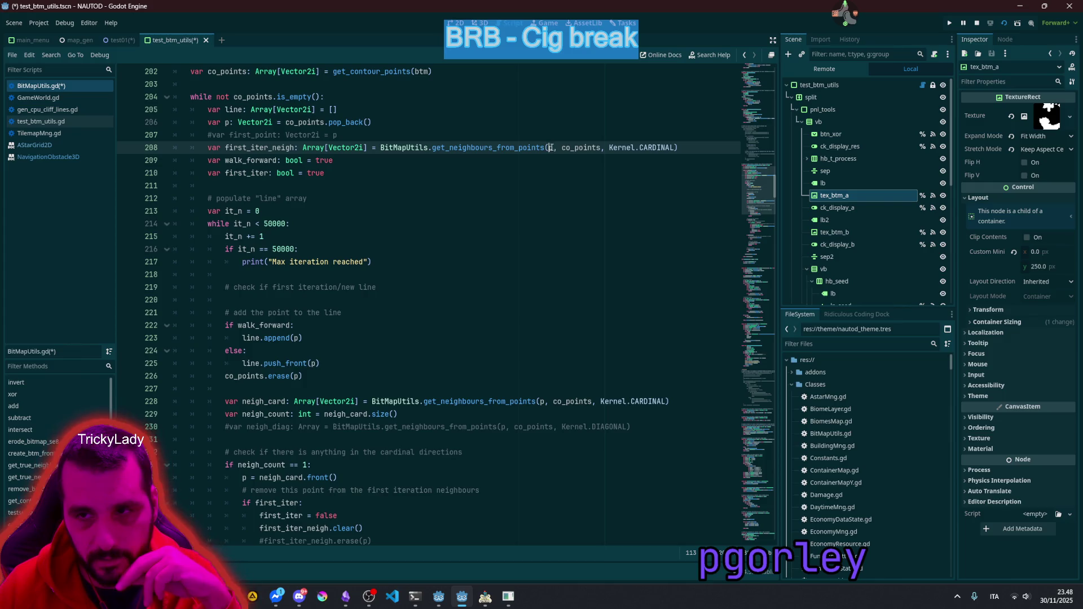
double_click(262, 149)
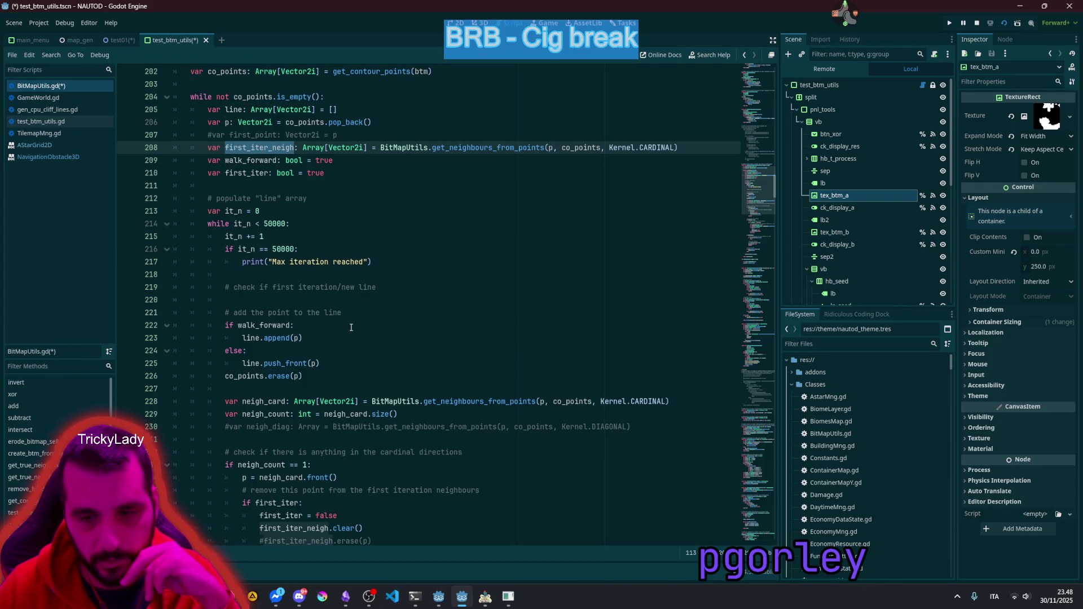
scroll(351, 327, "down", 4)
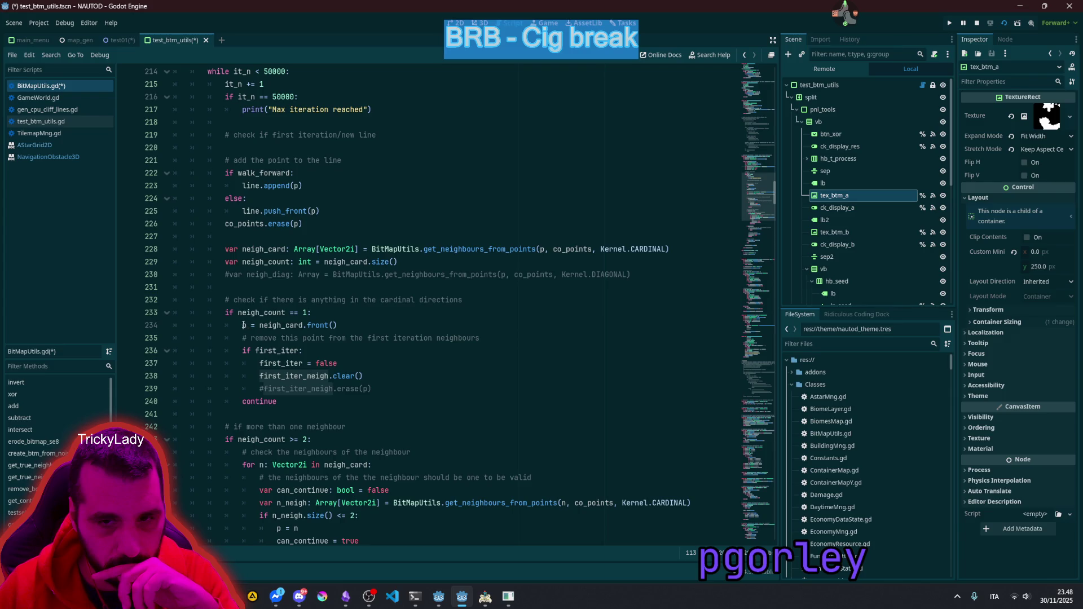
left_click(246, 325)
double_click(270, 326)
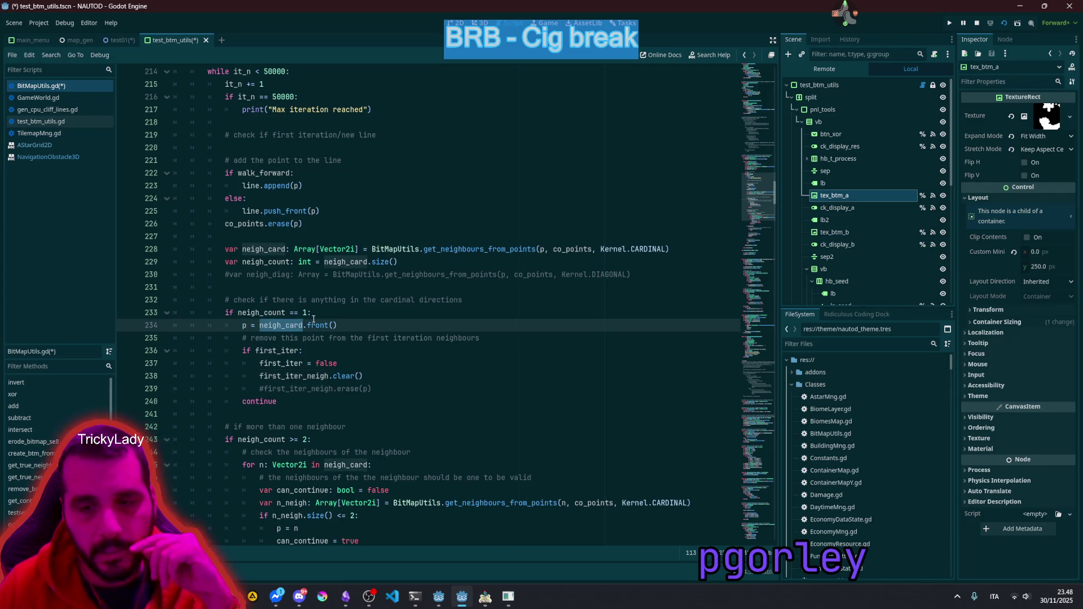
left_click(309, 326)
left_click_drag(309, 326, 346, 326)
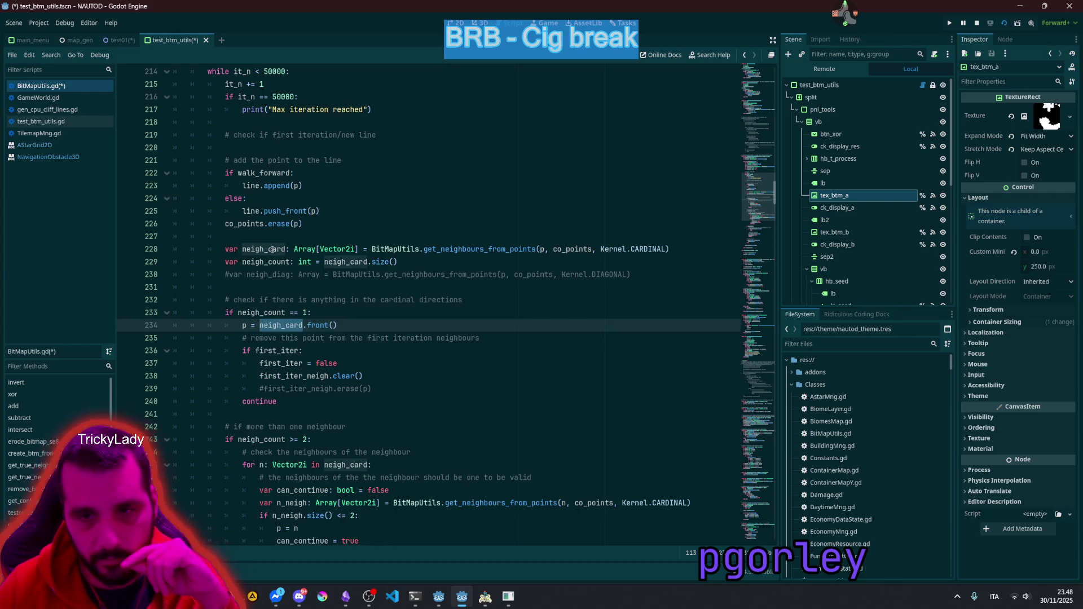
left_click_drag(243, 248, 286, 249)
double_click(471, 248)
mouse_move(471, 246)
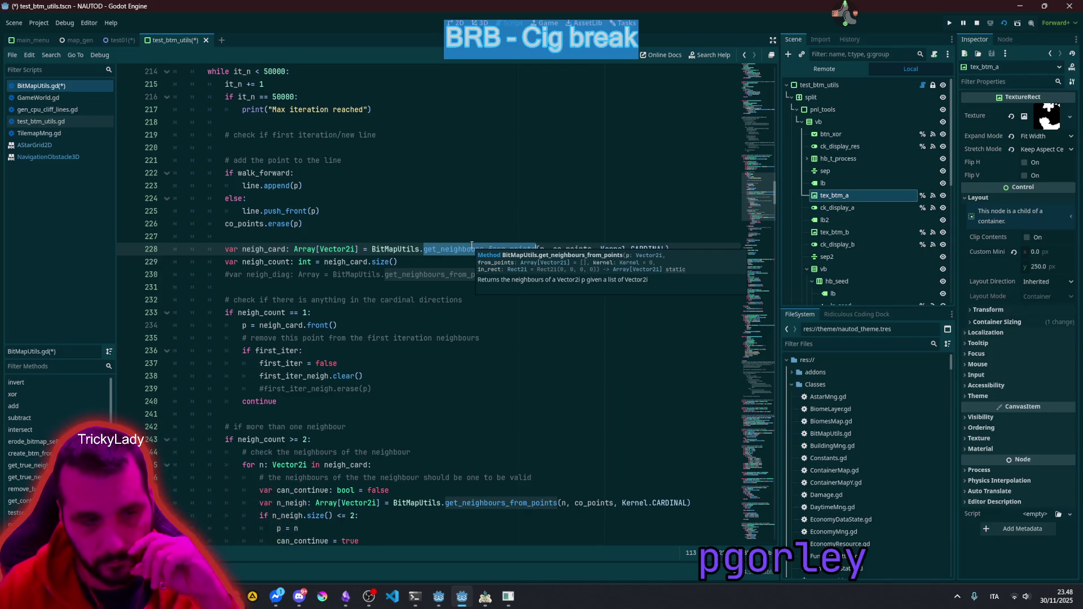
left_click(374, 291)
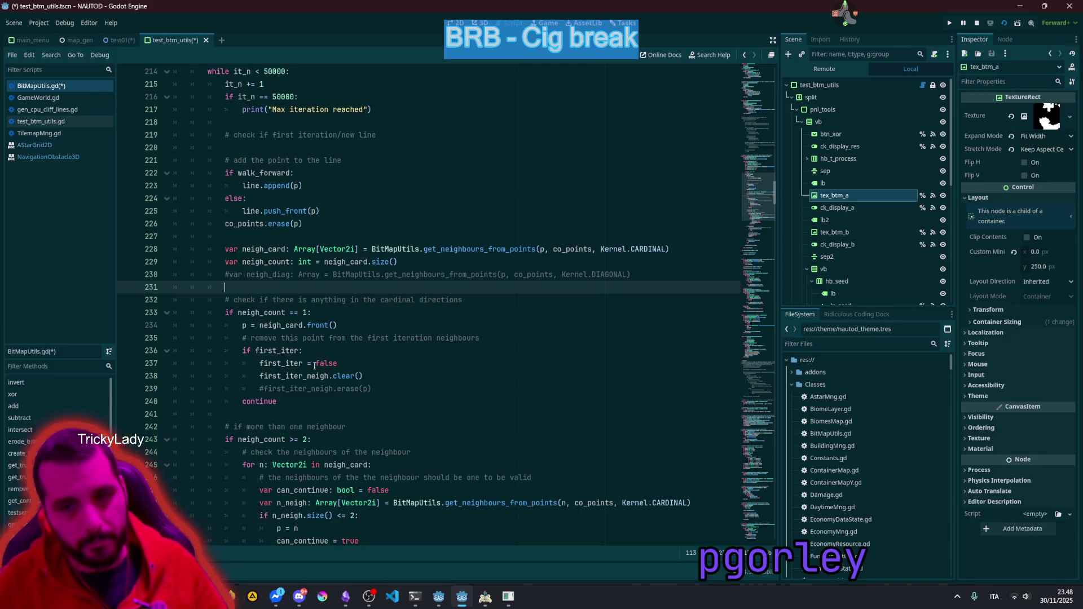
Step: Try adding a break before continue in the single-neighbour branch, then remove it again
left_click(306, 401)
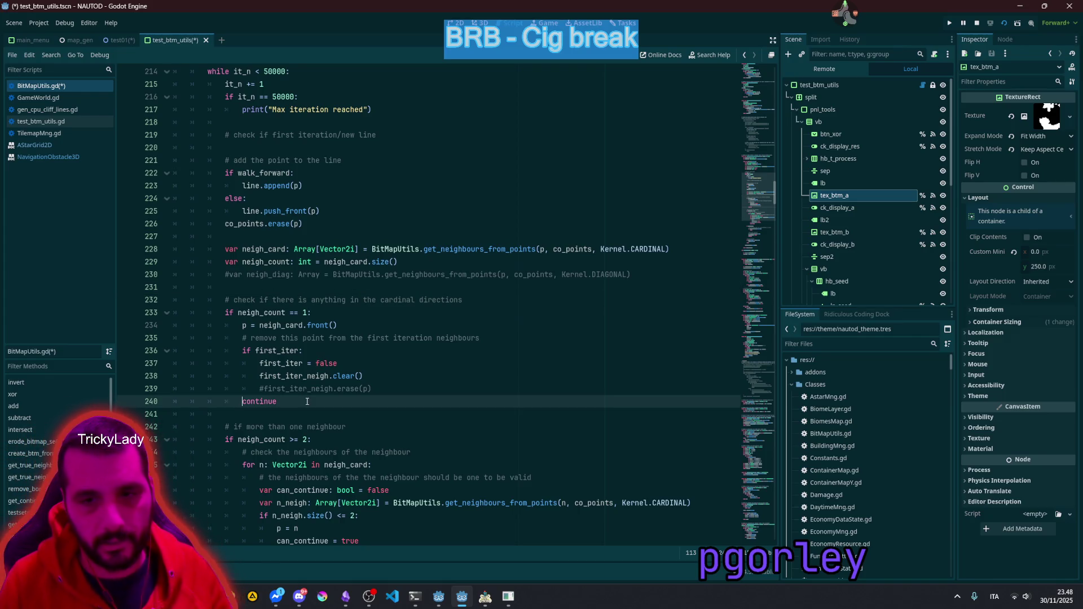
key("Return")
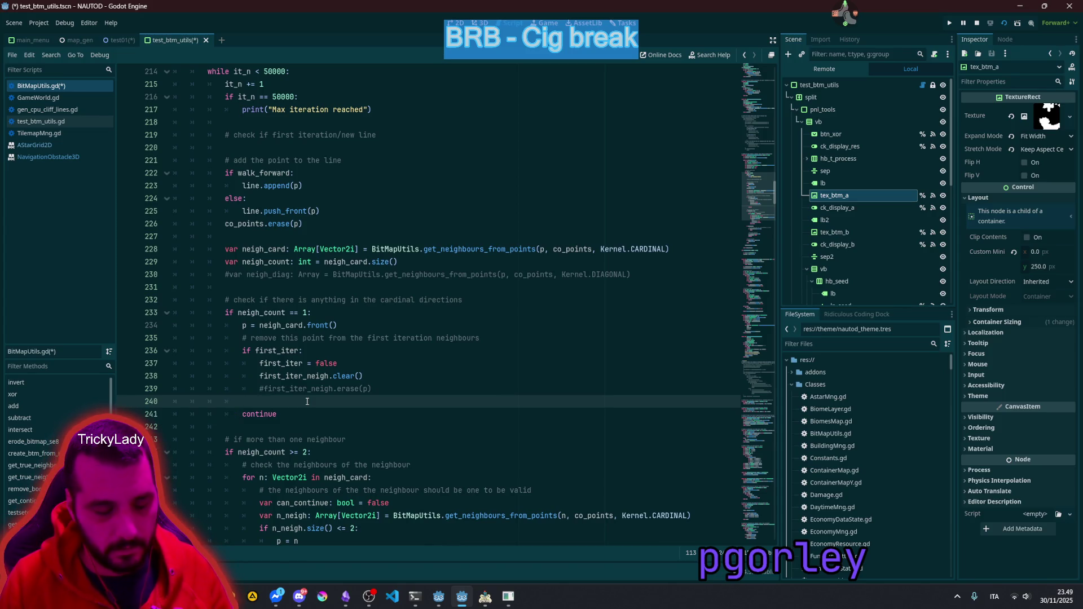
type("brea")
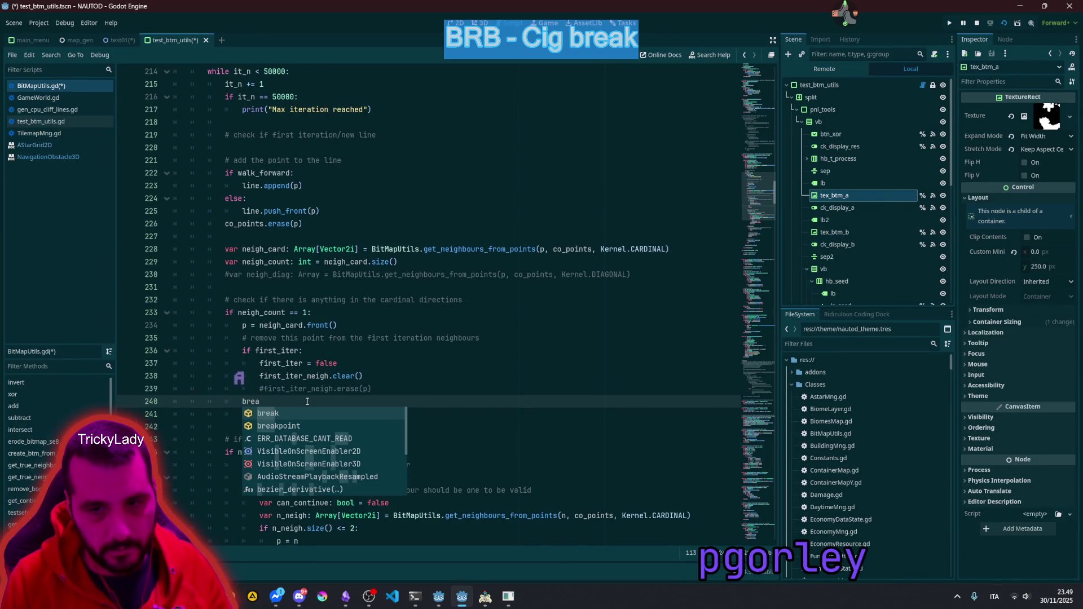
key("Down")
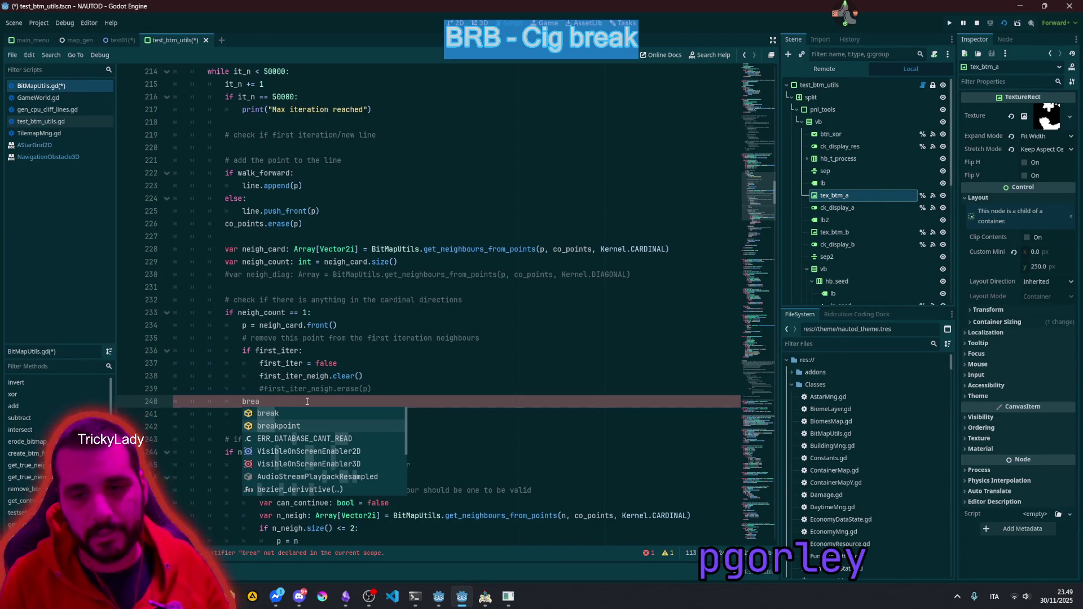
key("ctrl+BackSpace")
key("BackSpace")
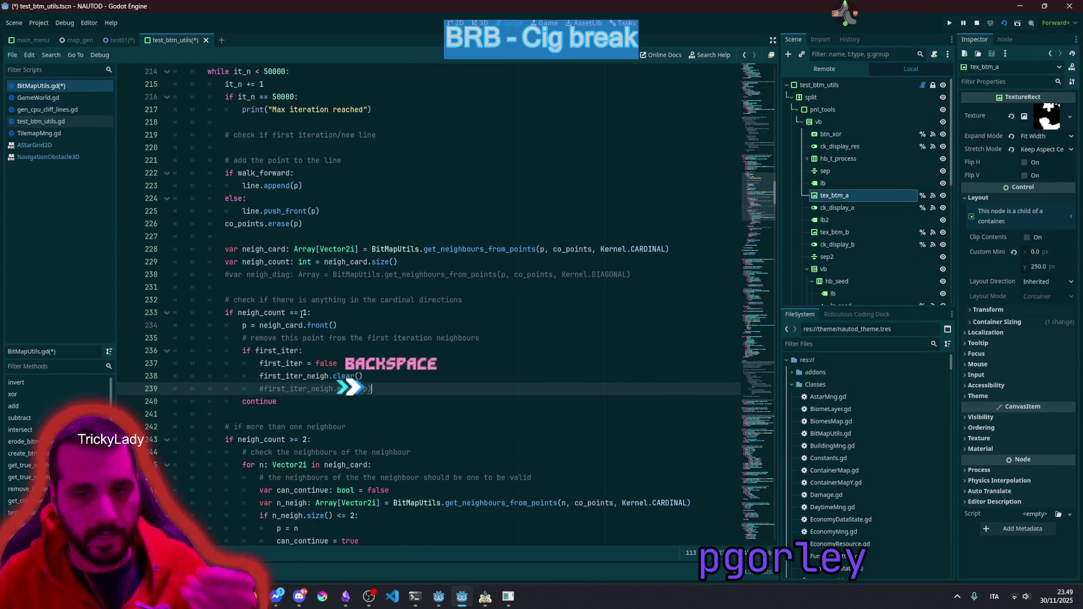
Step: Comment out the first_iter block on lines 236–238 with Ctrl+K
left_click_drag(246, 324, 313, 312)
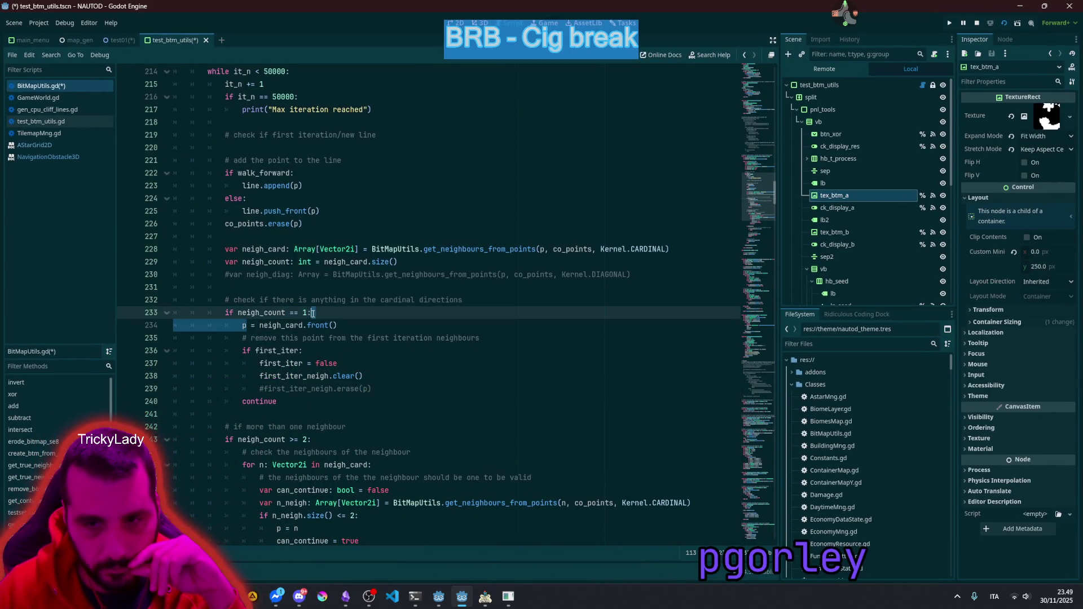
left_click(258, 325)
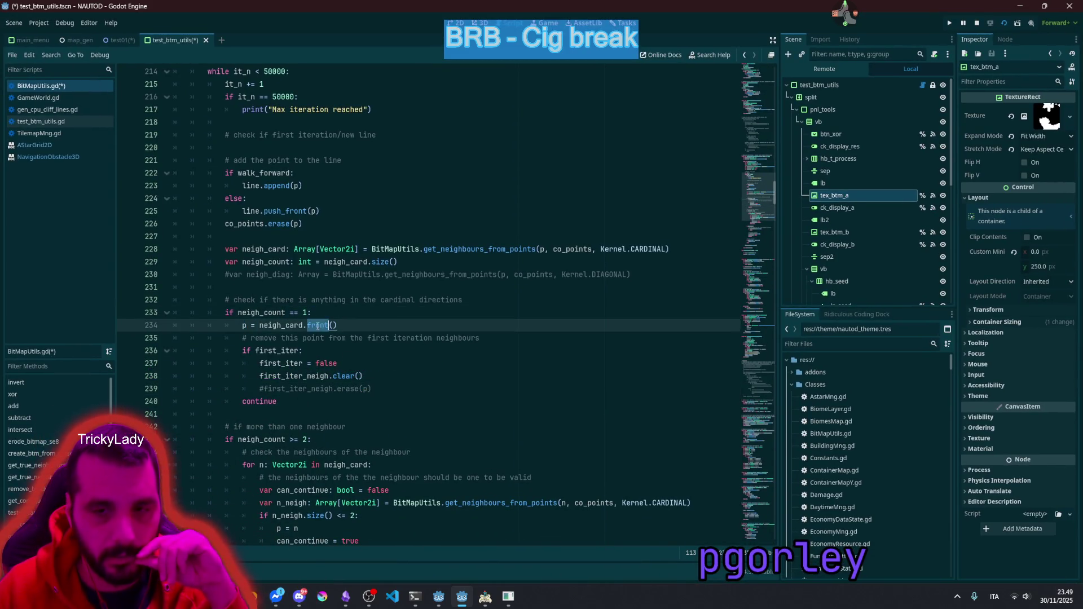
left_click(269, 349)
left_click_drag(262, 350, 294, 377)
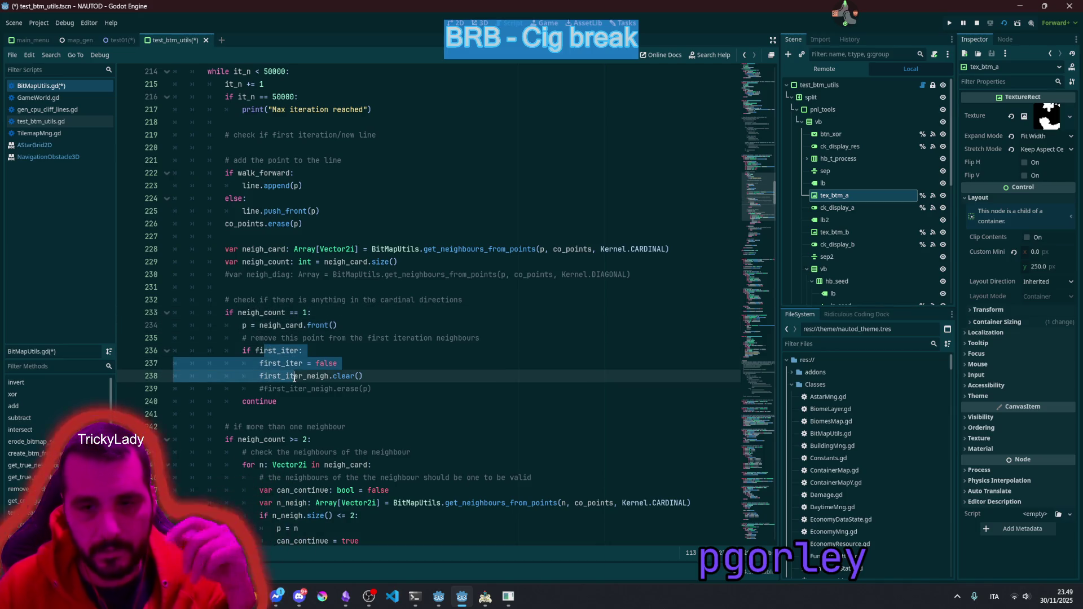
key("ctrl+k")
Step: Highlight the uses of neigh_count, neigh_card and p around the == 1 check
left_click(252, 311)
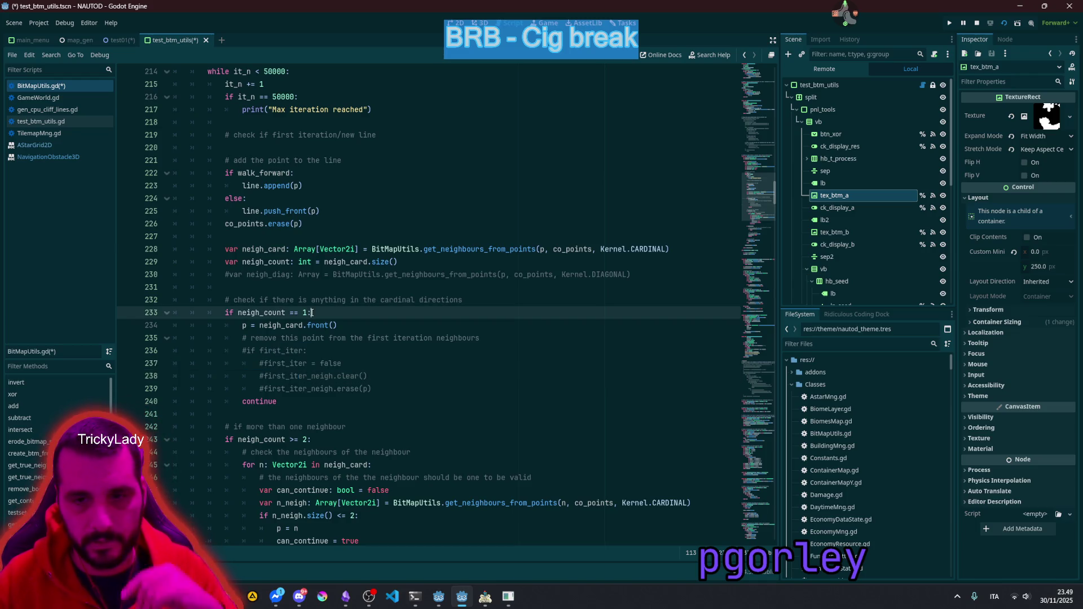
double_click(255, 312)
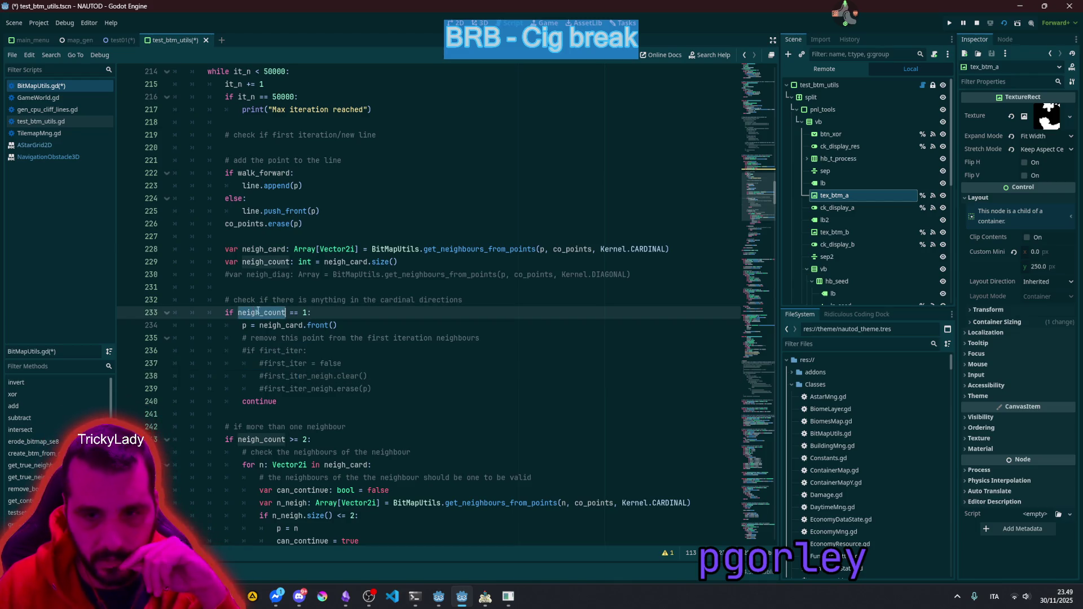
left_click(304, 313)
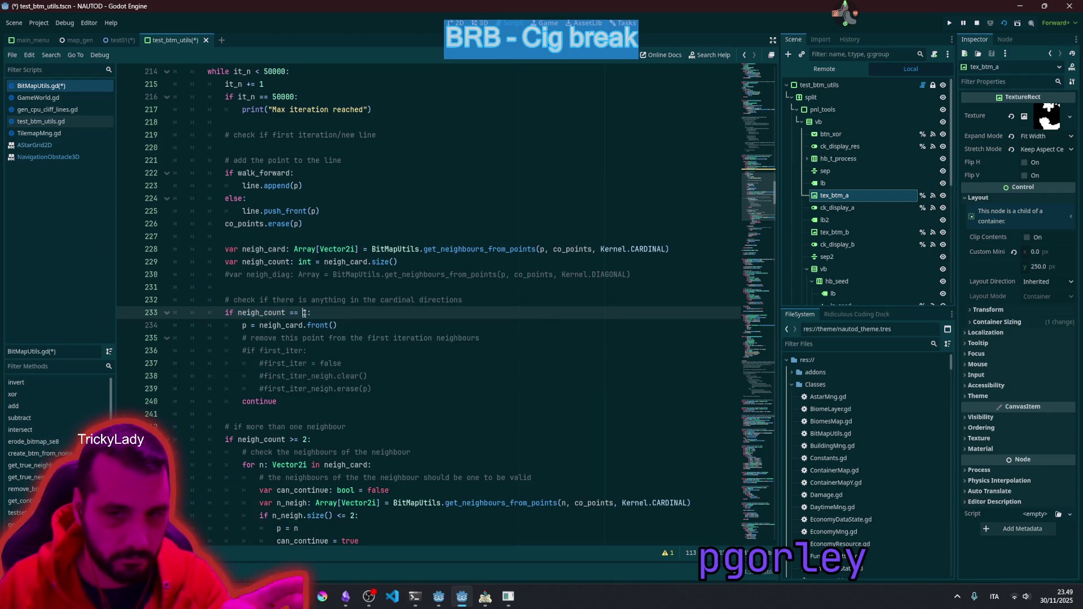
double_click(276, 326)
double_click(239, 327)
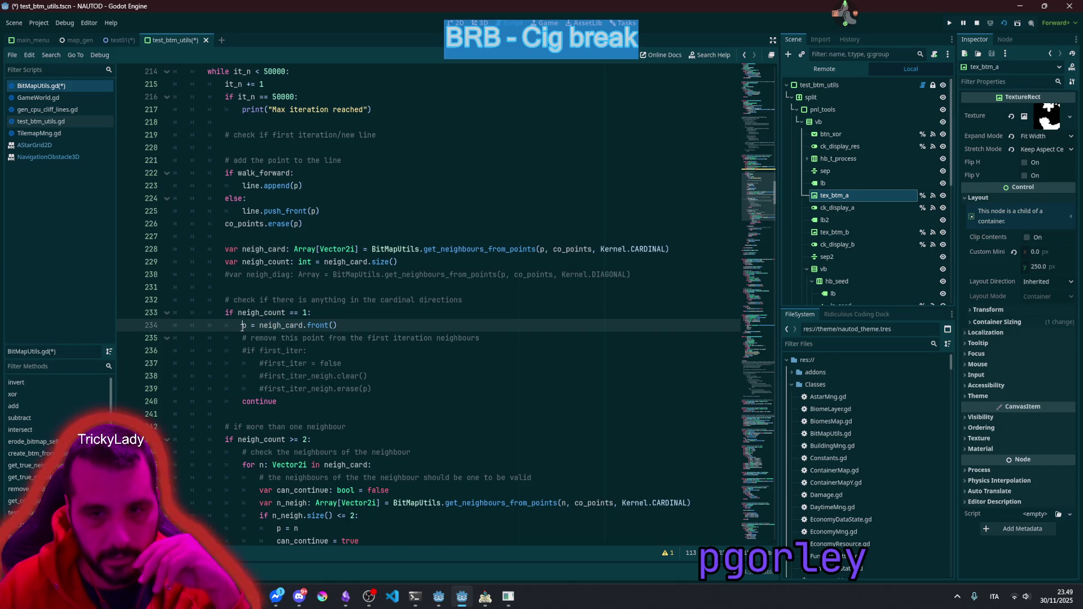
scroll(244, 262, "up", 2)
left_click(252, 262)
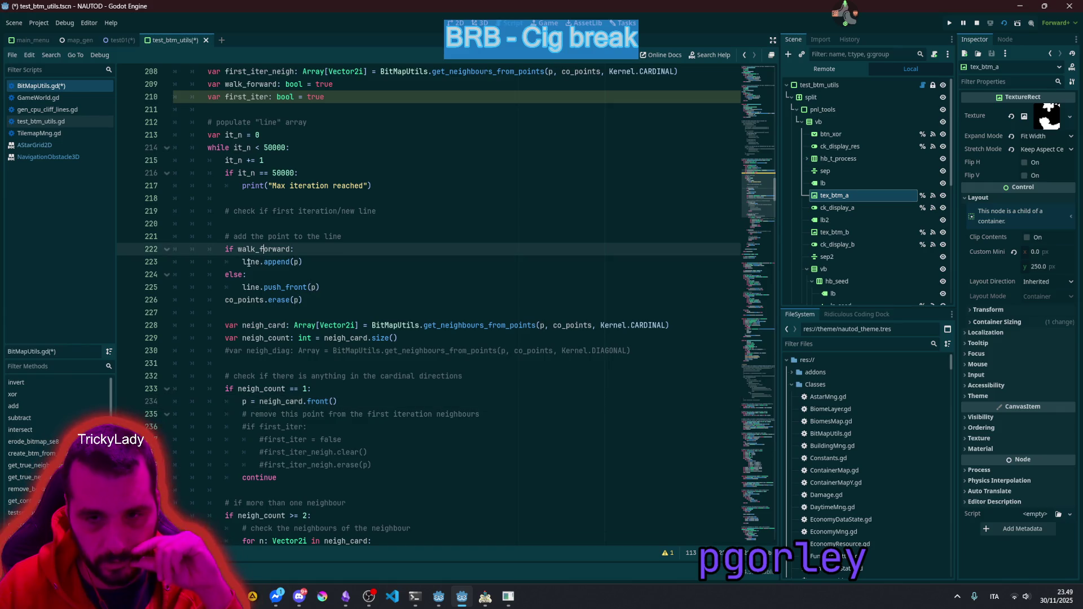
double_click(273, 263)
mouse_move(273, 265)
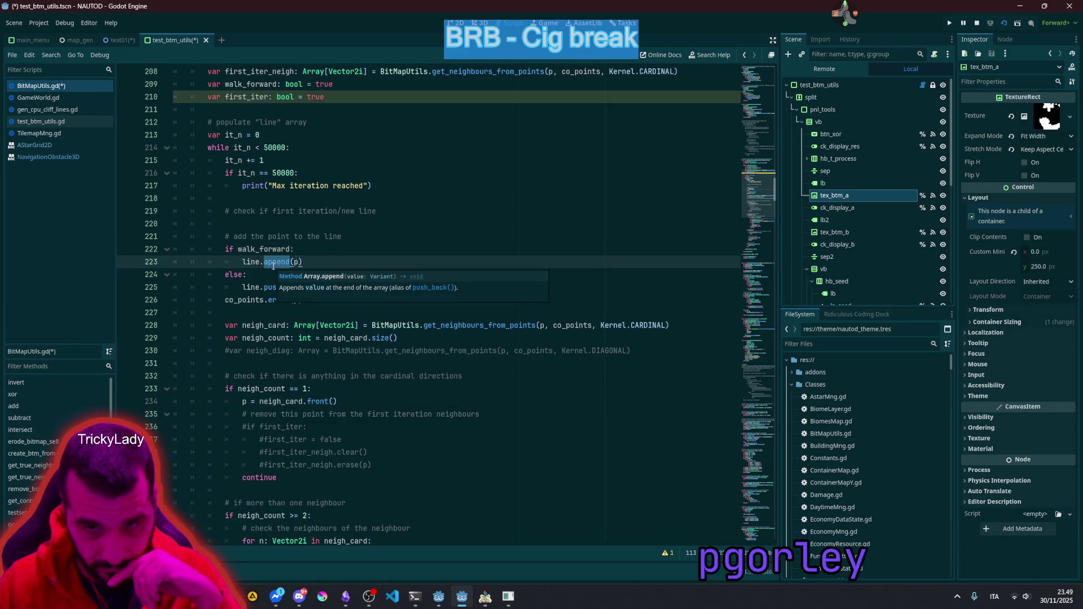
left_click(260, 288)
left_click(282, 299)
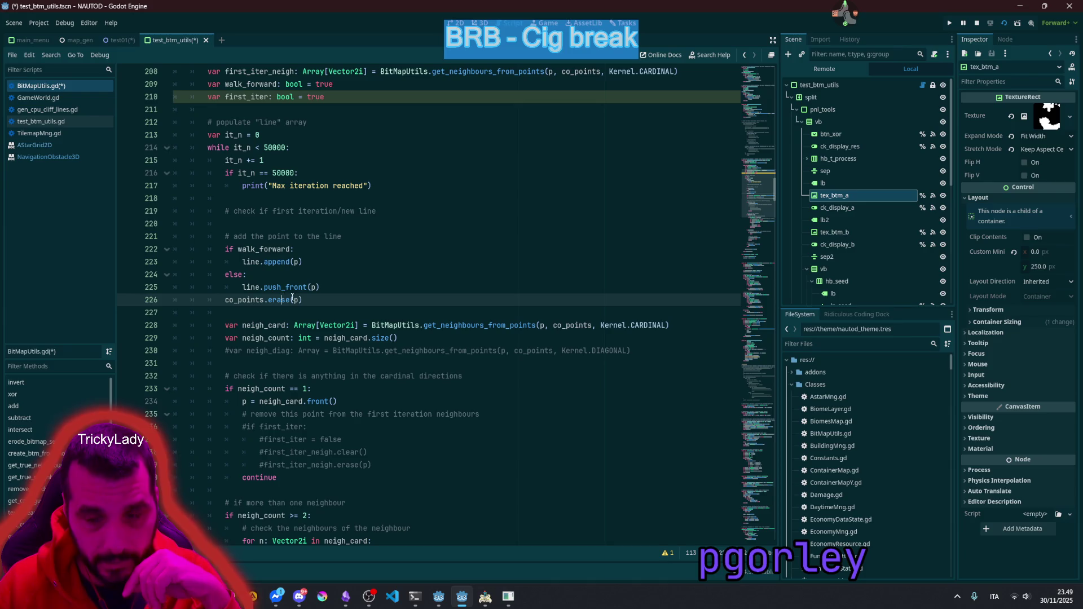
left_click(235, 237, "shift")
double_click(251, 299)
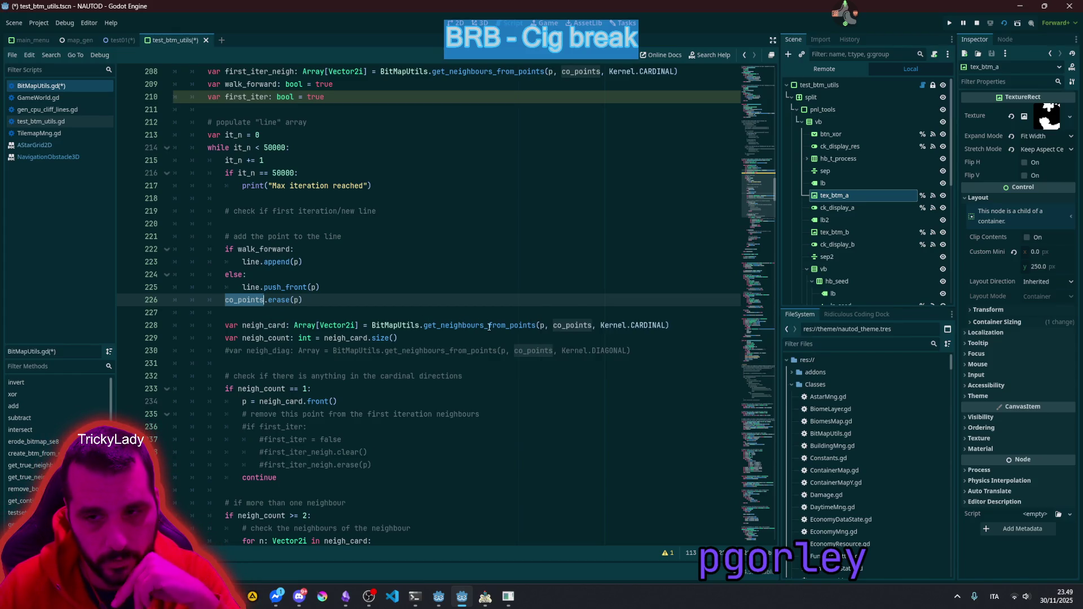
double_click(535, 325)
double_click(541, 325)
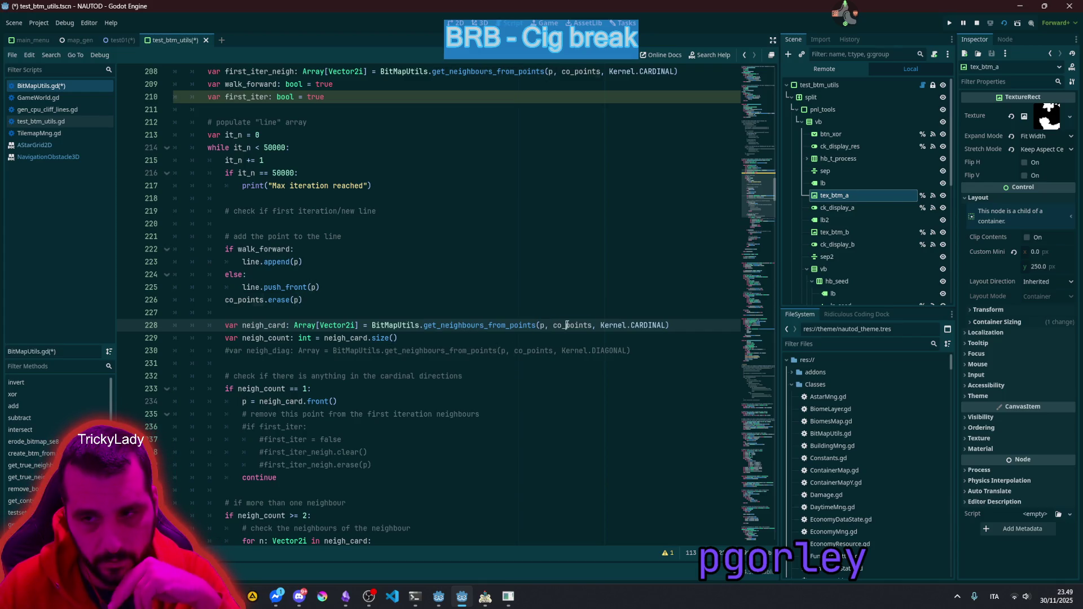
double_click(572, 325)
double_click(641, 325)
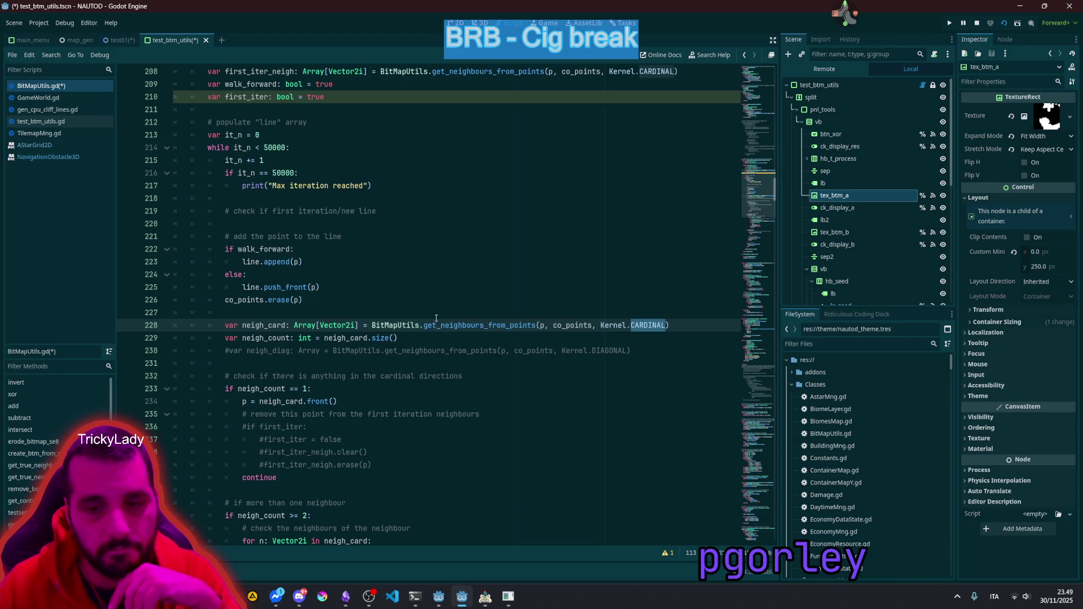
double_click(262, 337)
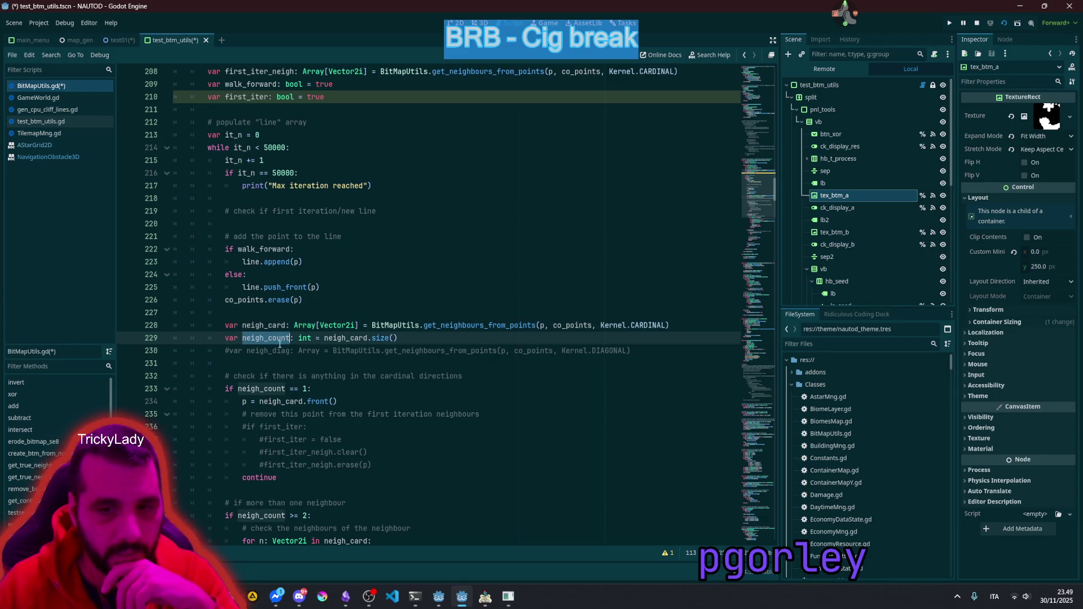
scroll(290, 343, "down", 2)
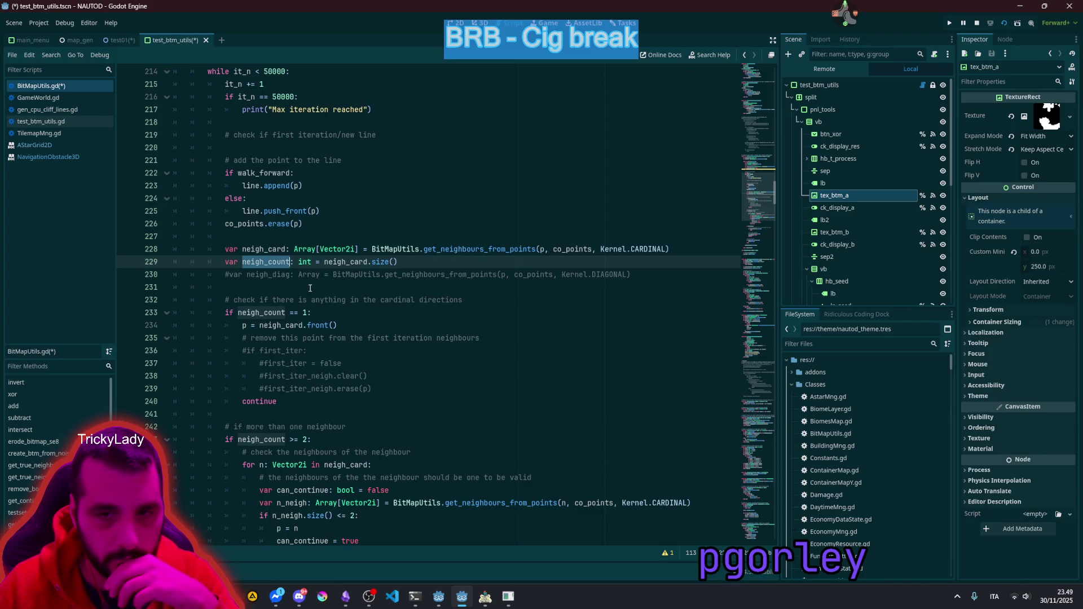
scroll(311, 307, "down", 2)
scroll(266, 347, "down", 1)
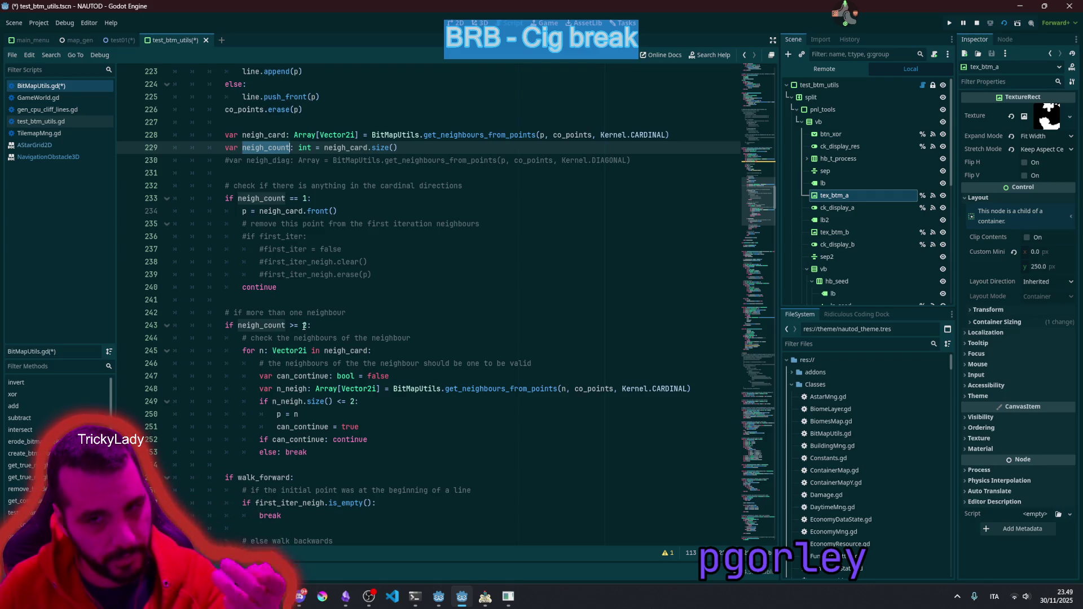
left_click(326, 326)
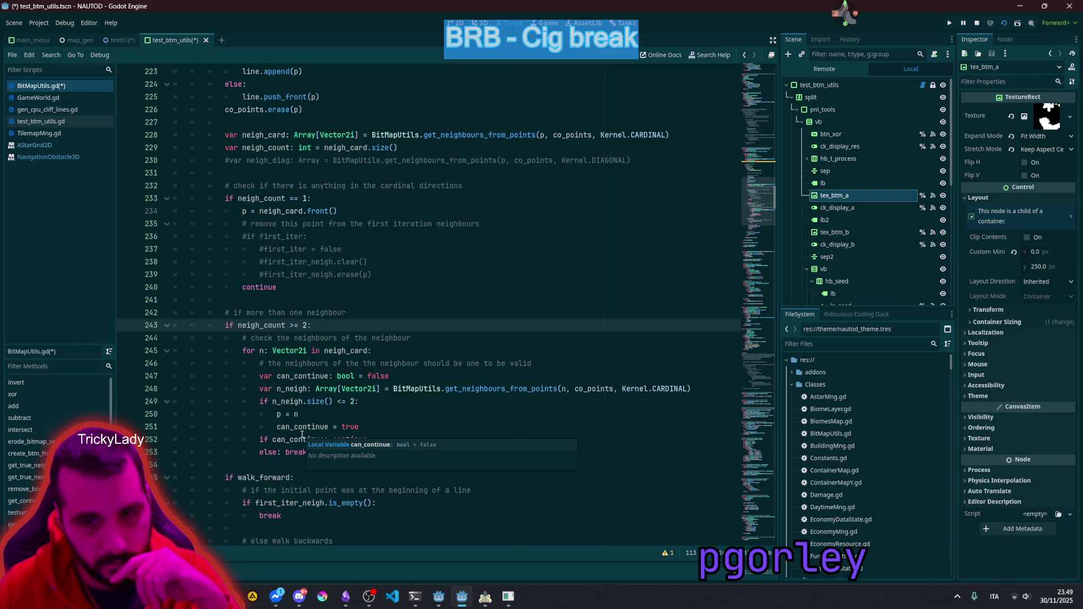
left_click_drag(276, 376, 300, 440)
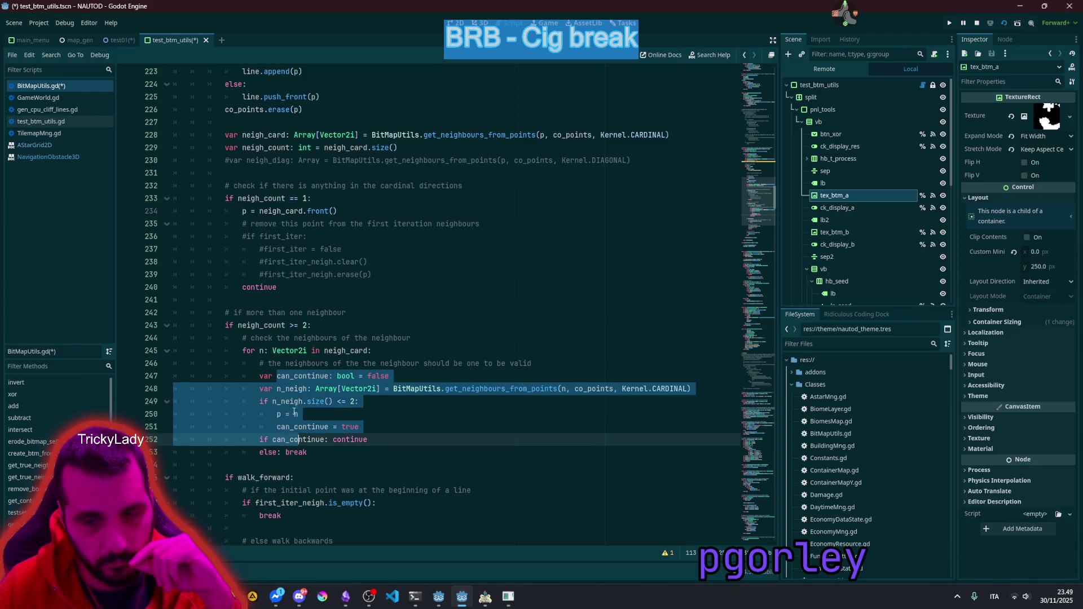
scroll(299, 349, "down", 1)
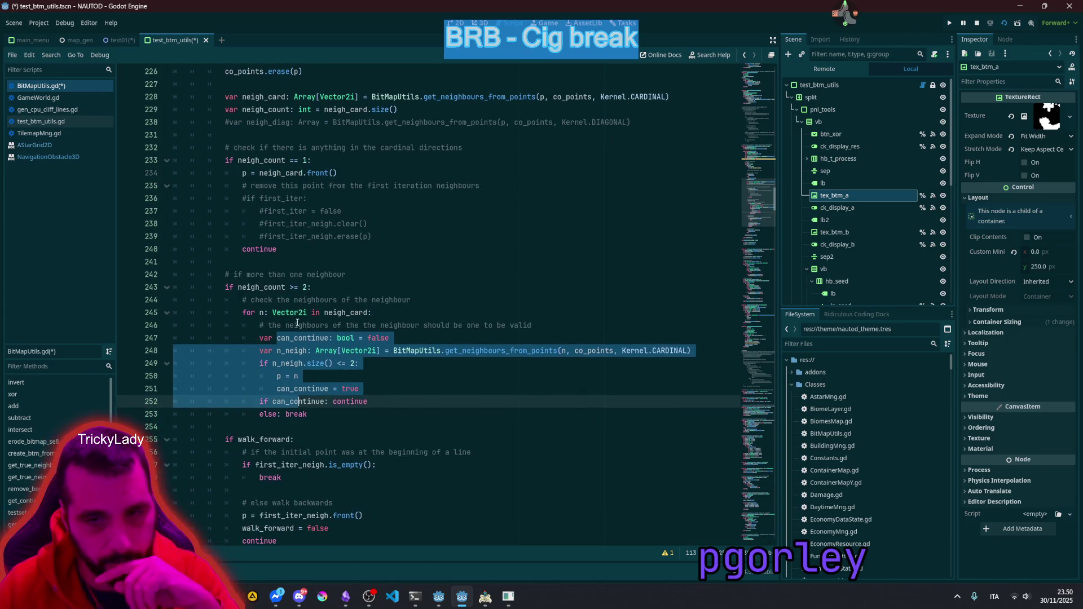
Step: Split 'else: break' and add a breakpoint statement on the line under else
left_click(384, 412)
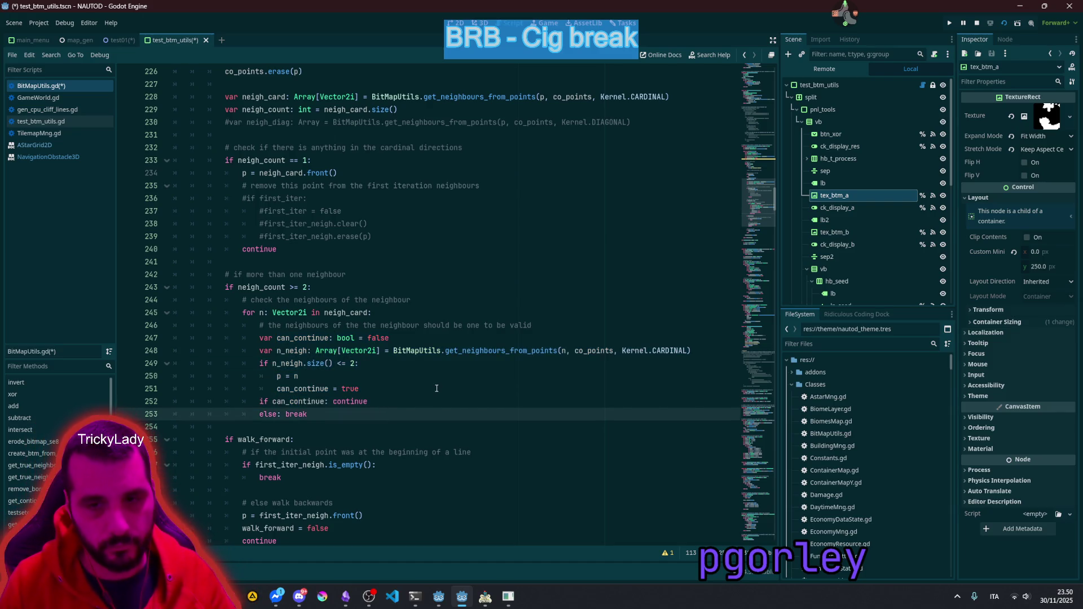
key("BackSpace")
key("Return")
key("Return")
key("Tab")
type("break")
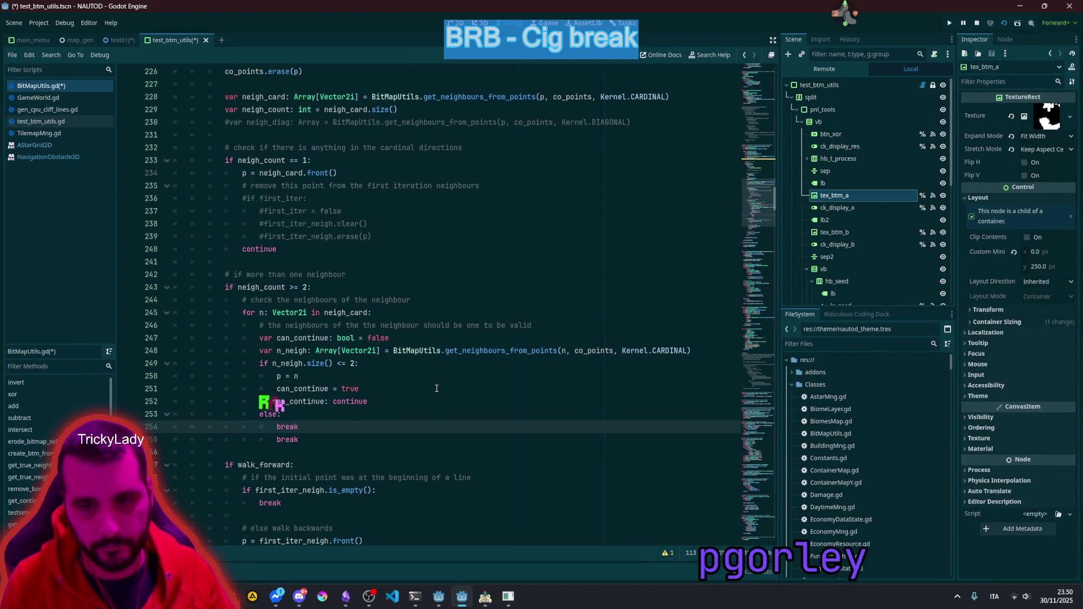
type("point")
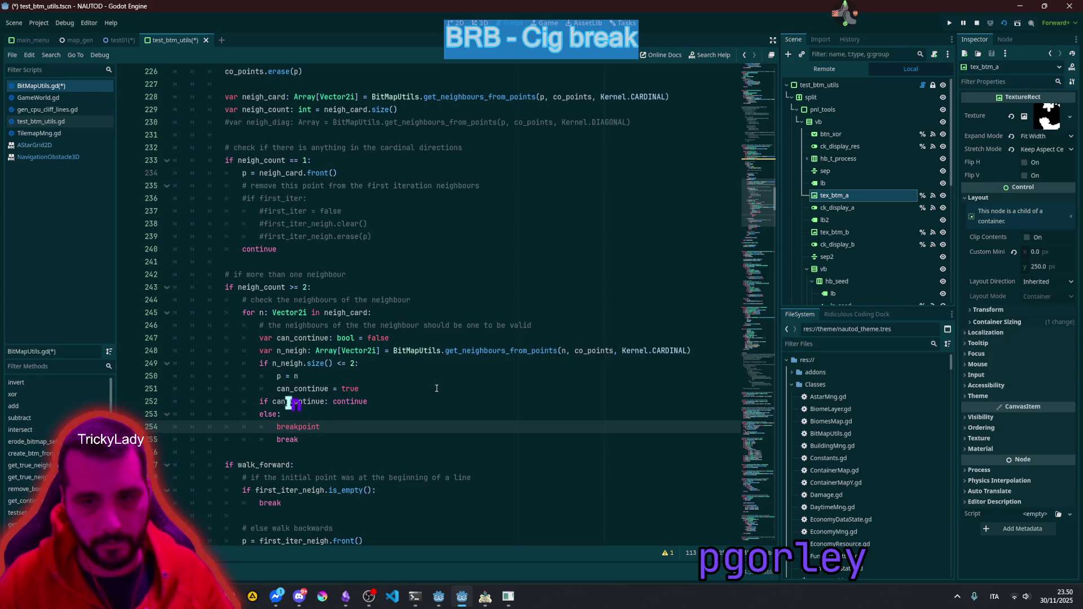
left_click(437, 388)
Step: Save BitMapUtils.gd, run into the NAUTOD game, and return to the paused editor
key("ctrl+s")
key("Up")
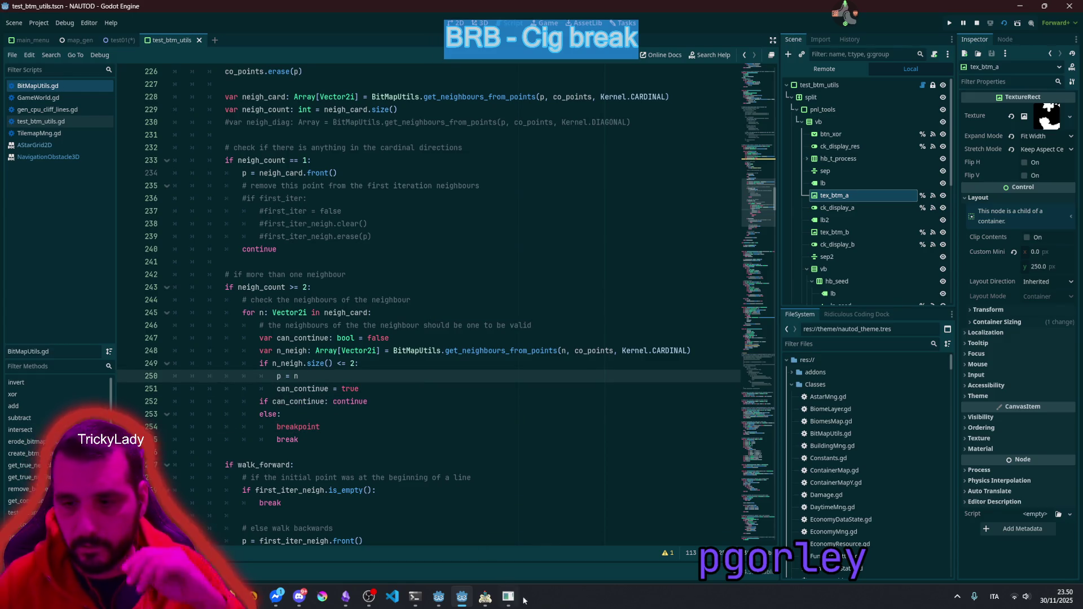
left_click(485, 597)
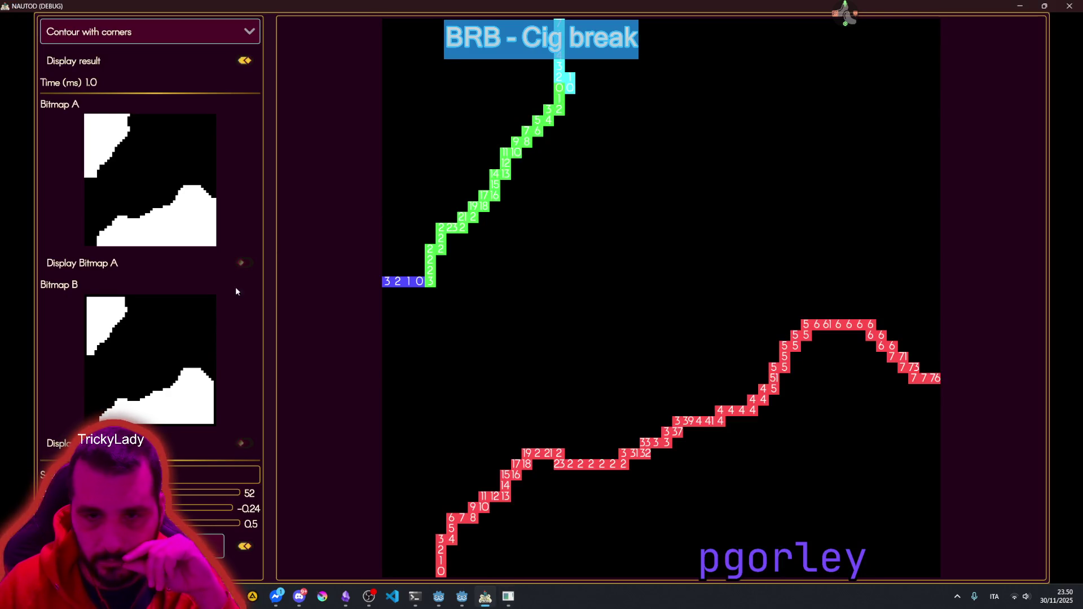
left_click(220, 538)
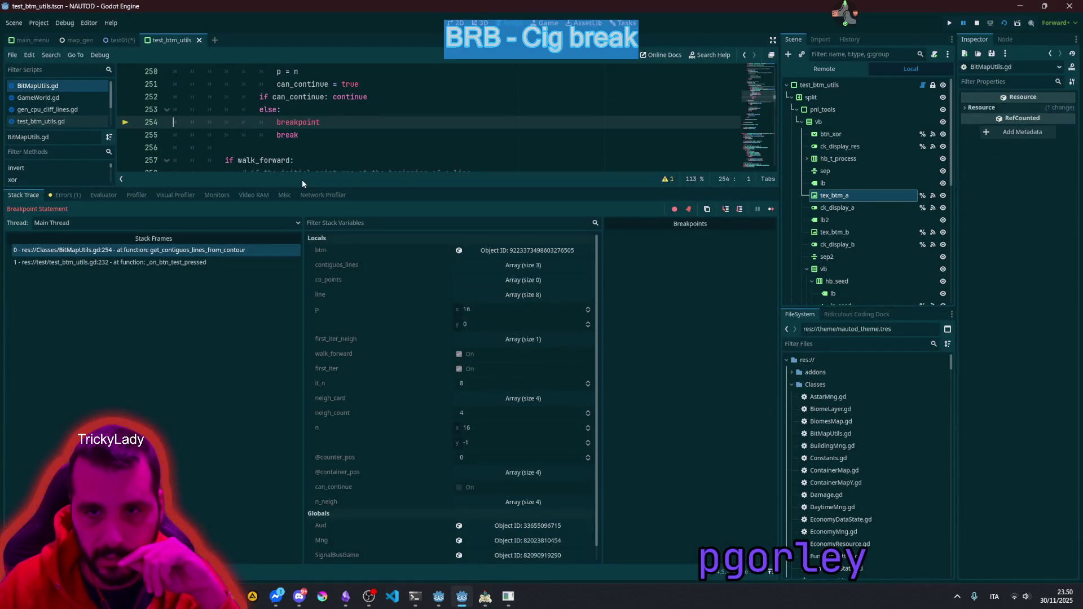
Step: Resize the editor and debugger panels to give the debugger more room
left_click_drag(317, 193, 318, 458)
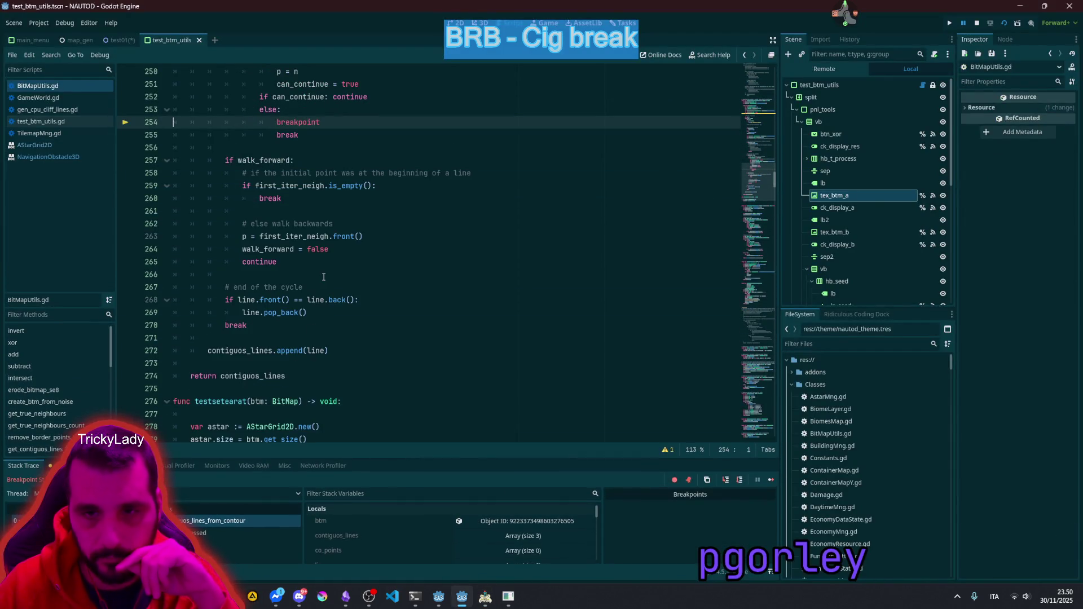
scroll(324, 277, "up", 5)
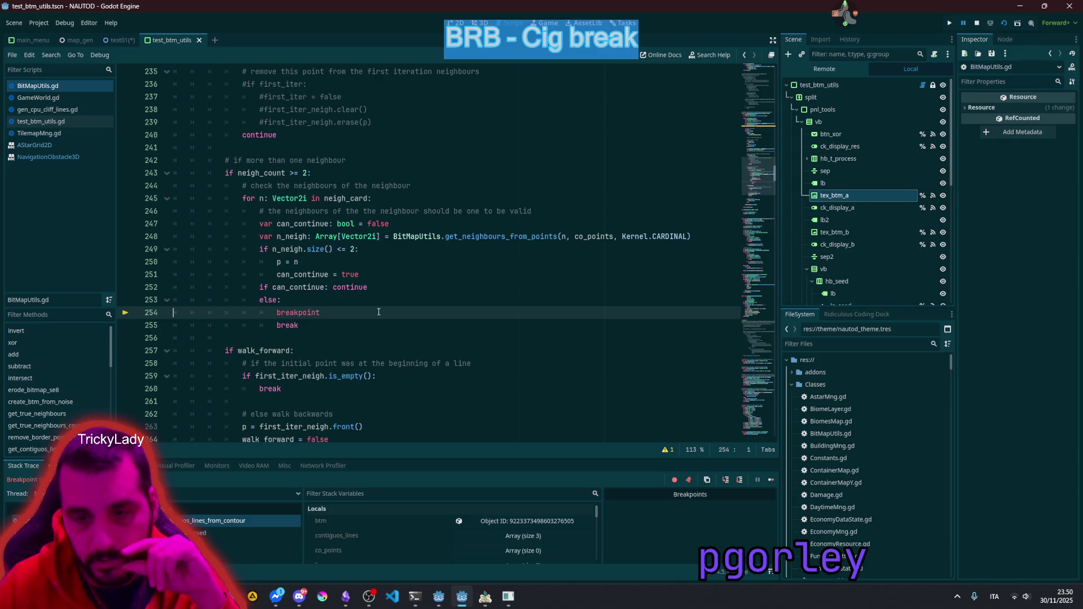
left_click_drag(434, 459, 435, 443)
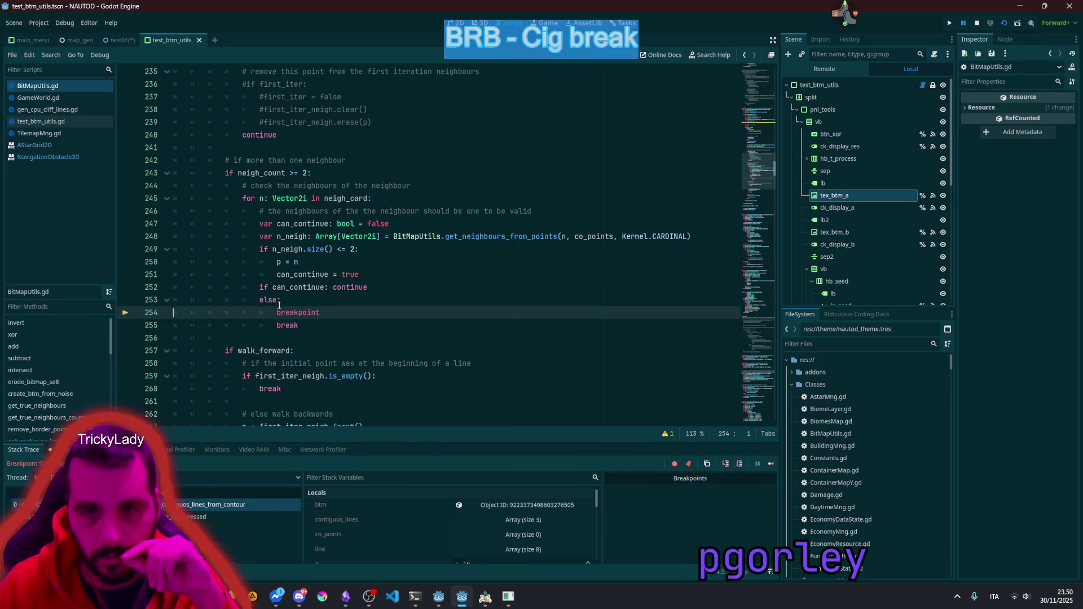
scroll(256, 245, "up", 3)
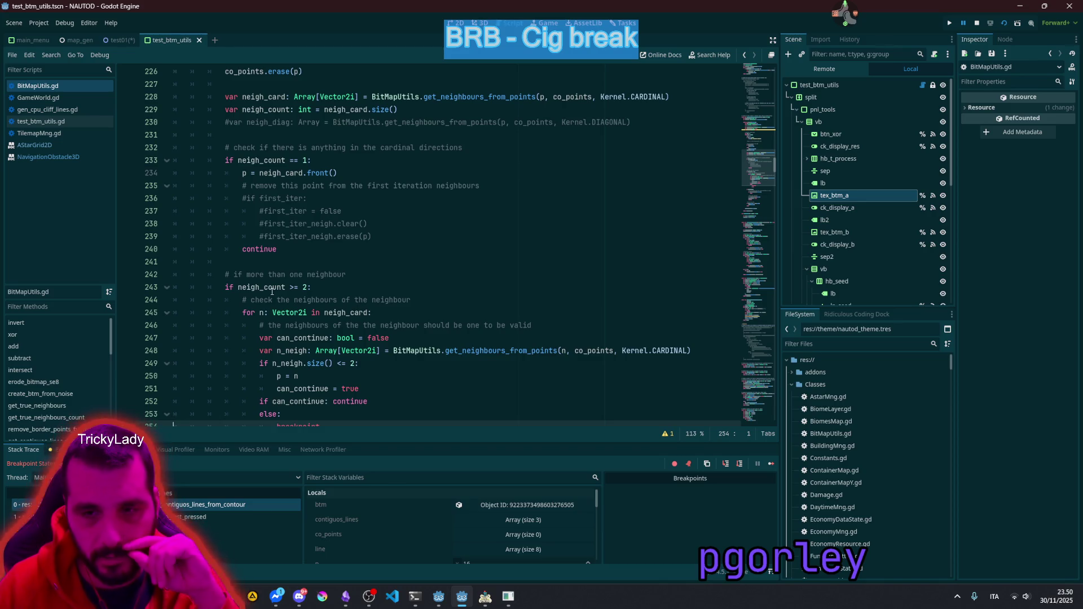
Step: Read the paused values of neigh_count (4) and p (16, 0) near line 252
mouse_move(272, 291)
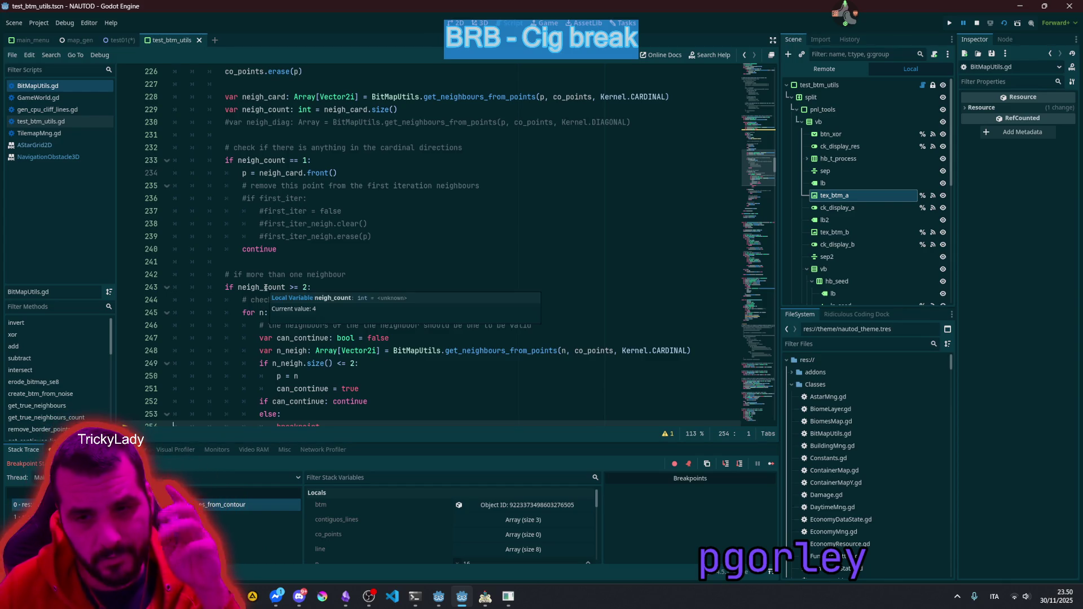
left_click(265, 288)
double_click(265, 288)
mouse_move(265, 288)
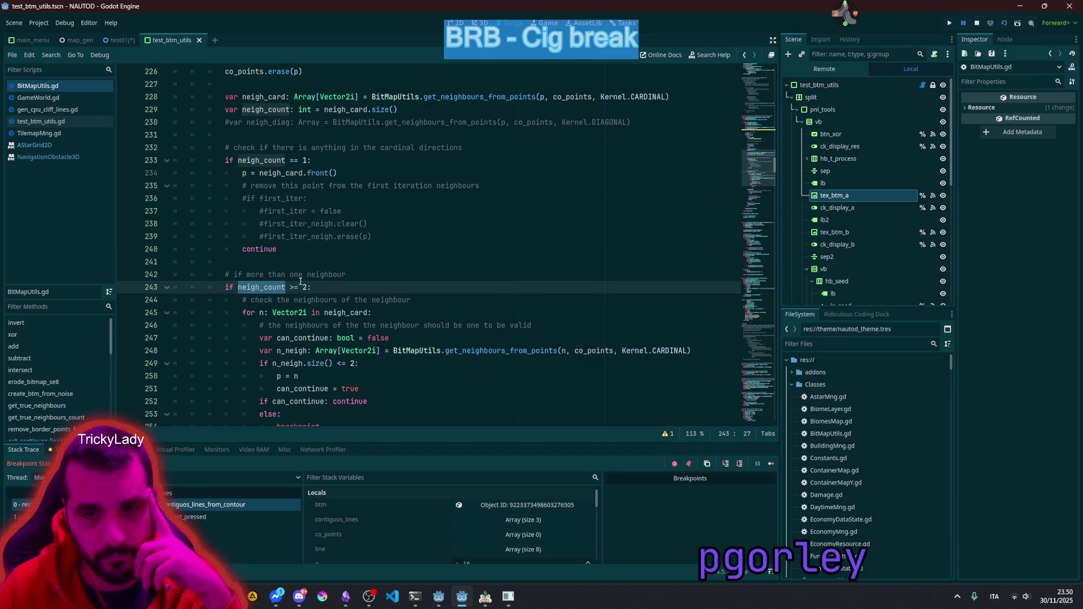
scroll(299, 285, "down", 2)
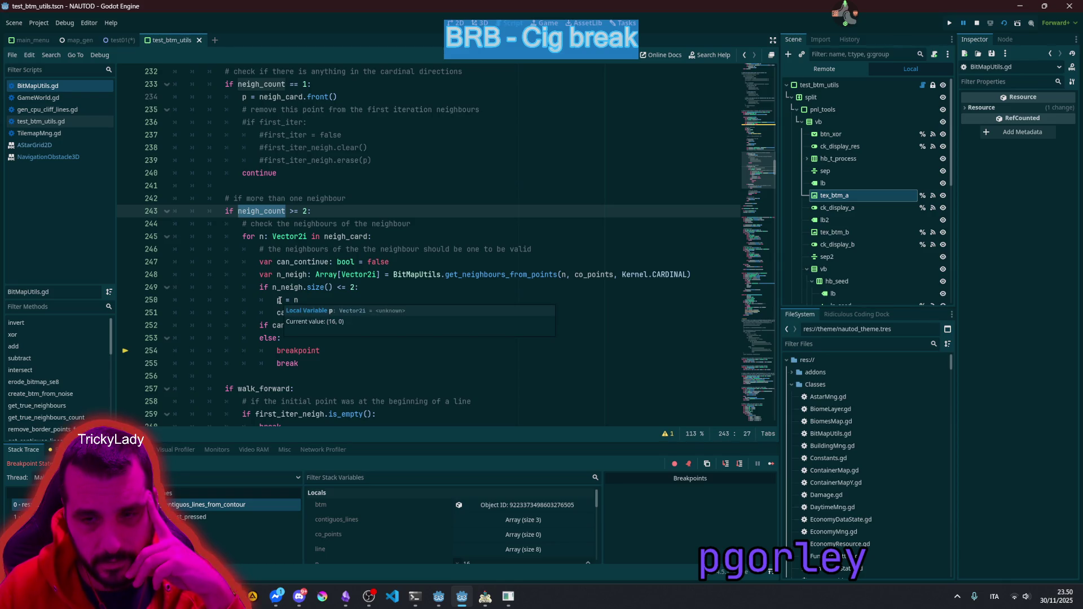
left_click(278, 300)
left_click(389, 325)
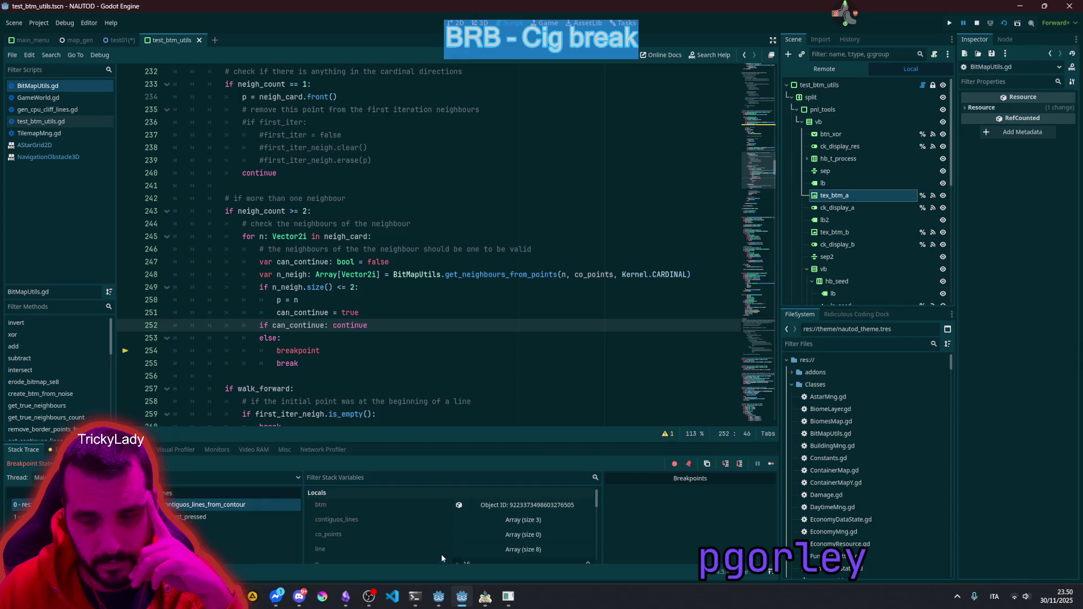
Step: Check the NAUTOD game window, then return to the p = n line in the paused editor
left_click(486, 604)
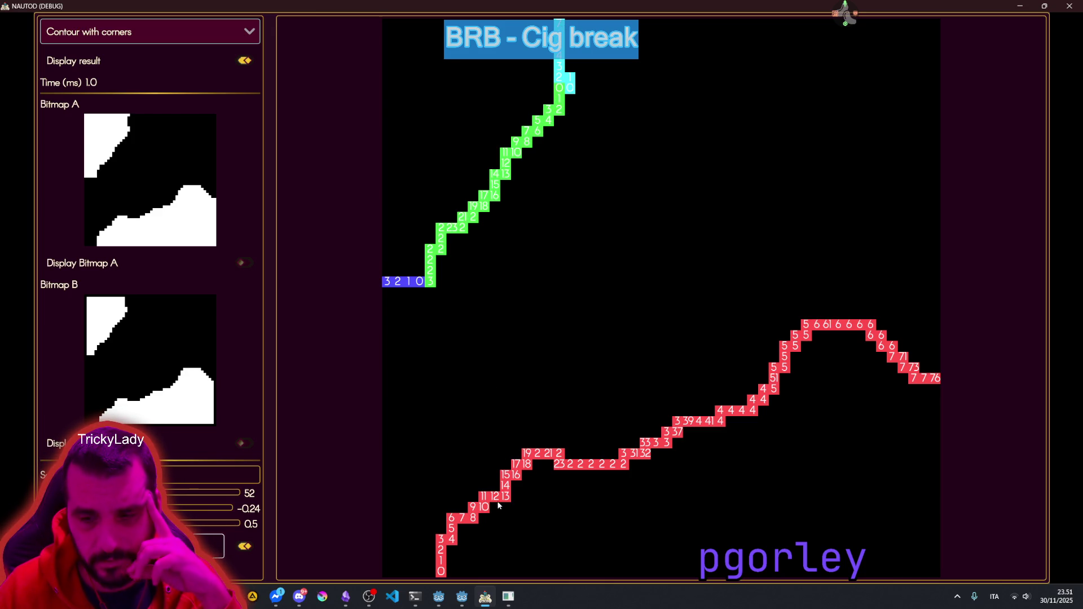
left_click(485, 596)
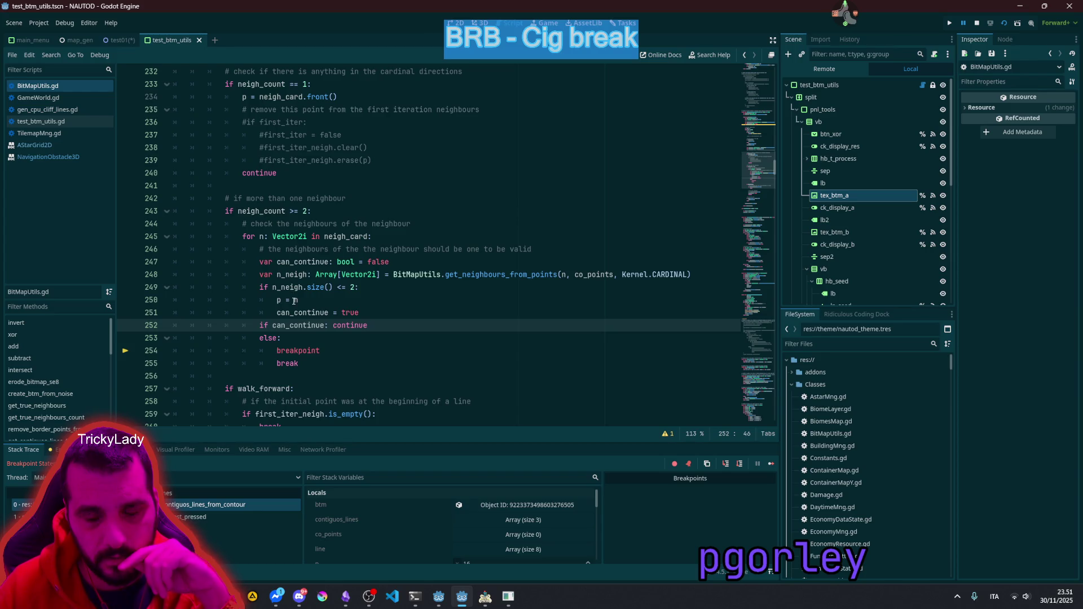
mouse_move(295, 301)
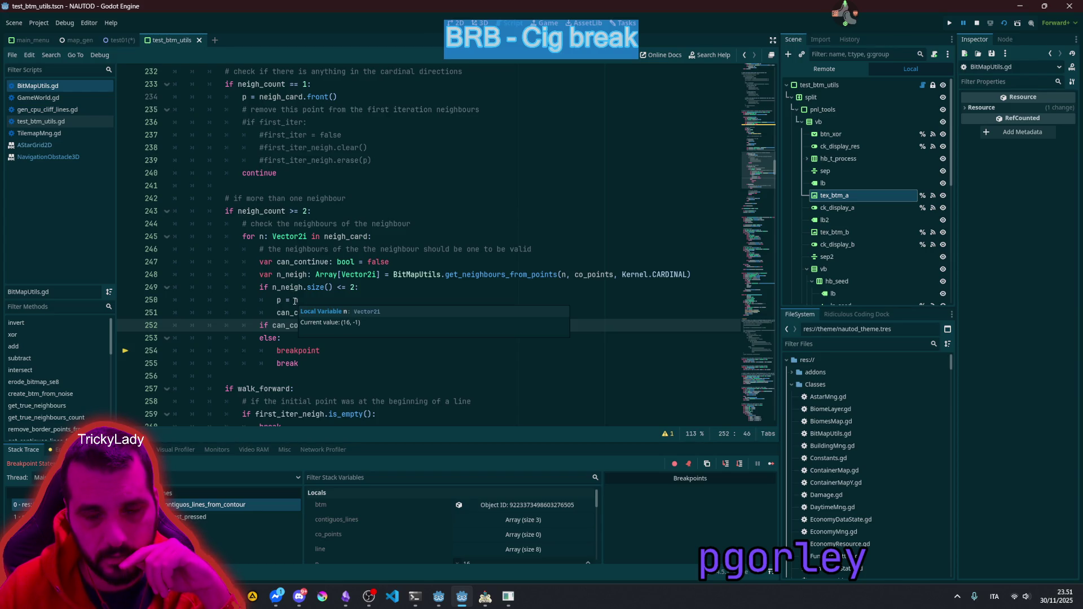
left_click(295, 300)
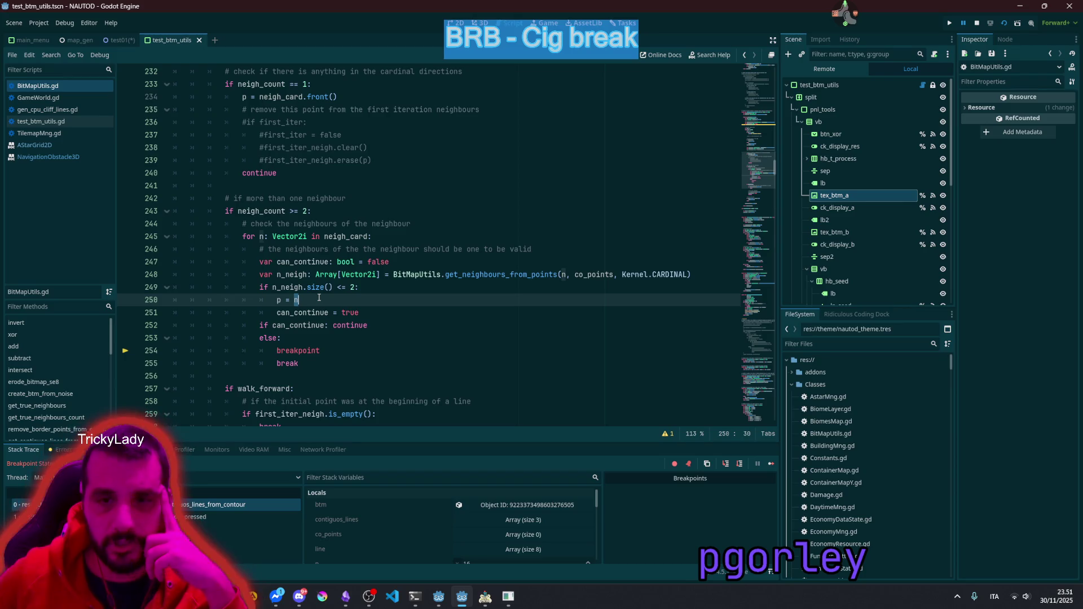
Step: Read neigh_card's value, then jump to the get_neighbours_from_points definition
double_click(338, 237)
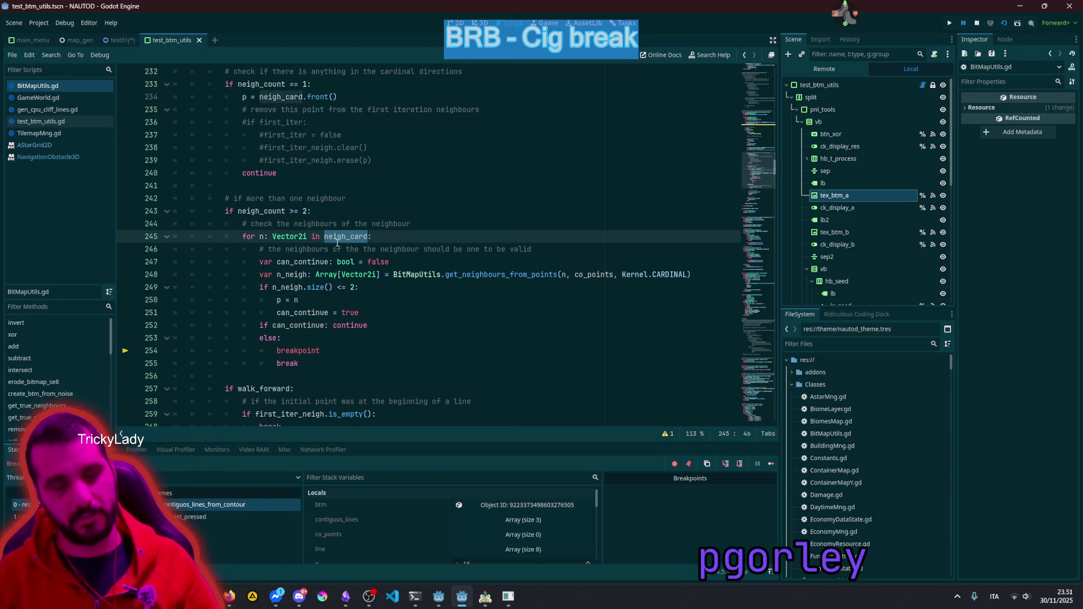
mouse_move(337, 241)
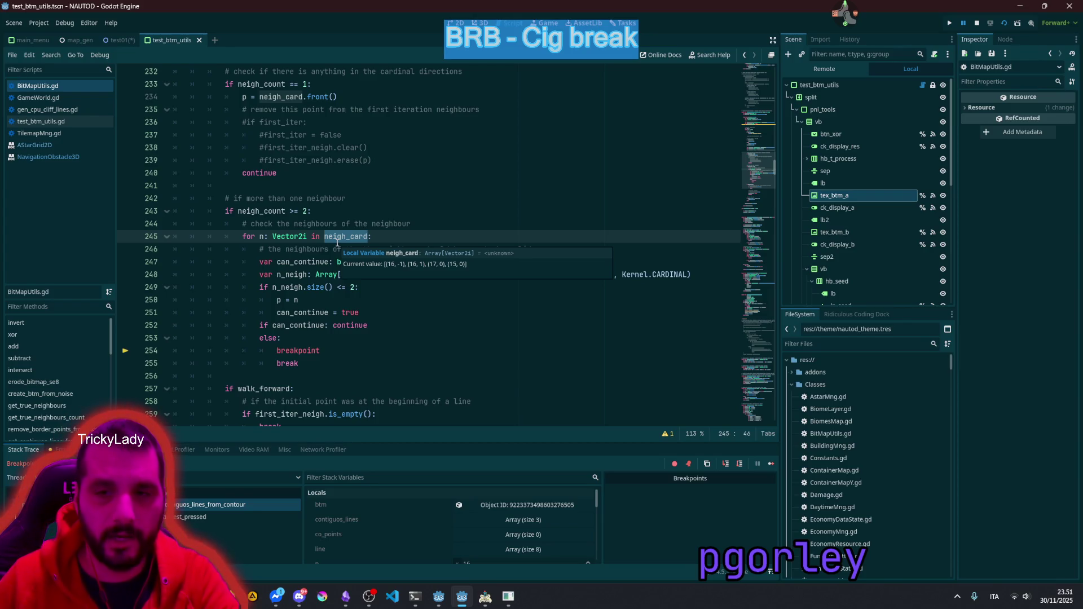
left_click(335, 237)
double_click(341, 237)
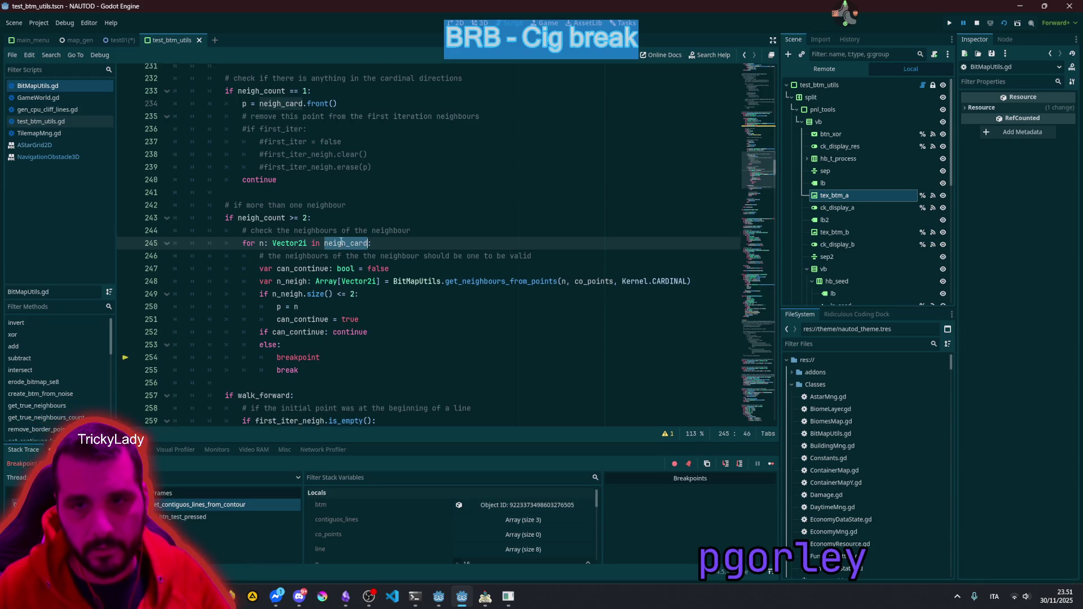
scroll(340, 241, "up", 3)
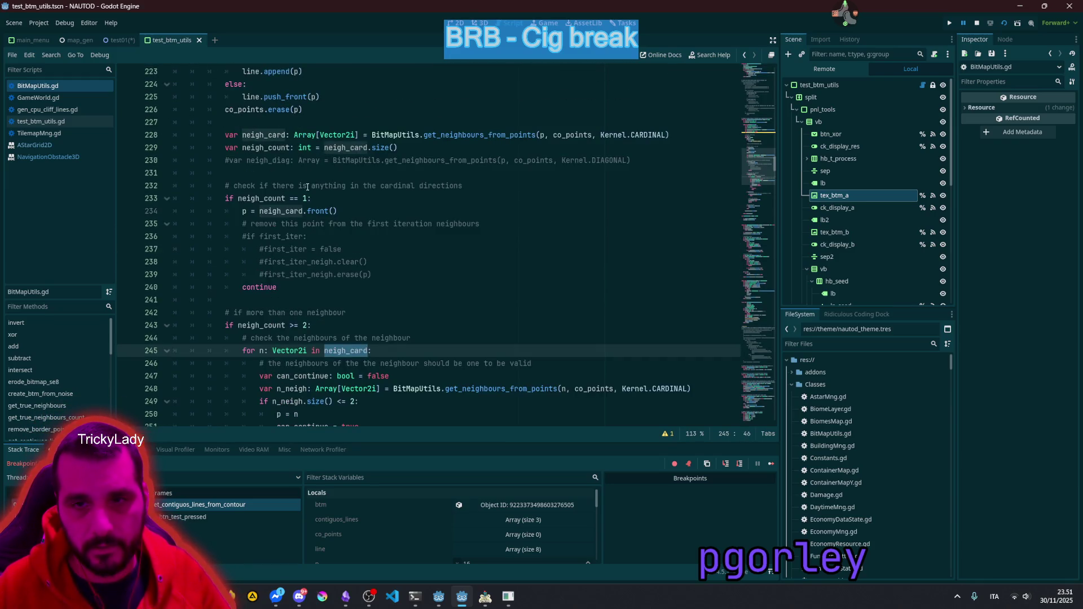
left_click(474, 134, "ctrl")
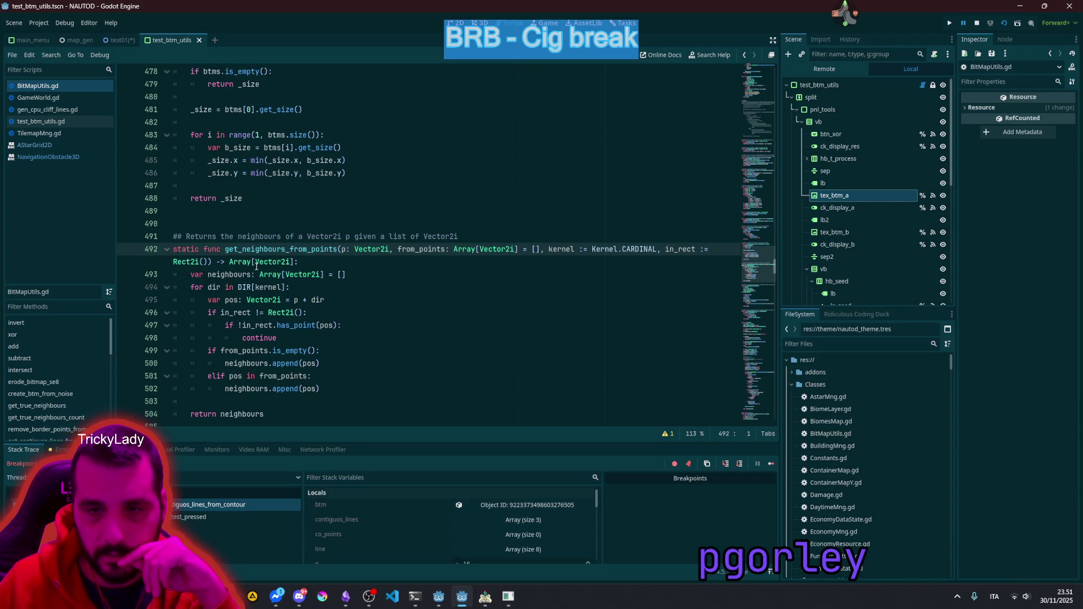
mouse_move(257, 266)
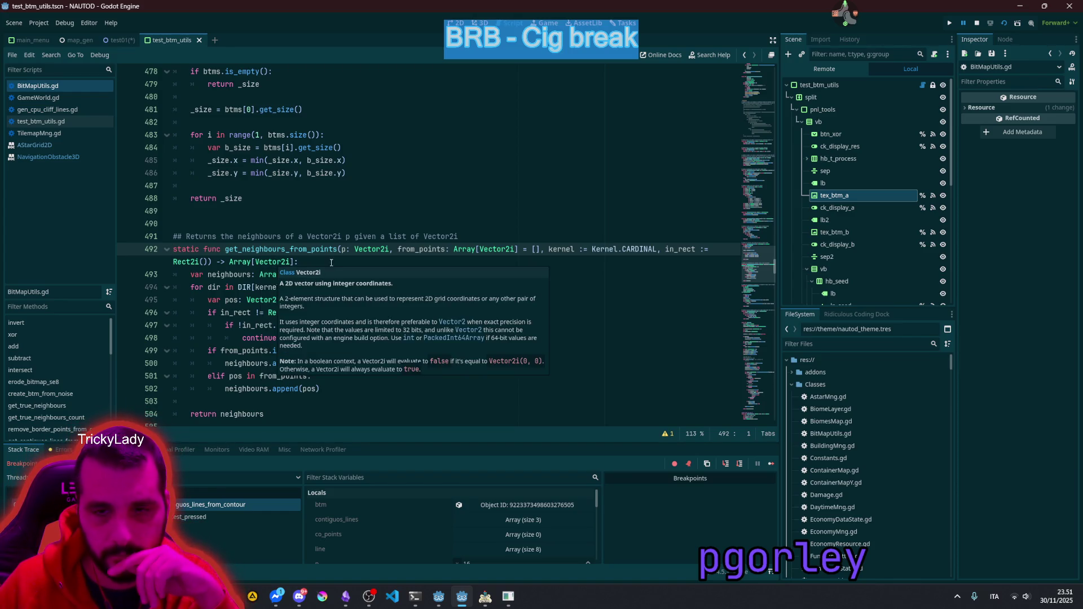
mouse_move(341, 254)
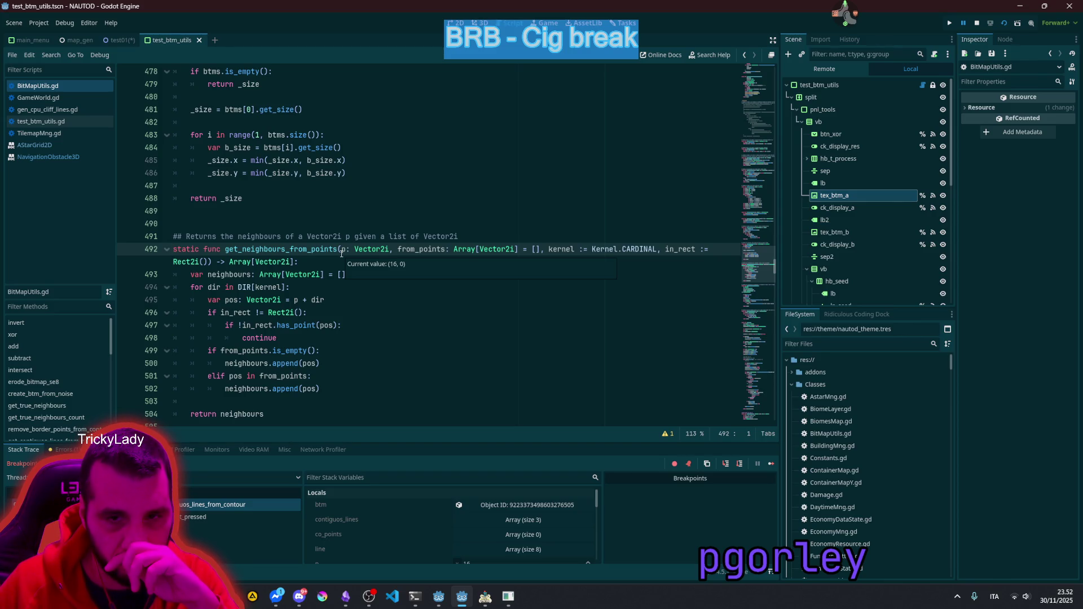
left_click(230, 314)
mouse_move(268, 314)
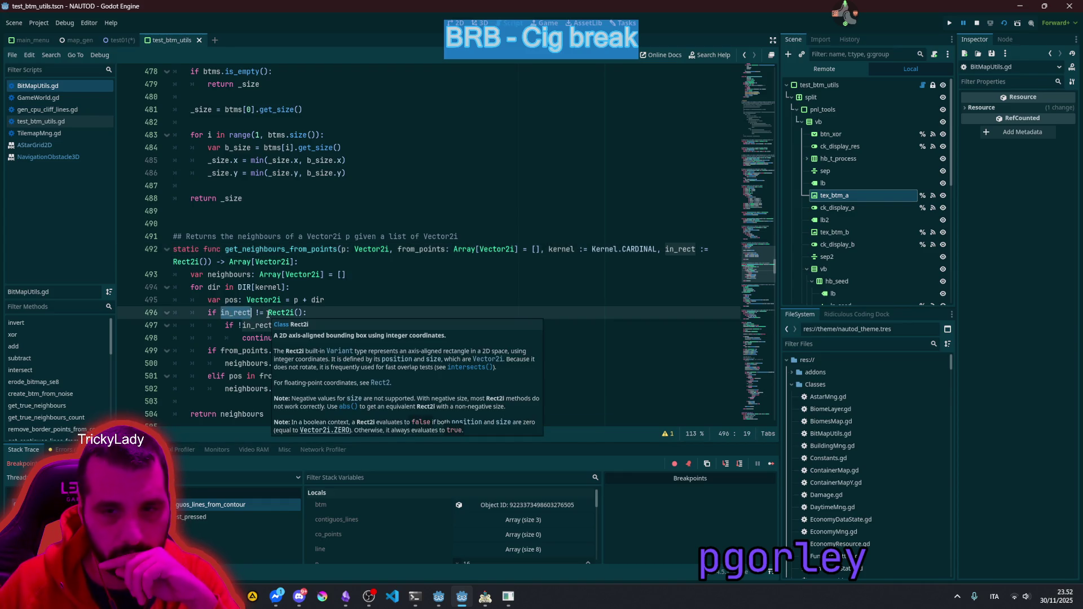
left_click(265, 312)
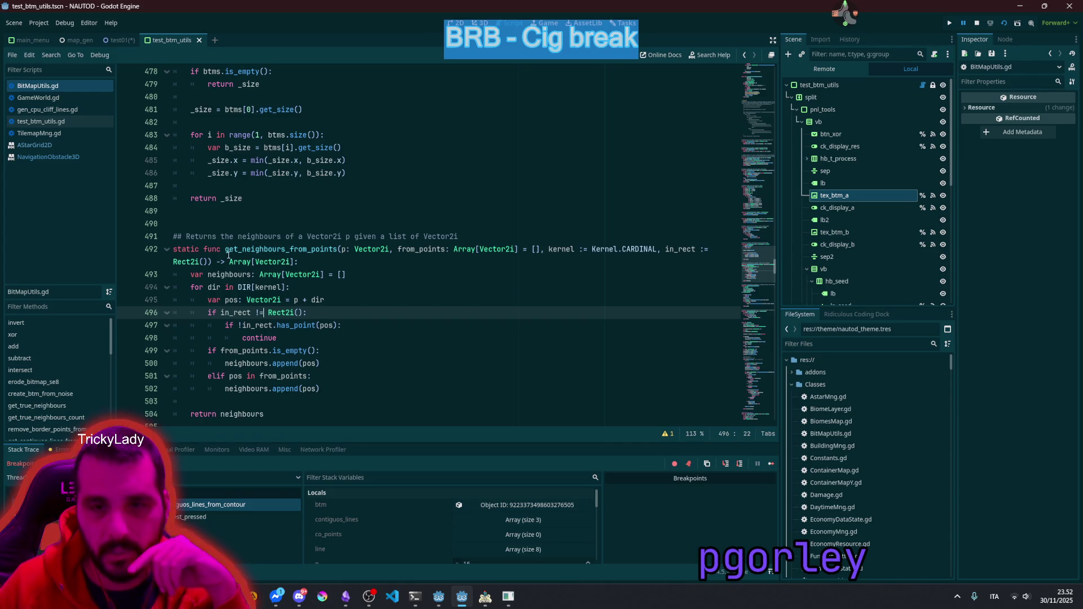
double_click(232, 275)
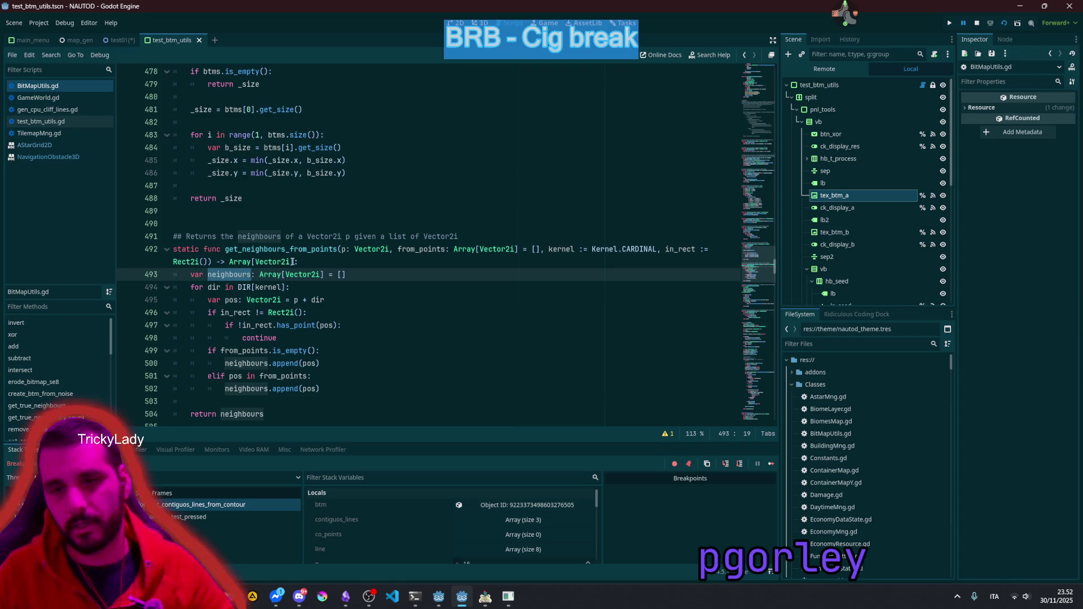
left_click(339, 249)
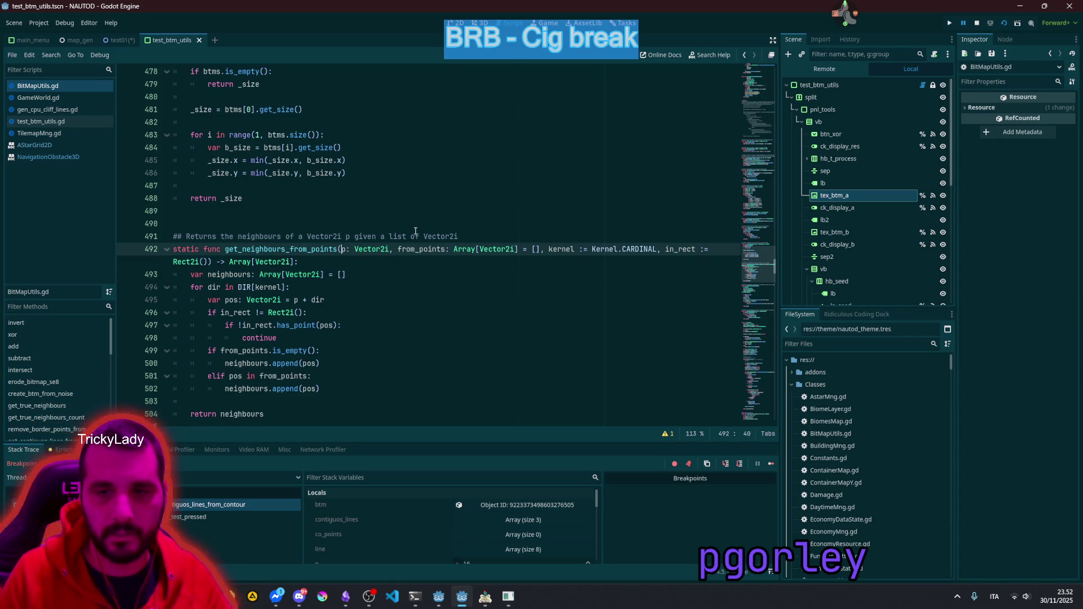
Step: Split the get_neighbours_from_points parameters onto indented lines, with ') -> Array[Vector2i]:' on its own line
key("Return")
key("Tab")
key("Right")
key("Right")
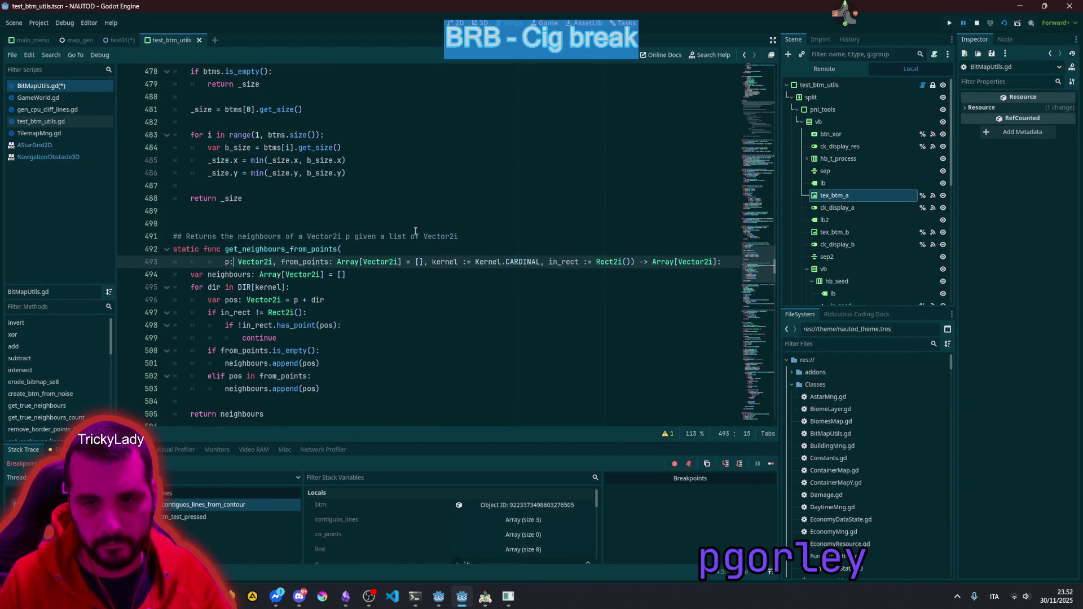
key("shift+Right")
key("shift+Right")
key("ctrl+d")
key("ctrl+d")
key("Right")
key("BackSpace")
key("Return")
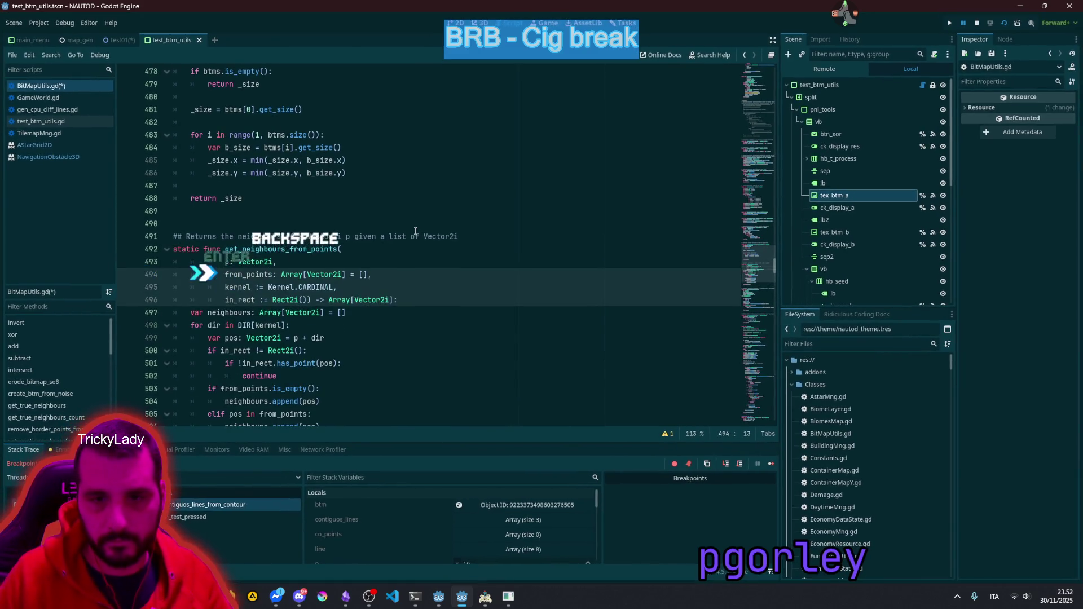
left_click(306, 300)
key("Return")
key("Up")
key("Up")
key("Up")
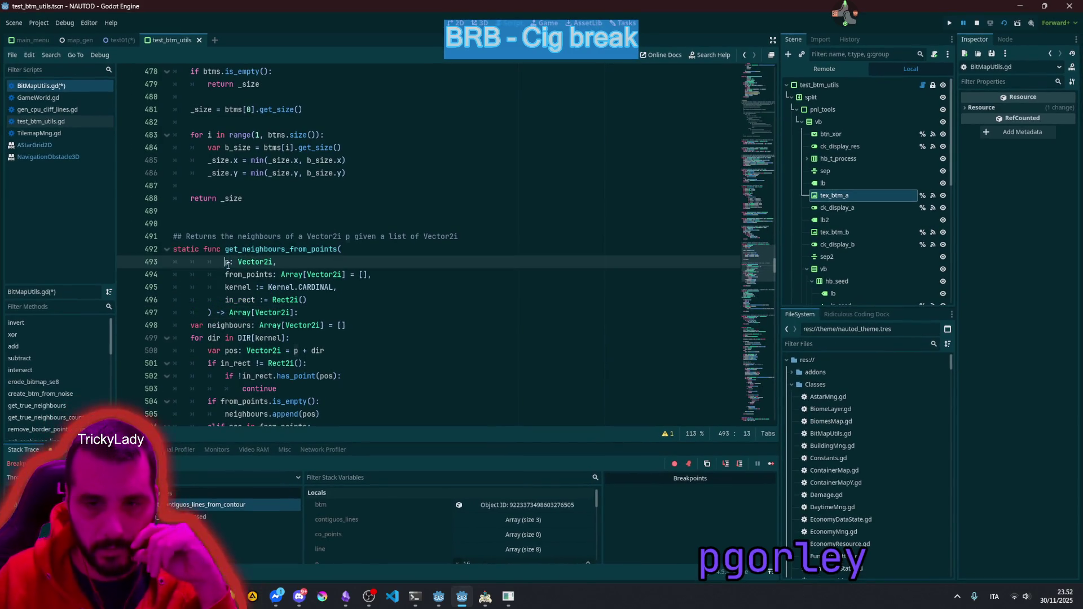
Step: Review the from_points, kernel and in_rect parameters and the empty Rect2i in_rect check
double_click(239, 275)
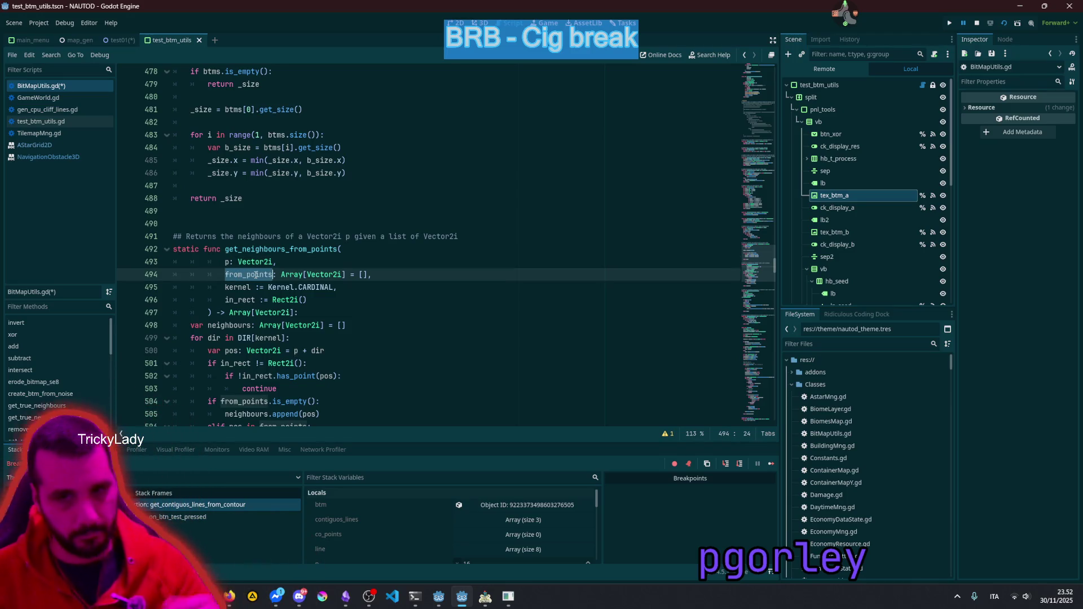
double_click(235, 287)
double_click(236, 299)
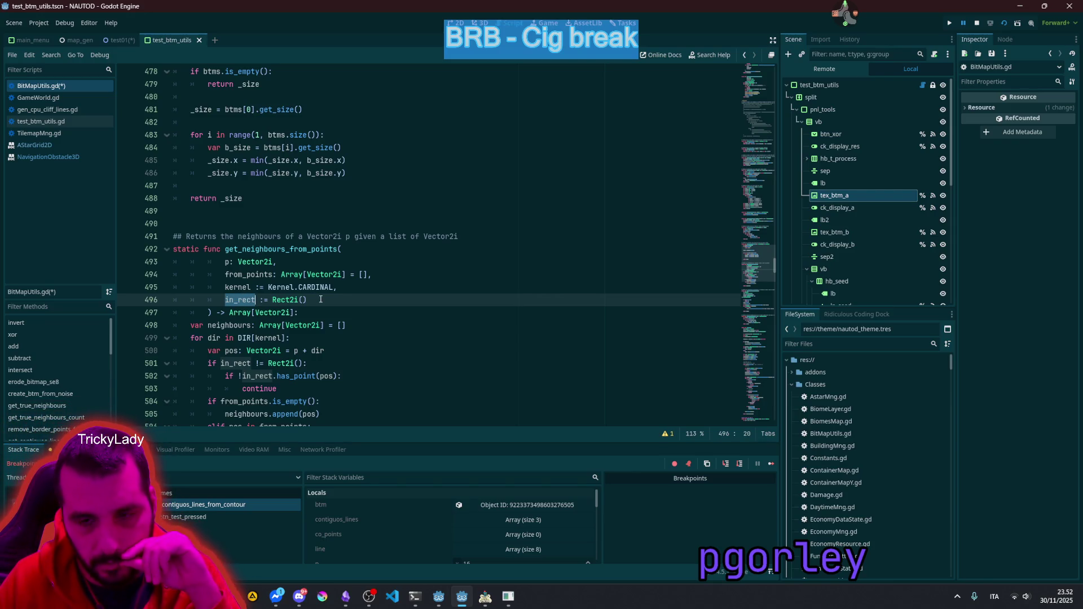
scroll(321, 300, "down", 2)
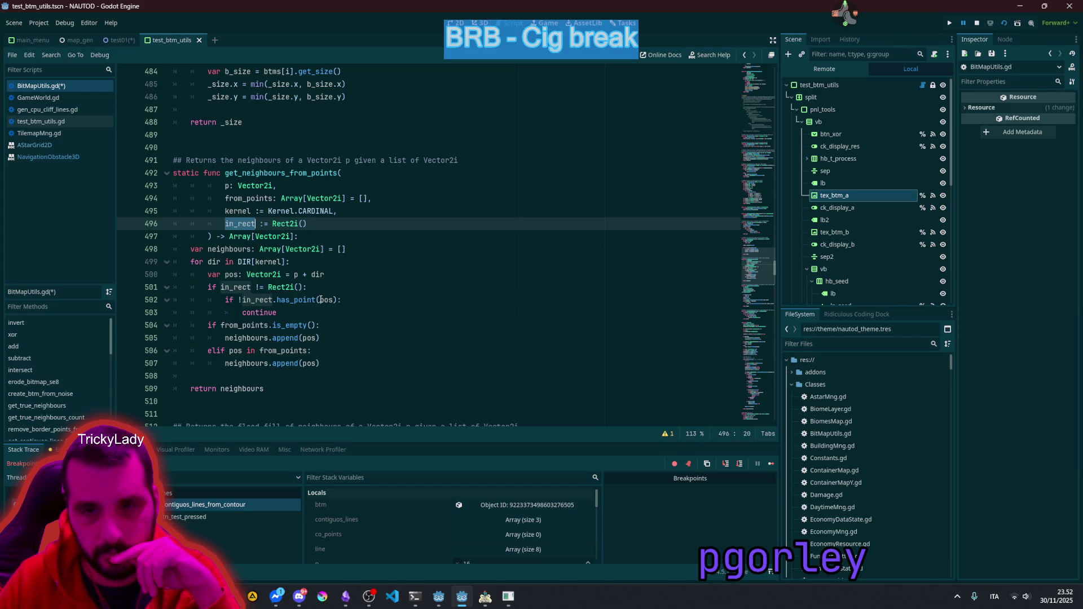
double_click(234, 289)
double_click(285, 287)
left_click(298, 287)
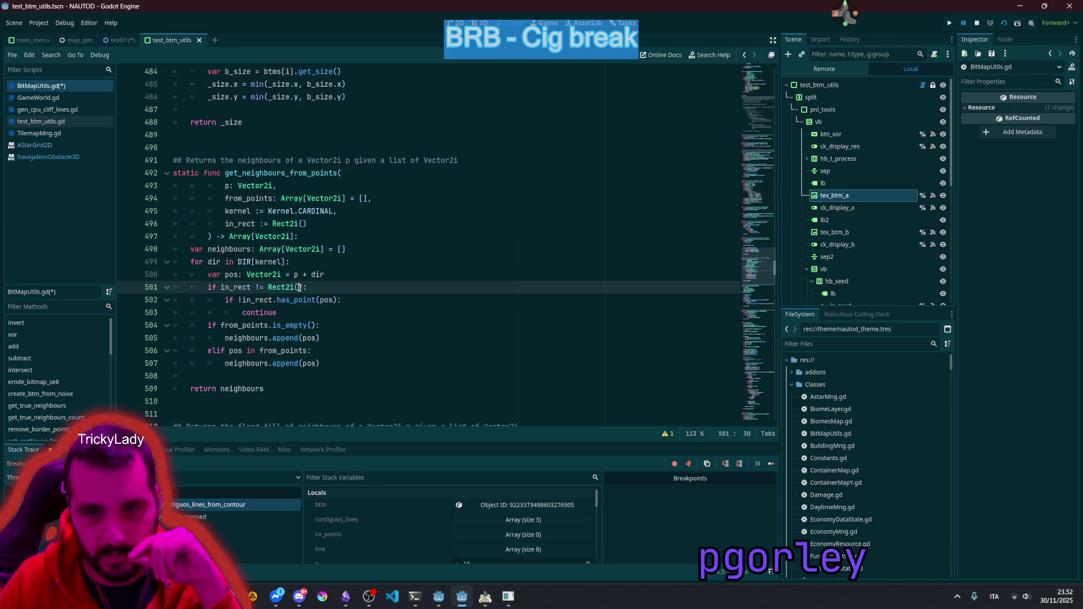
double_click(260, 300)
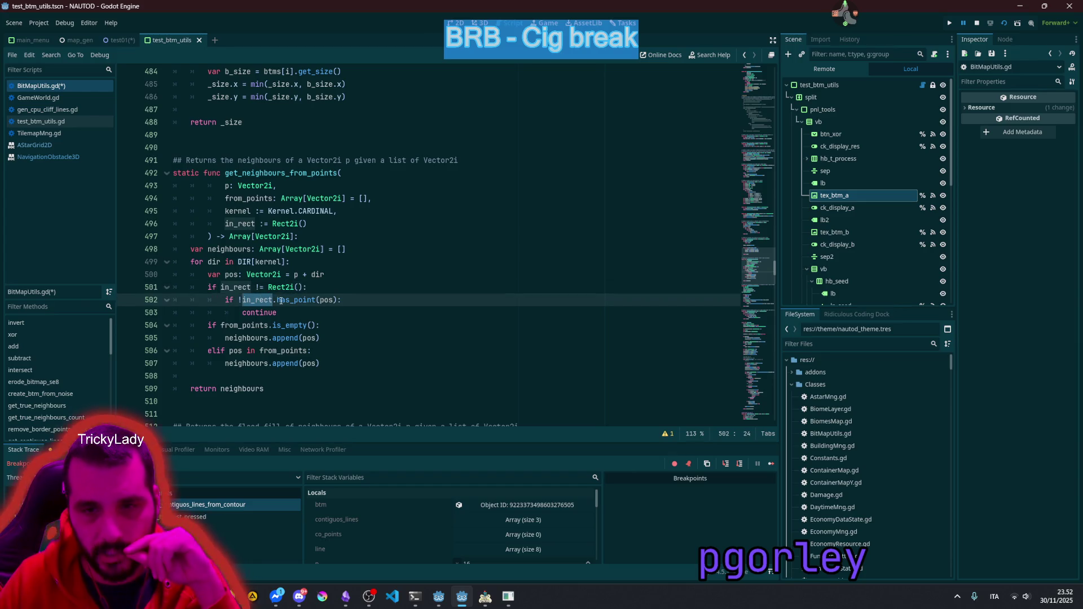
left_click(337, 300)
double_click(268, 312)
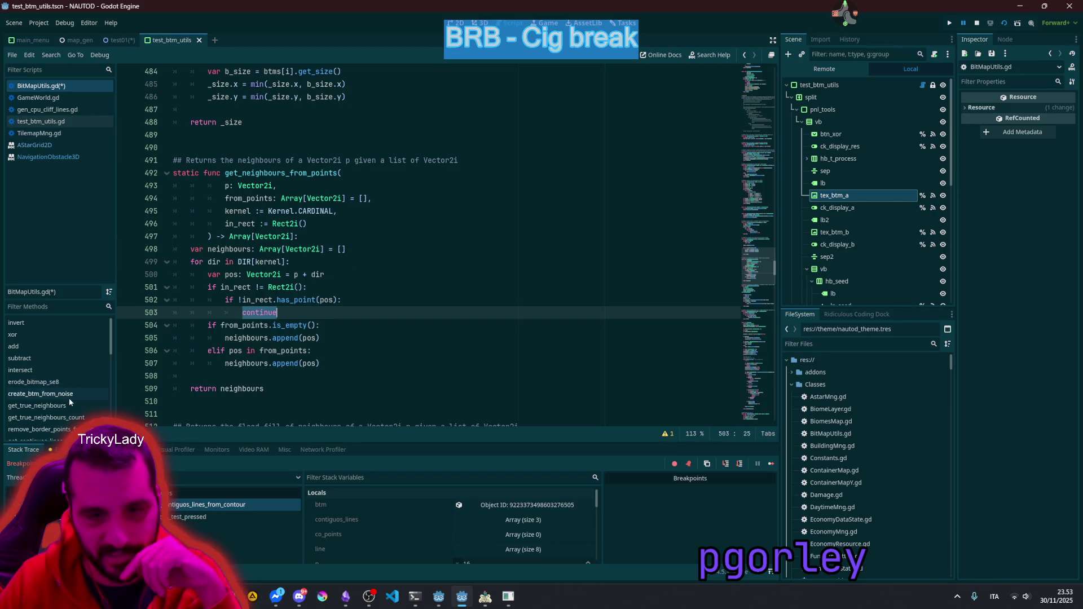
Step: Jump to get_all_contiguos_neighbours and look over its parameter and return-type lines
scroll(70, 413, "down", 3)
scroll(69, 412, "down", 3)
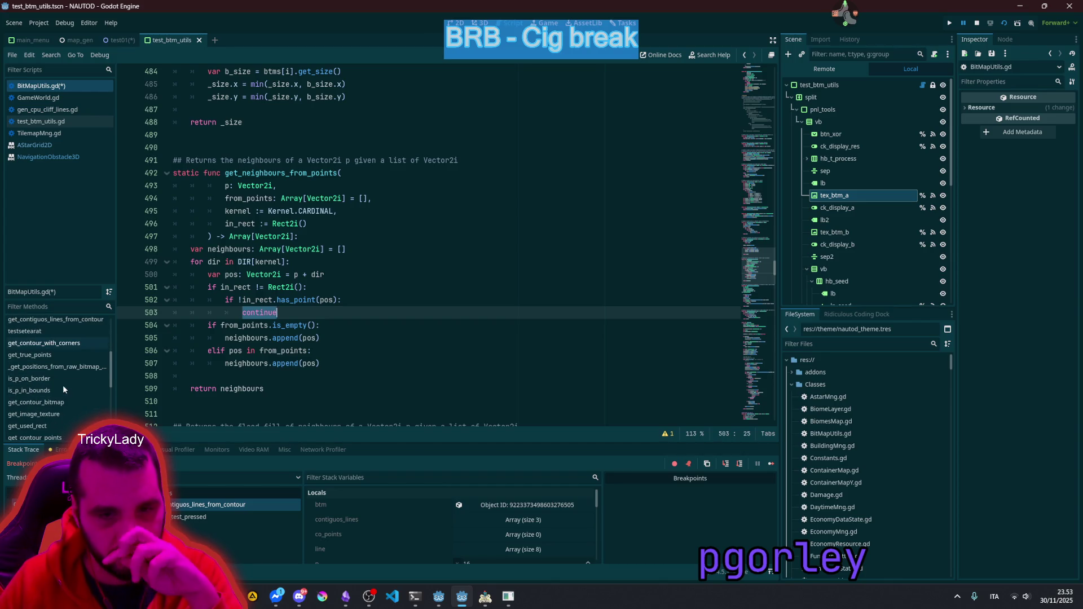
scroll(63, 387, "down", 3)
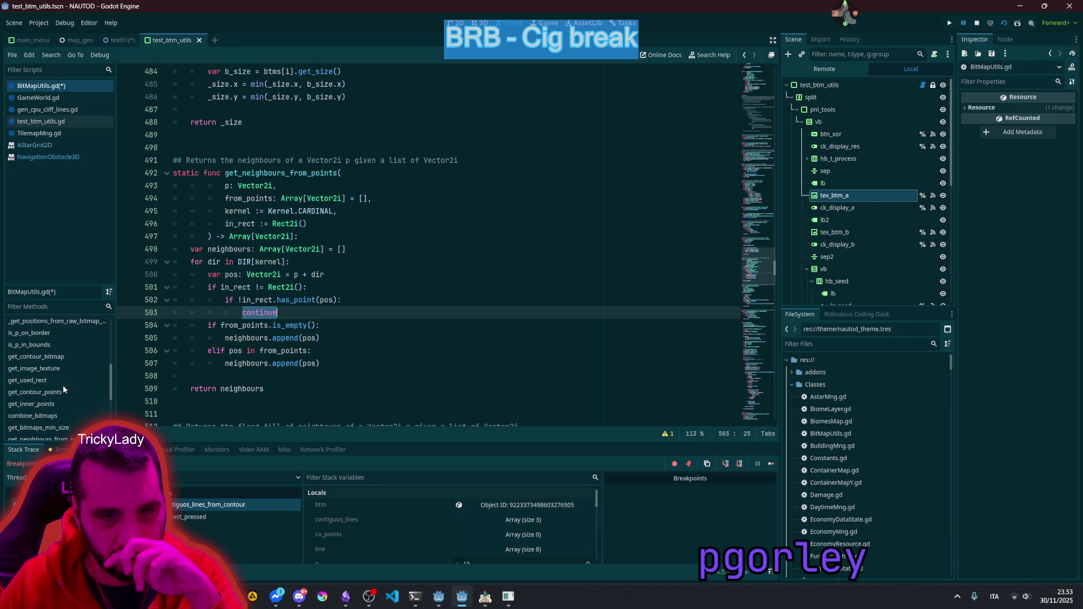
scroll(61, 407, "down", 1)
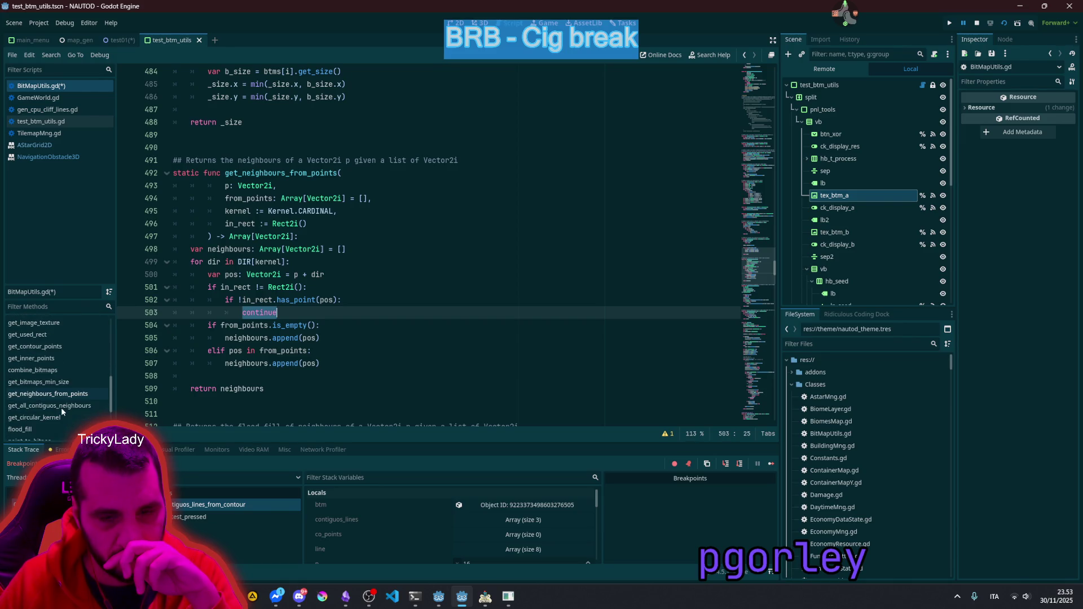
left_click(56, 405)
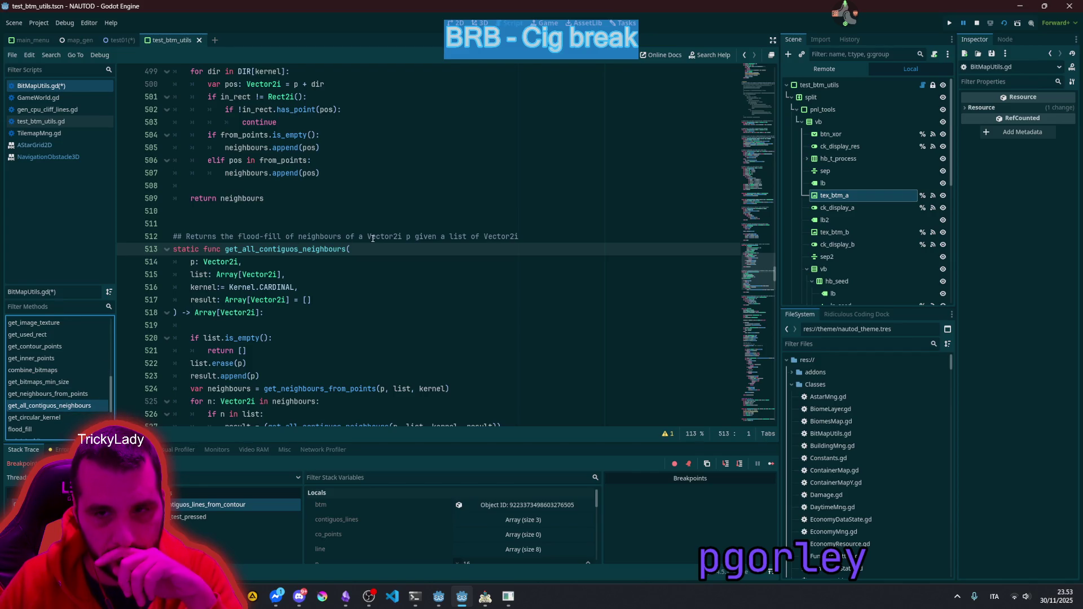
mouse_move(373, 238)
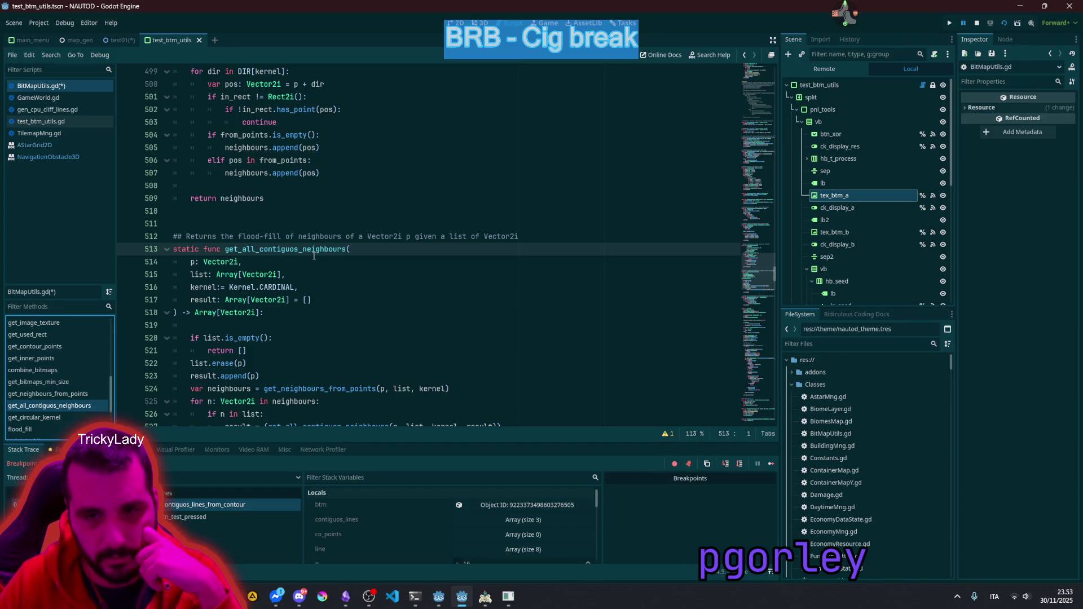
left_click(195, 261)
key("Down")
key("Down")
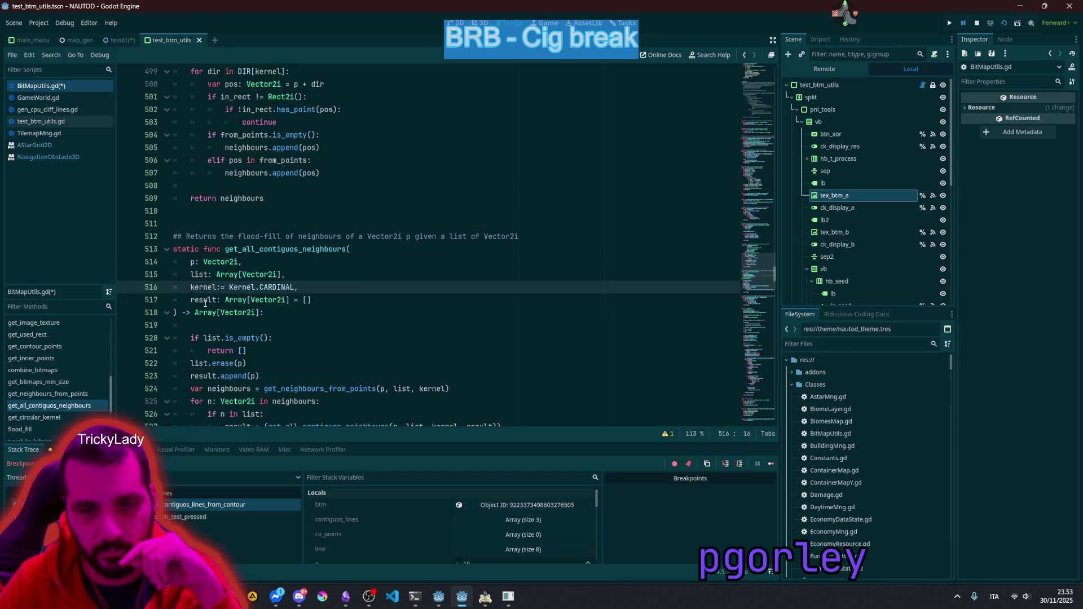
left_click(207, 312)
scroll(207, 312, "down", 2)
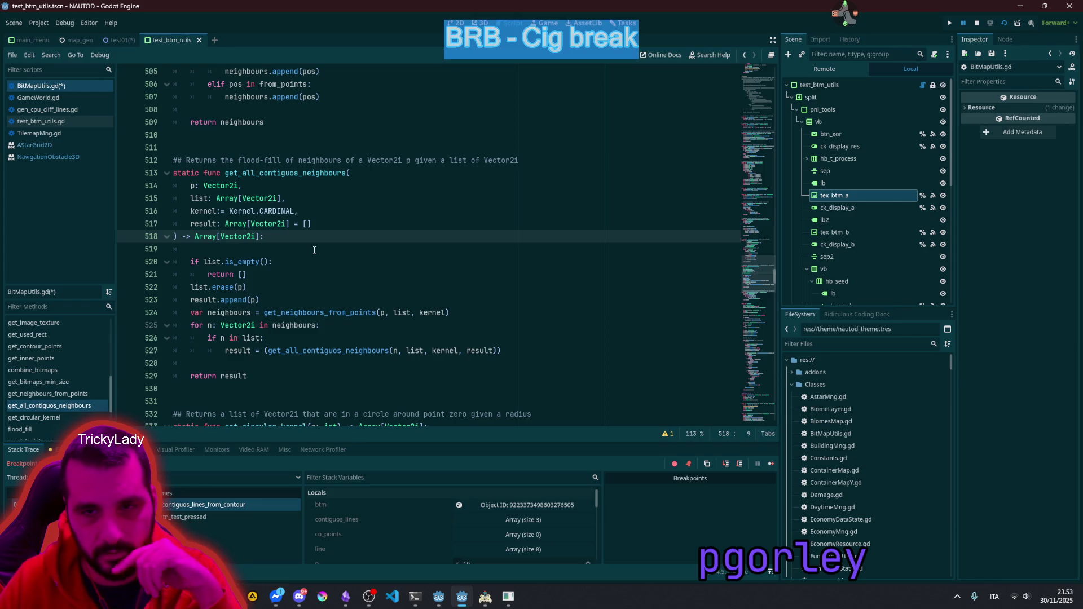
Step: Indent the get_all_contiguos_neighbours parameter lines 514–518 one extra level
double_click(307, 173)
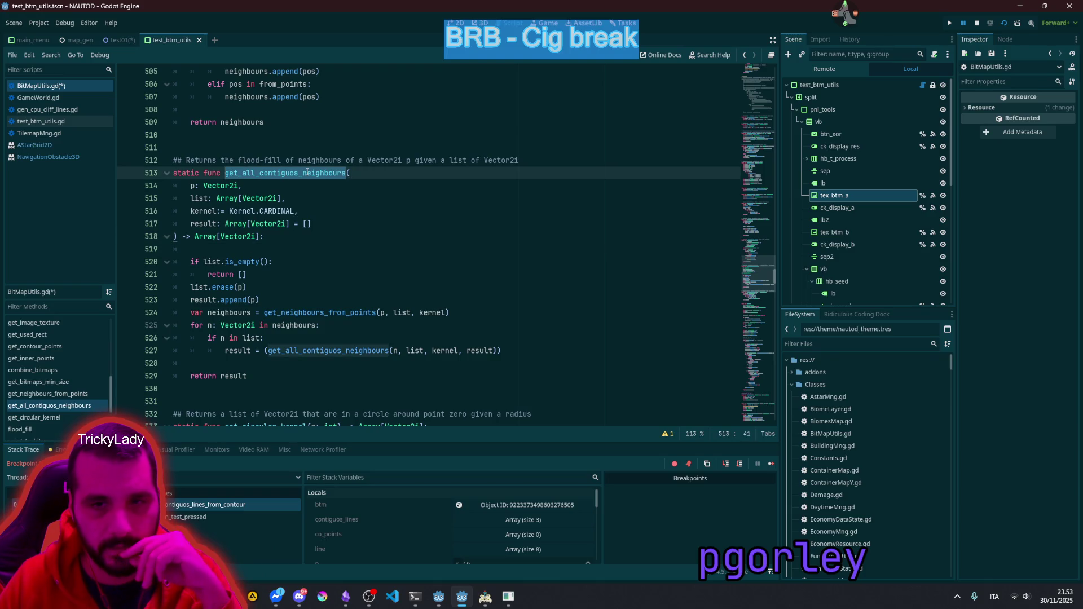
mouse_move(195, 236)
left_mouse_down()
mouse_move(186, 198)
mouse_move(201, 190)
left_mouse_up()
key("Tab")
left_click(307, 199)
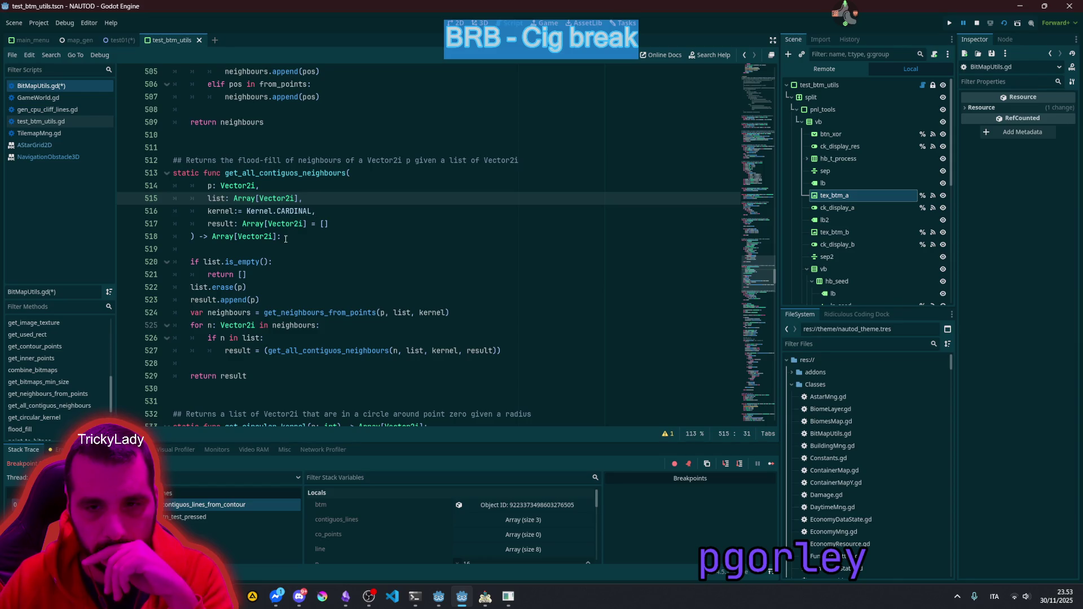
scroll(280, 244, "down", 7)
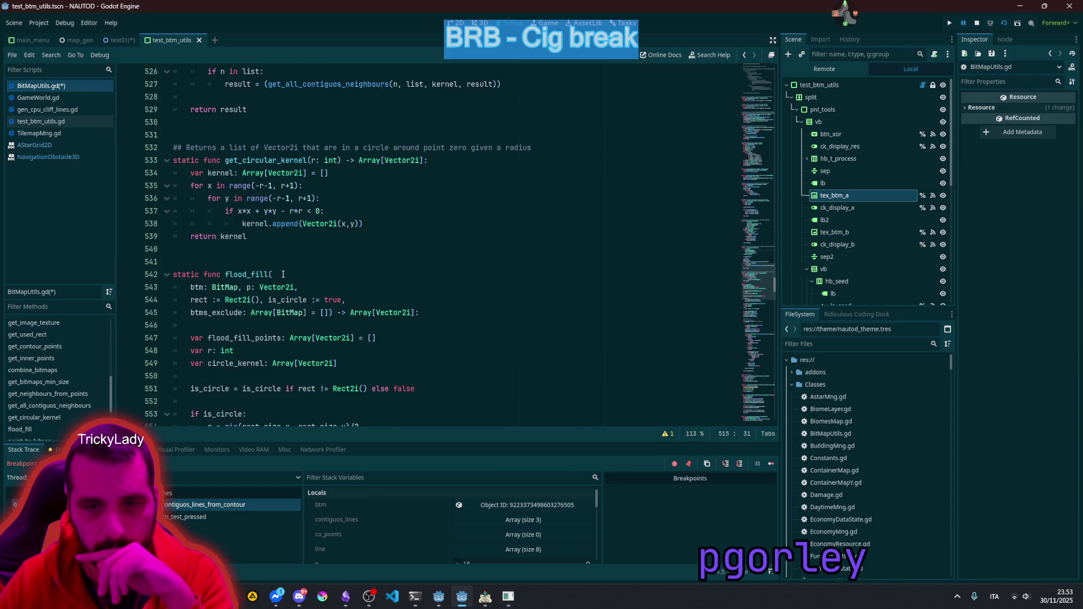
scroll(283, 274, "up", 9)
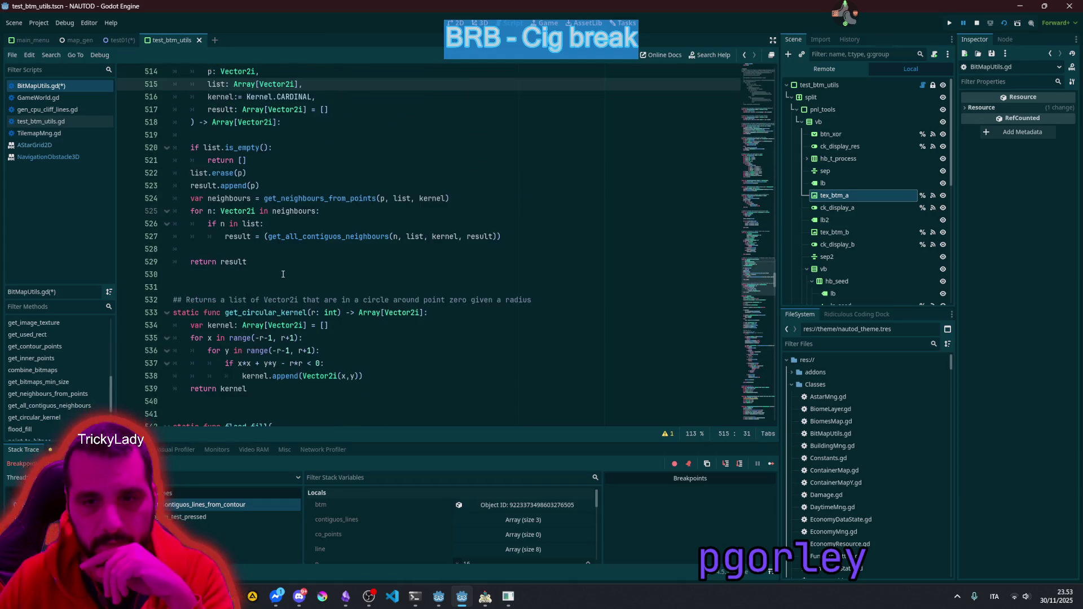
scroll(223, 250, "down", 10)
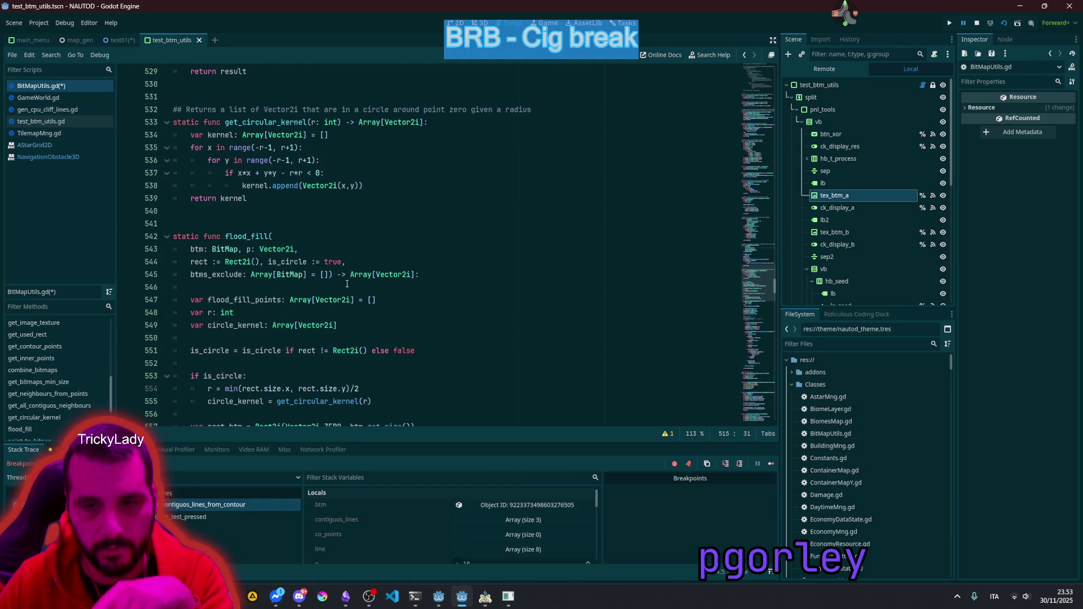
left_click(329, 275)
key("Return")
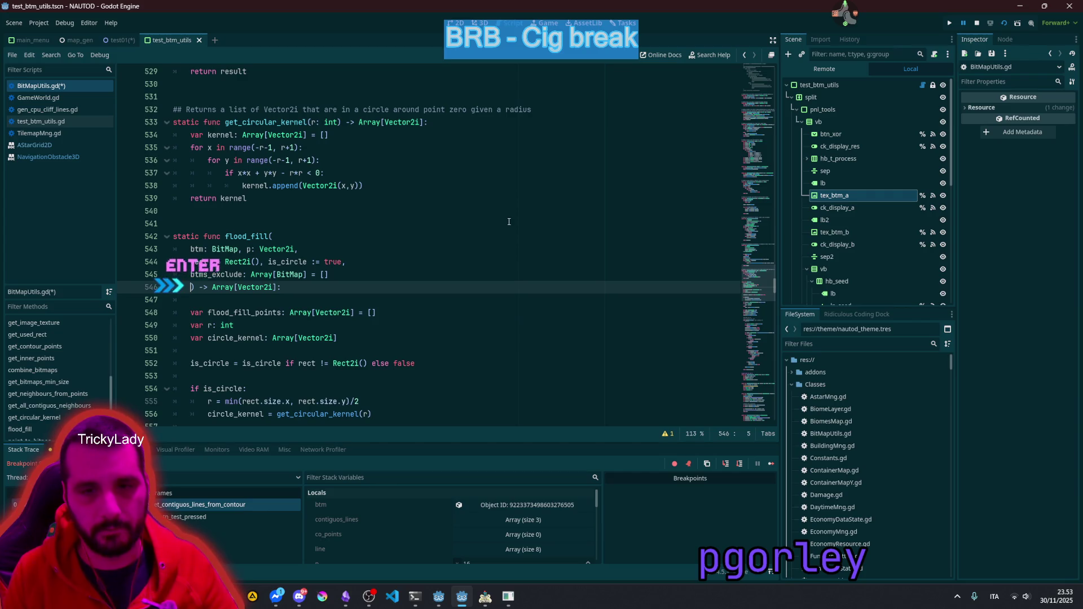
key("shift+Up")
key("shift+Up")
key("shift+Up")
key("Tab")
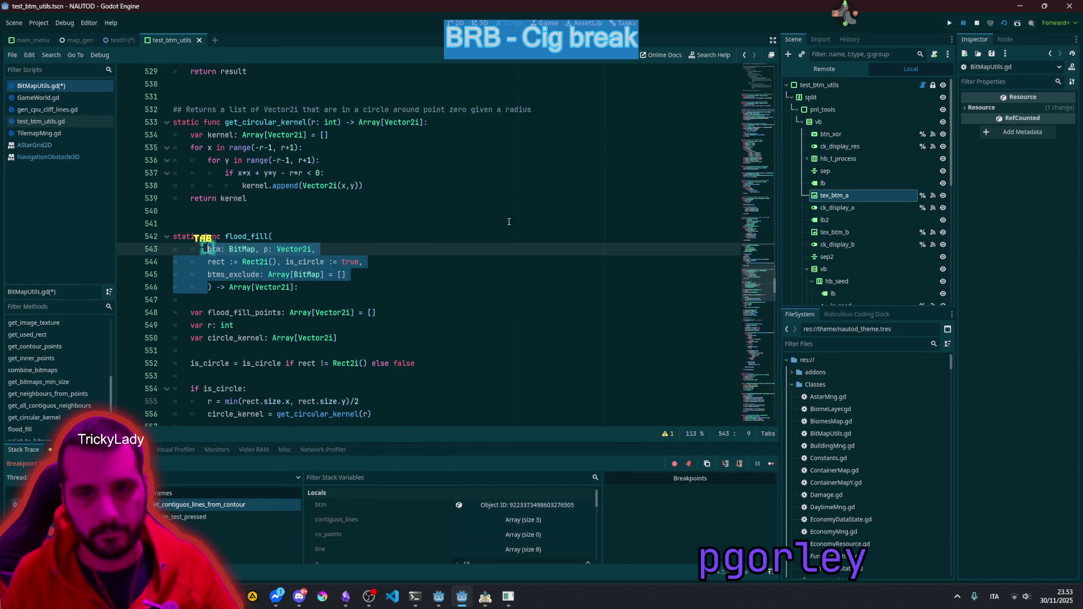
mouse_move(224, 274)
left_mouse_down()
mouse_move(207, 249)
mouse_move(209, 262)
mouse_move(224, 253)
left_mouse_up()
key("Tab")
scroll(271, 270, "up", 3)
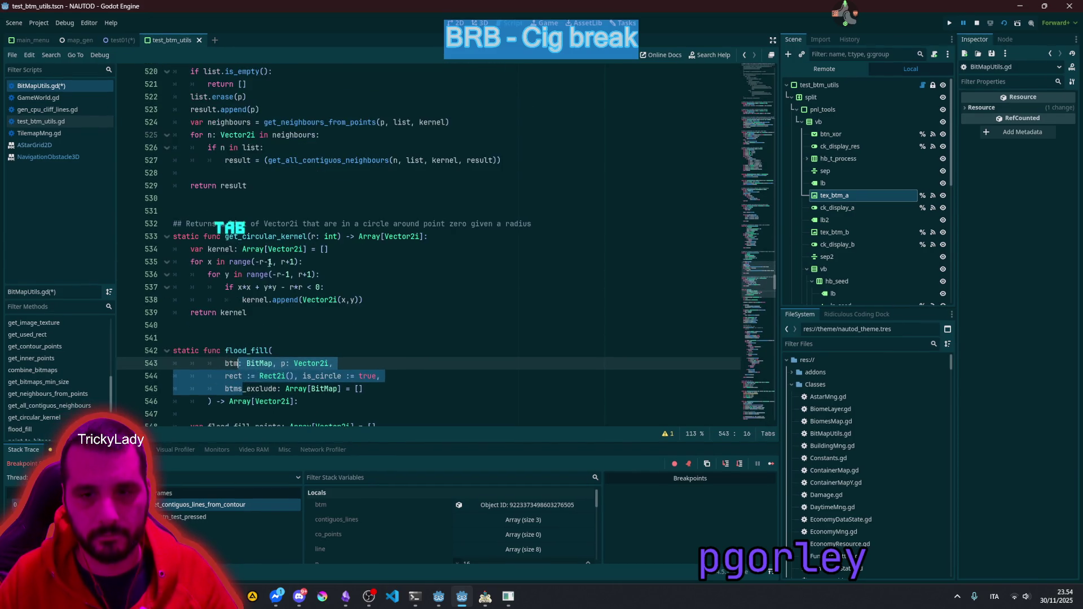
left_click(301, 274)
scroll(252, 366, "down", 2)
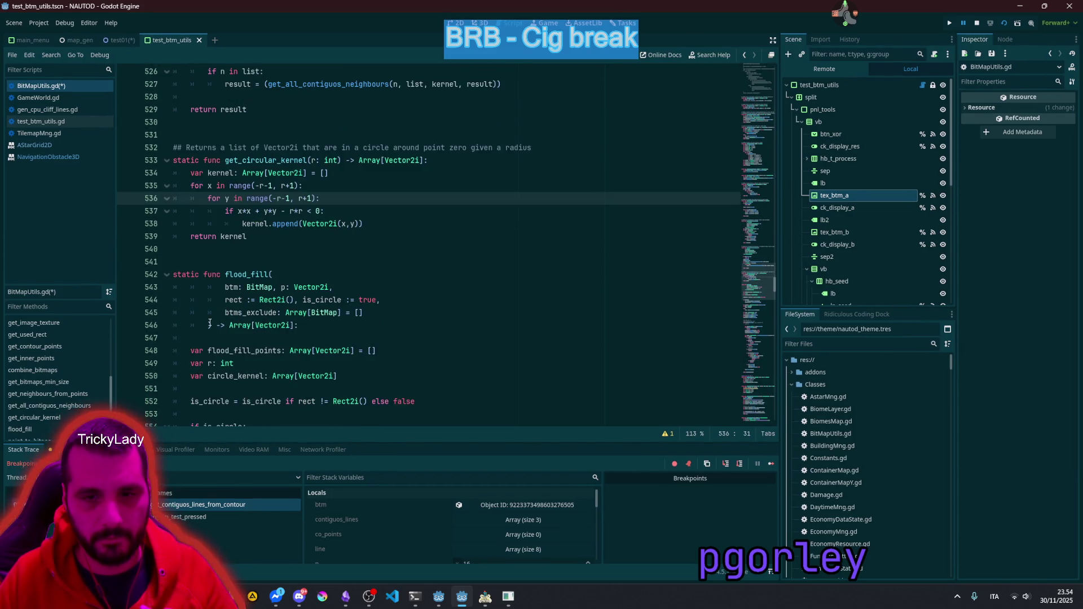
left_click_drag(211, 324, 173, 287)
key("shift+Tab")
left_click(299, 249)
scroll(303, 282, "up", 1)
scroll(303, 282, "up", 6)
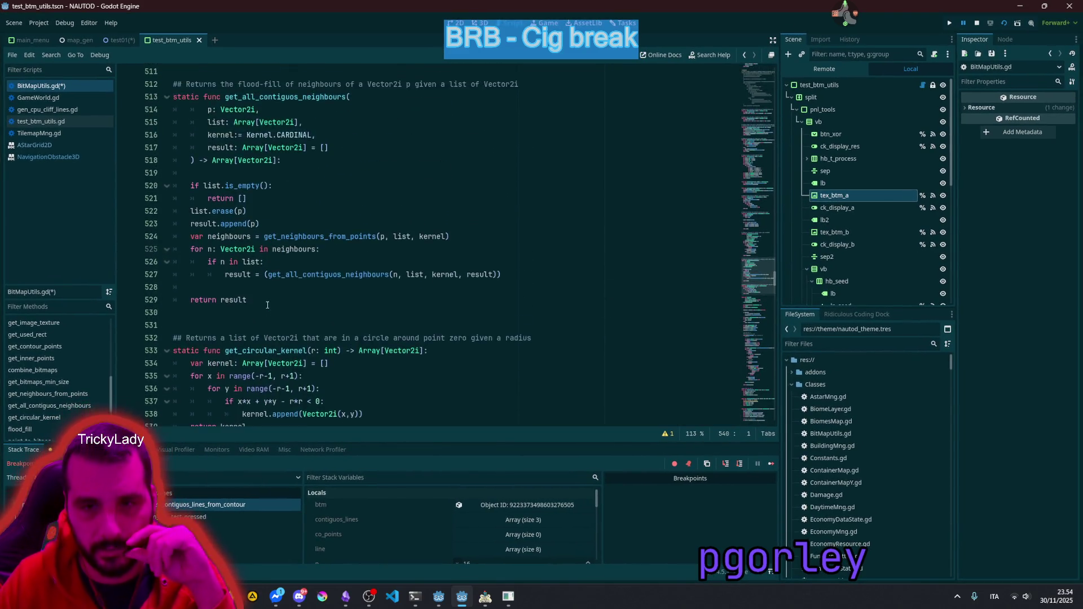
left_click_drag(234, 236, 226, 187)
left_click(338, 223)
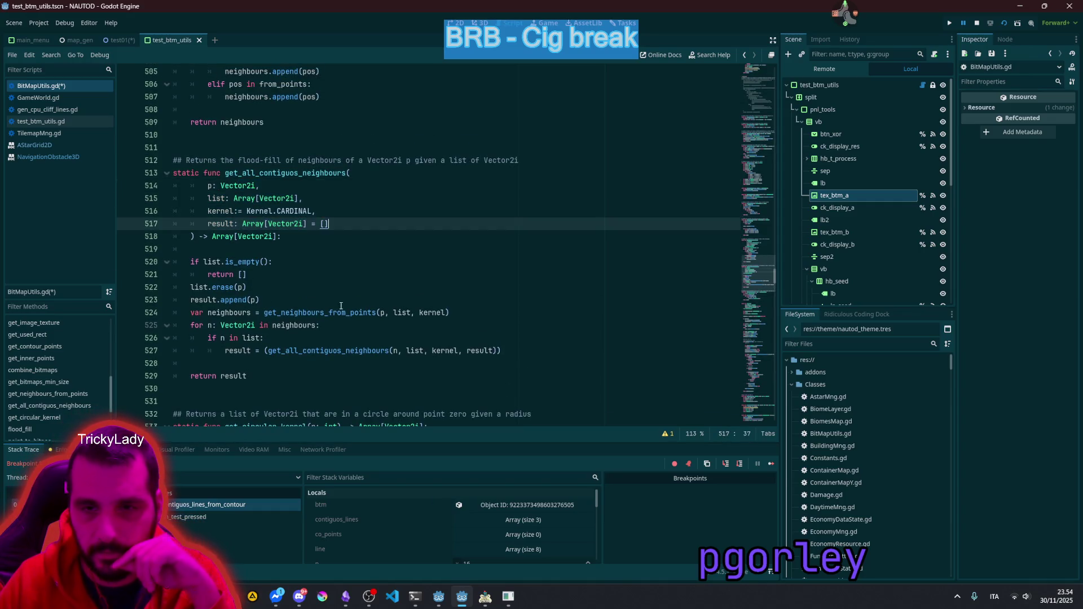
scroll(339, 265, "down", 7)
scroll(341, 307, "down", 2)
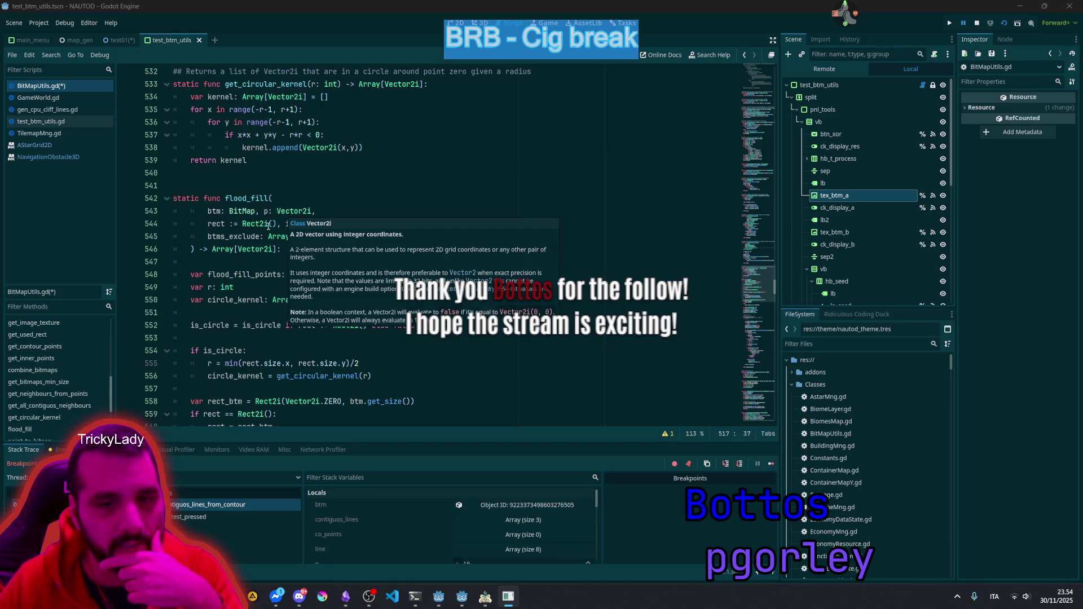
Step: Look over flood_fill's while loop and header, selecting the flood_fill name
scroll(63, 405, "down", 3)
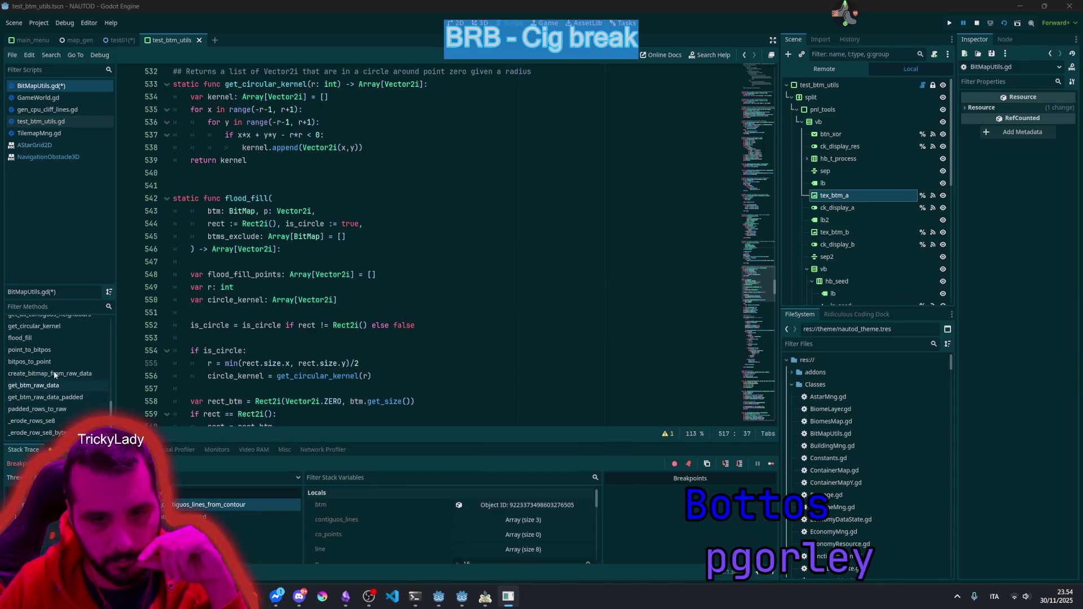
scroll(53, 351, "up", 3)
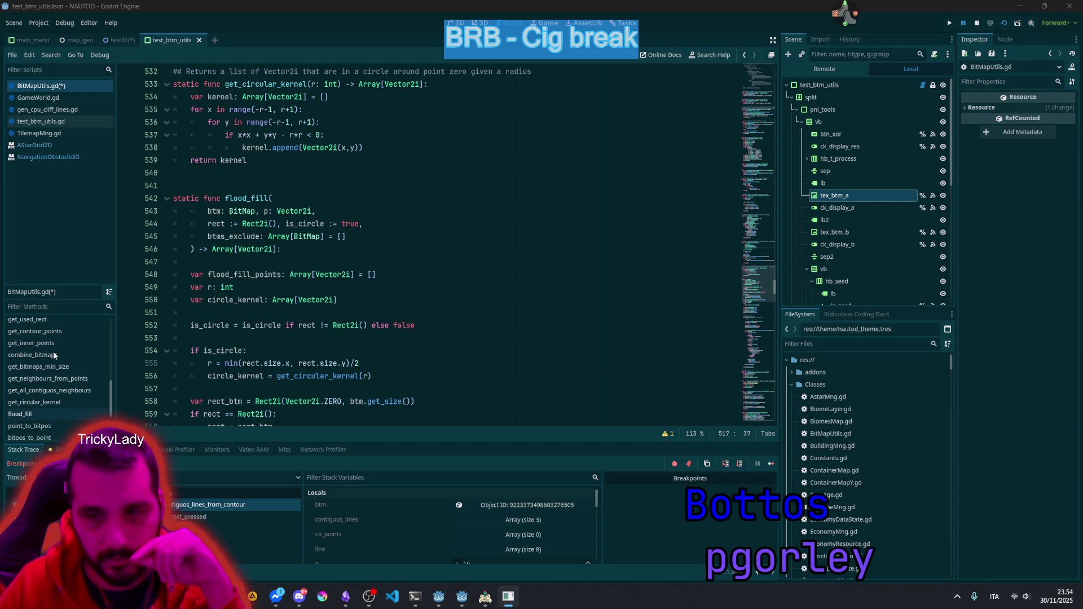
left_click_drag(759, 289, 759, 332)
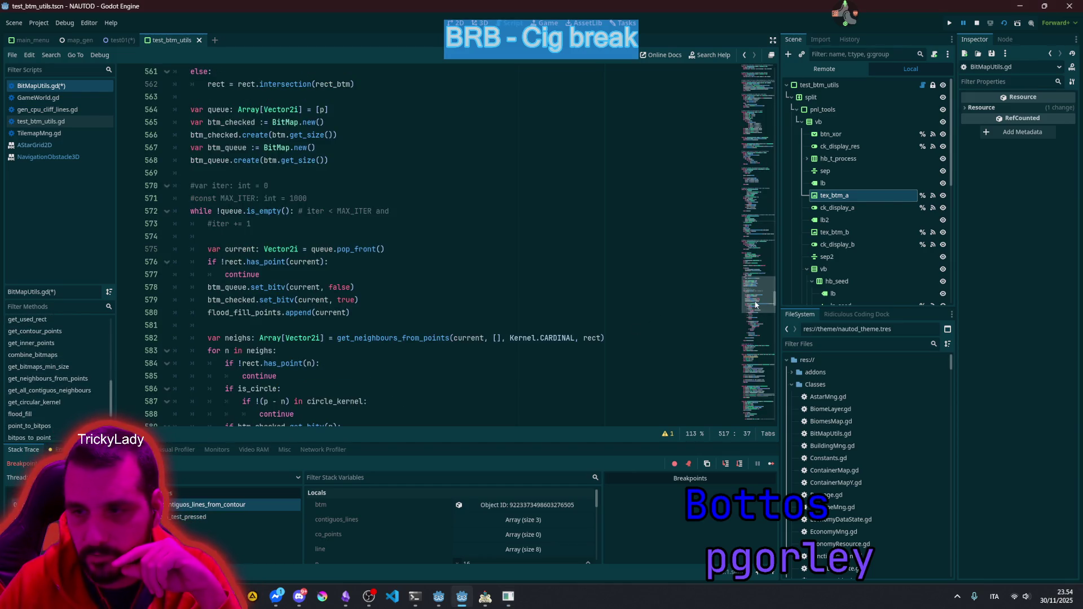
left_click(256, 211)
scroll(256, 214, "up", 3)
key("Up")
key("Up")
key("Up")
scroll(306, 291, "up", 3)
scroll(306, 291, "up", 3)
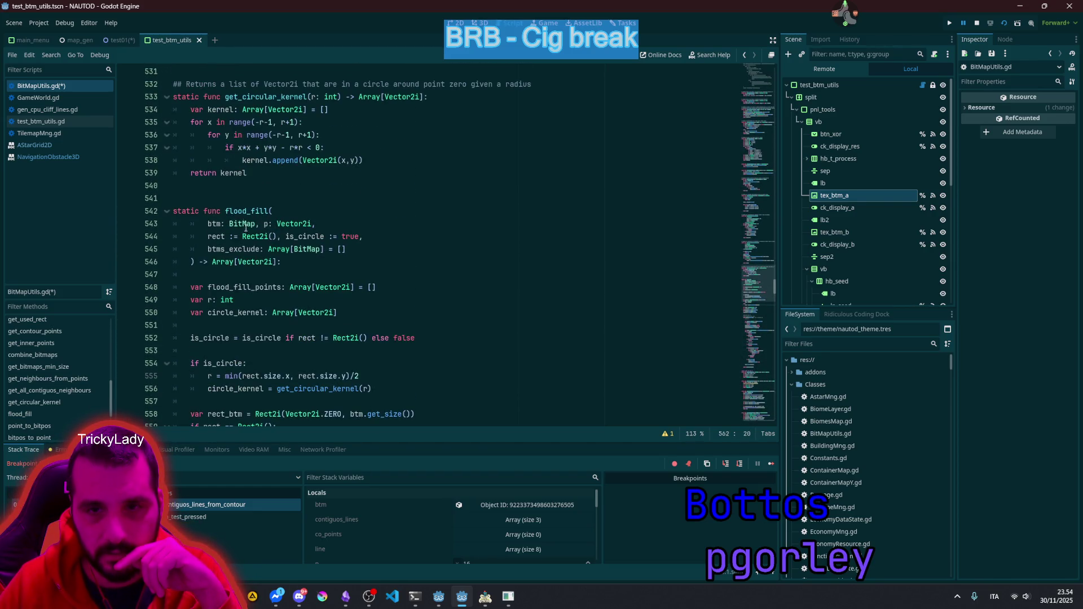
double_click(247, 211)
Step: Bring the bitwise SE-8 erosion code around line 816 into view
left_click_drag(757, 282, 757, 349)
left_click_drag(757, 349, 758, 410)
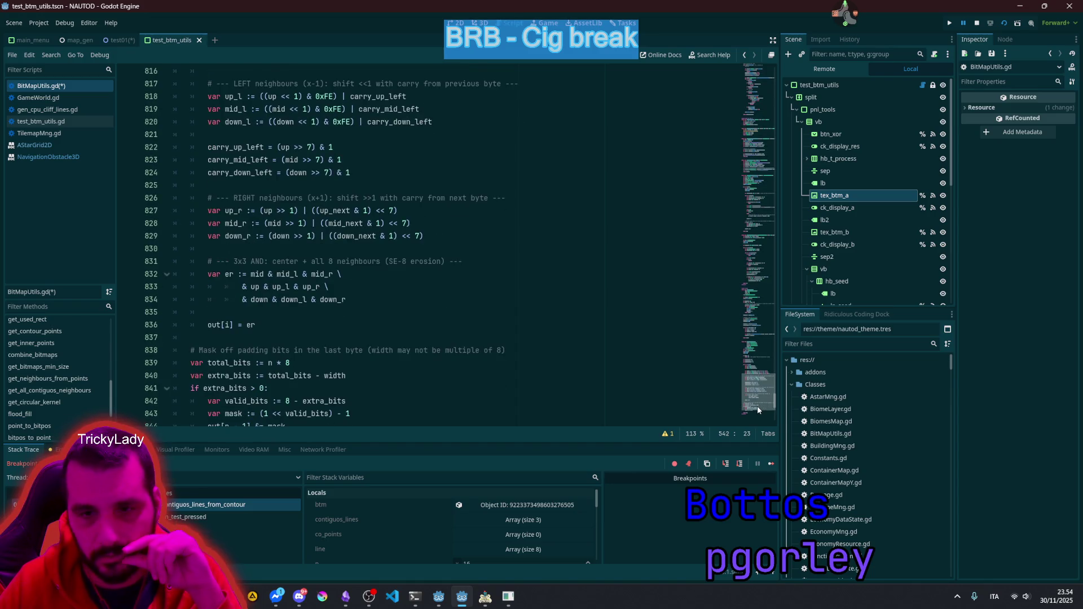
scroll(59, 348, "up", 3)
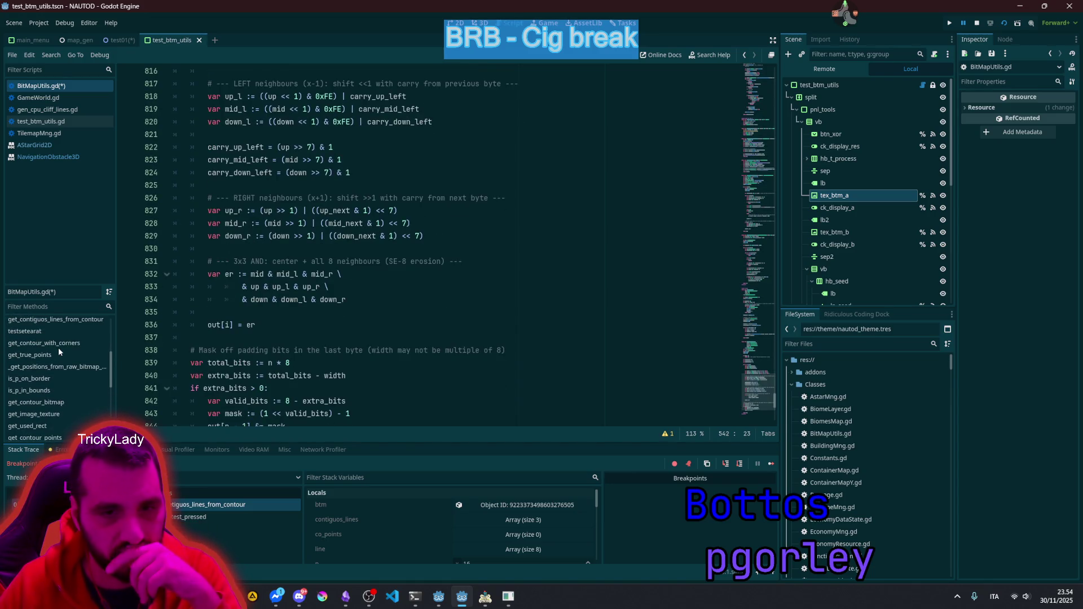
Step: Go from get_contiguos_lines_from_contour's line 208 call to the get_neighbours_from_points definition
scroll(59, 347, "up", 1)
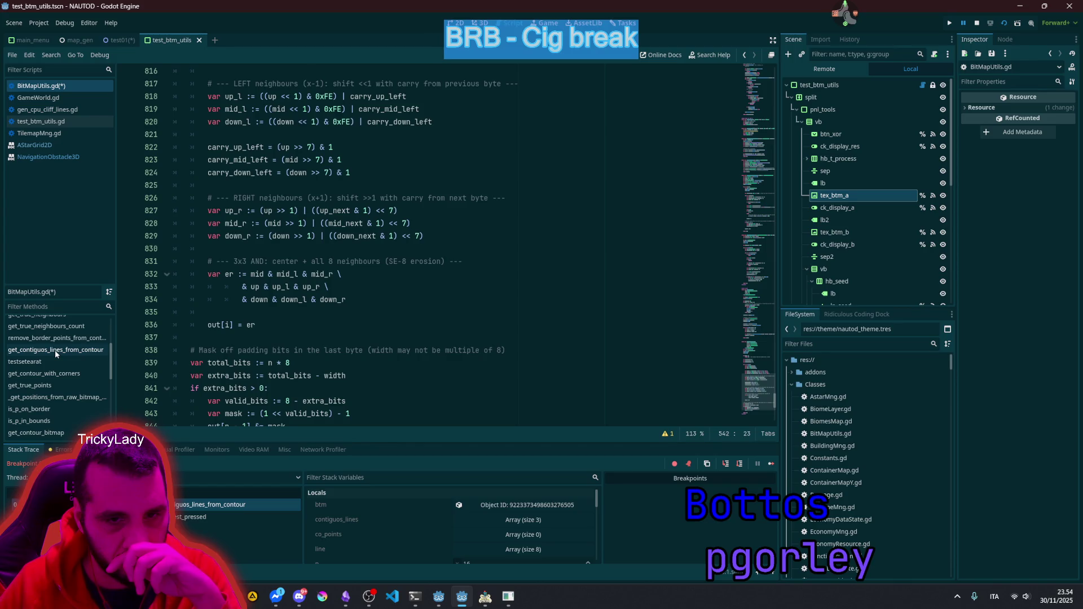
left_click(55, 349)
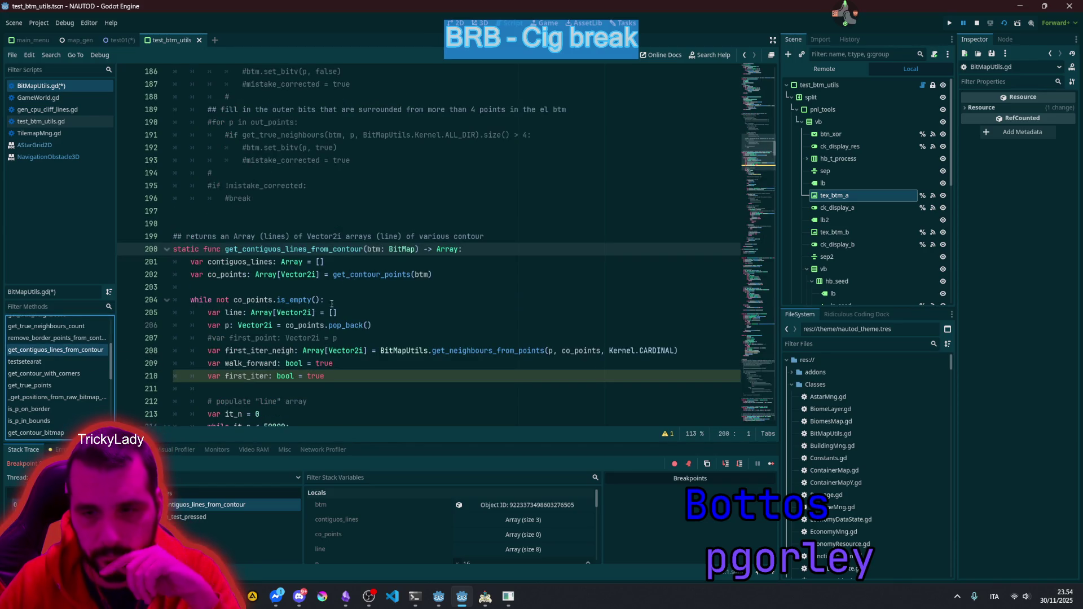
mouse_move(475, 354)
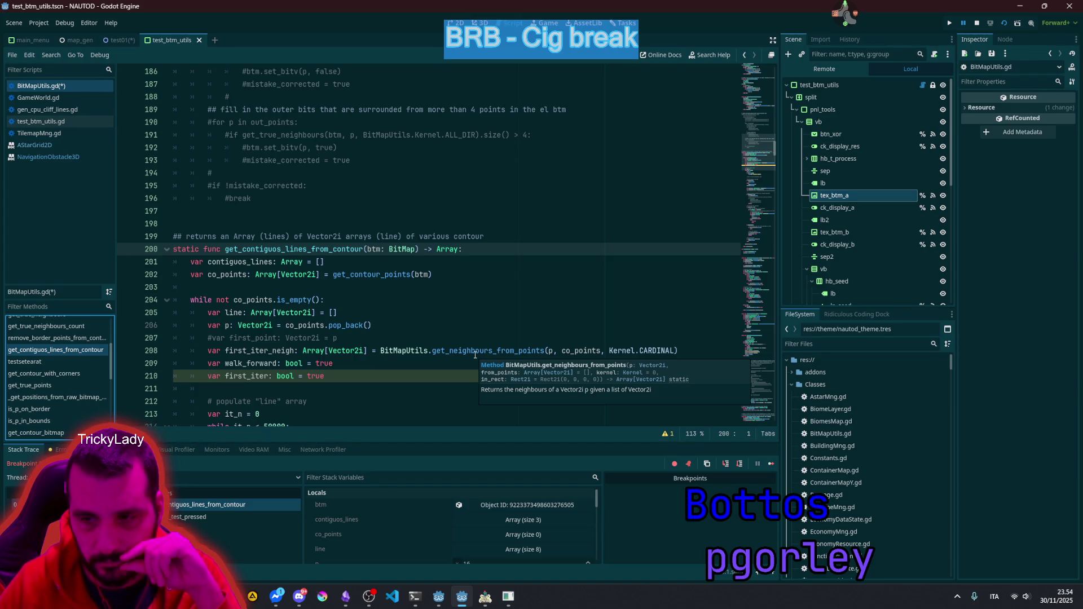
left_click(475, 350)
left_click(474, 351, "ctrl")
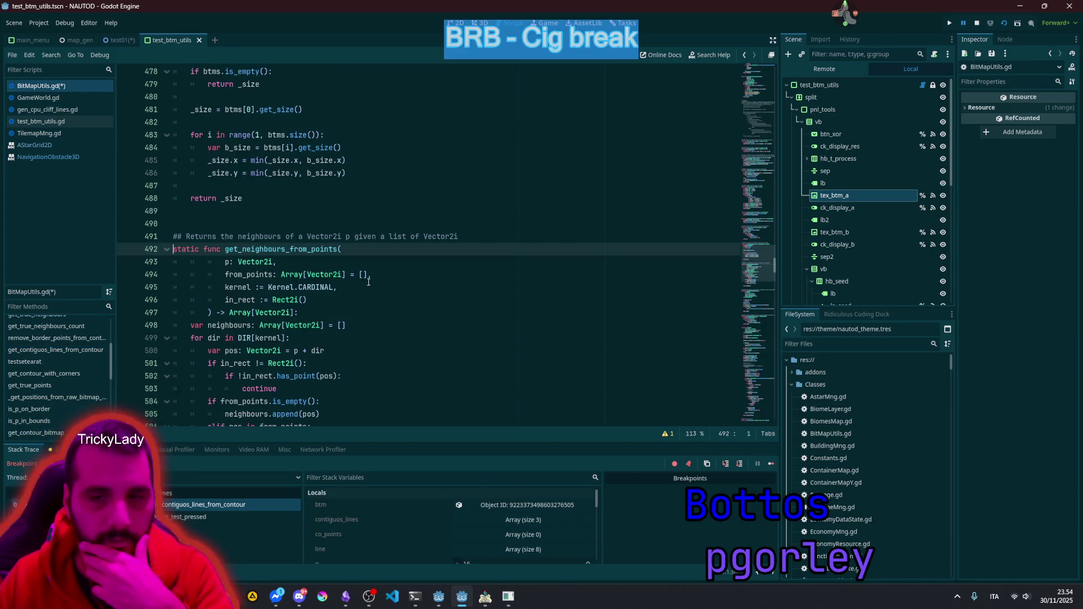
Step: Trace the from_points parameter into the is_empty check and neighbours on line 505
double_click(248, 274)
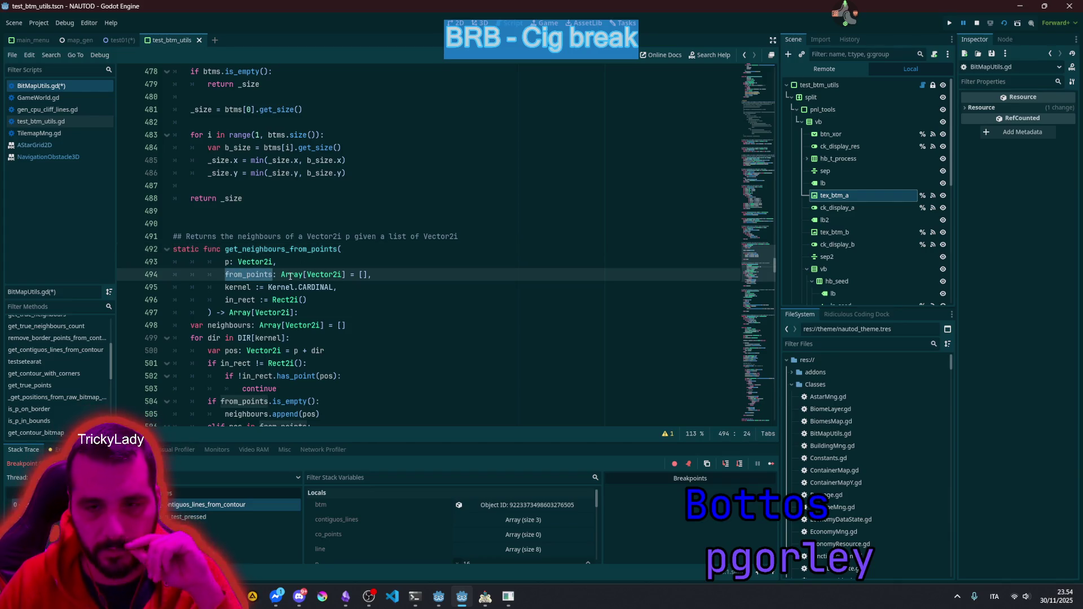
scroll(319, 334, "down", 1)
scroll(320, 334, "down", 3)
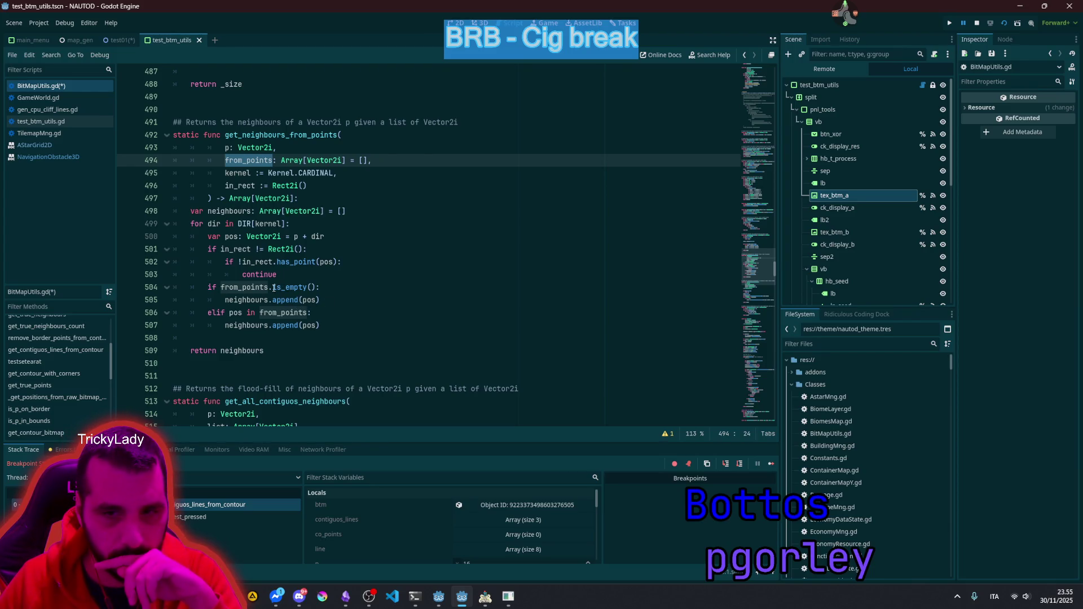
mouse_move(293, 287)
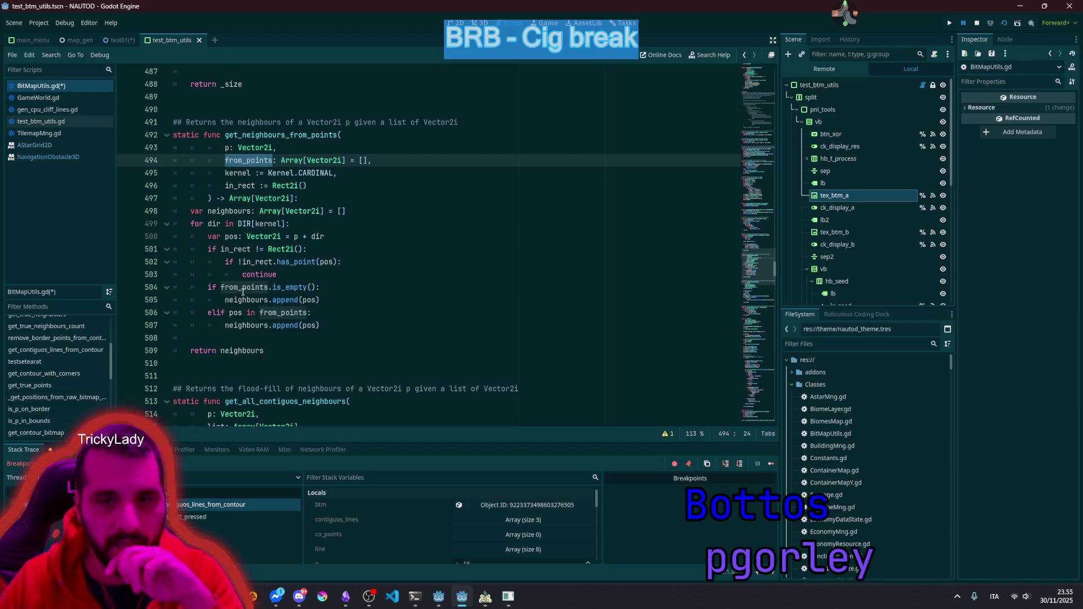
double_click(243, 288)
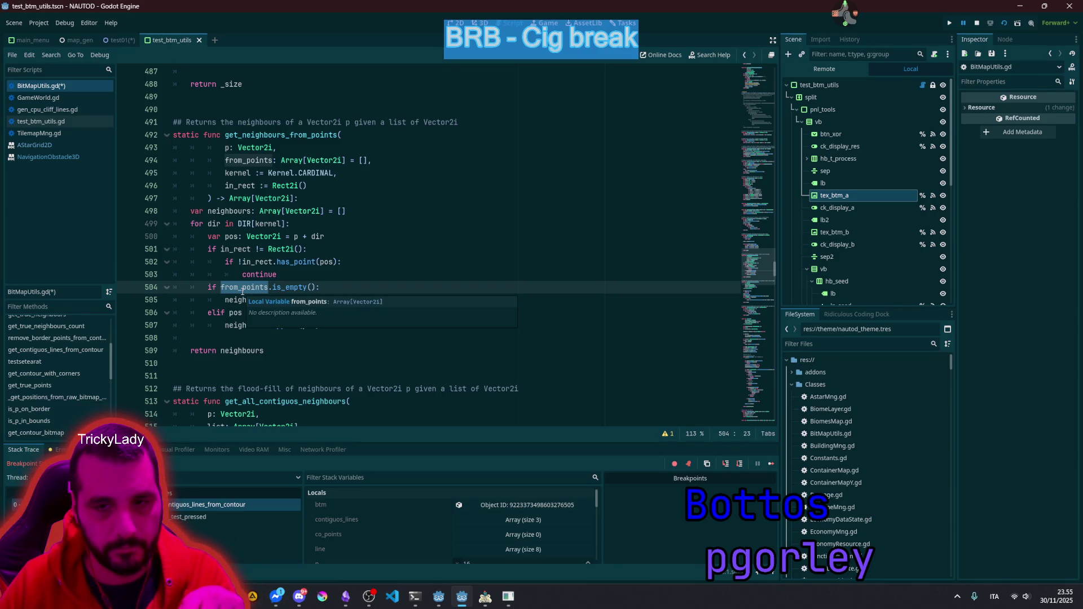
double_click(238, 299)
Step: Examine the elif and append lines, then return to the from_points parameter declaration
mouse_move(298, 298)
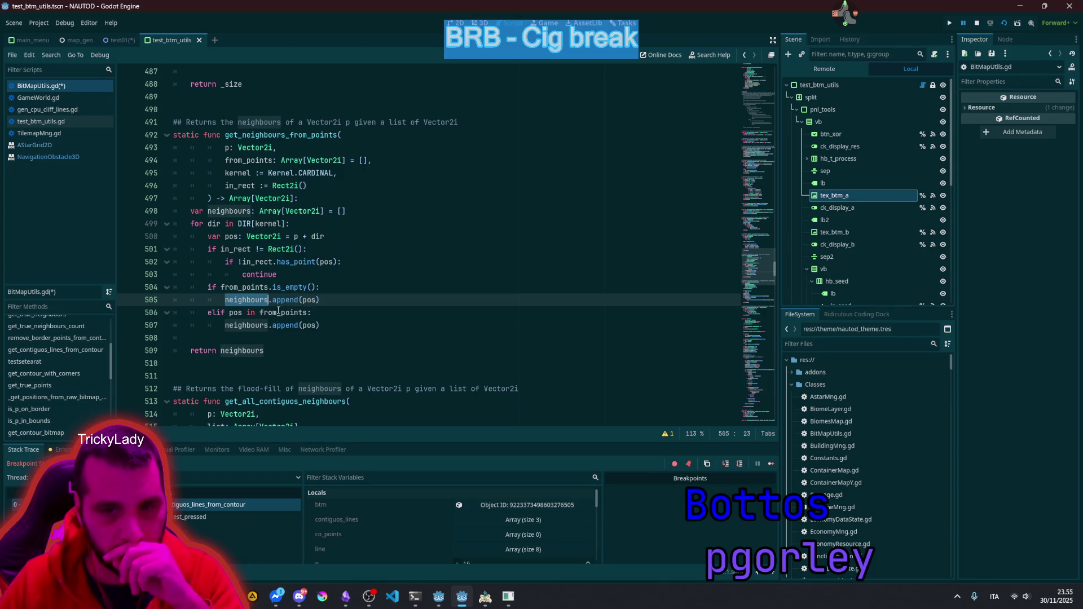
left_click(231, 313)
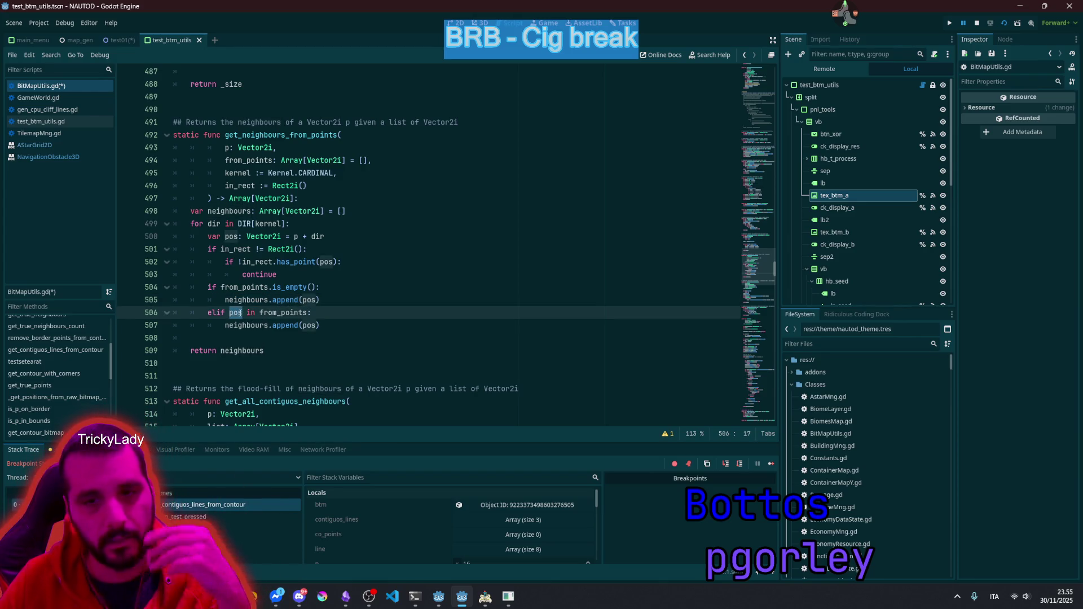
left_click(300, 325)
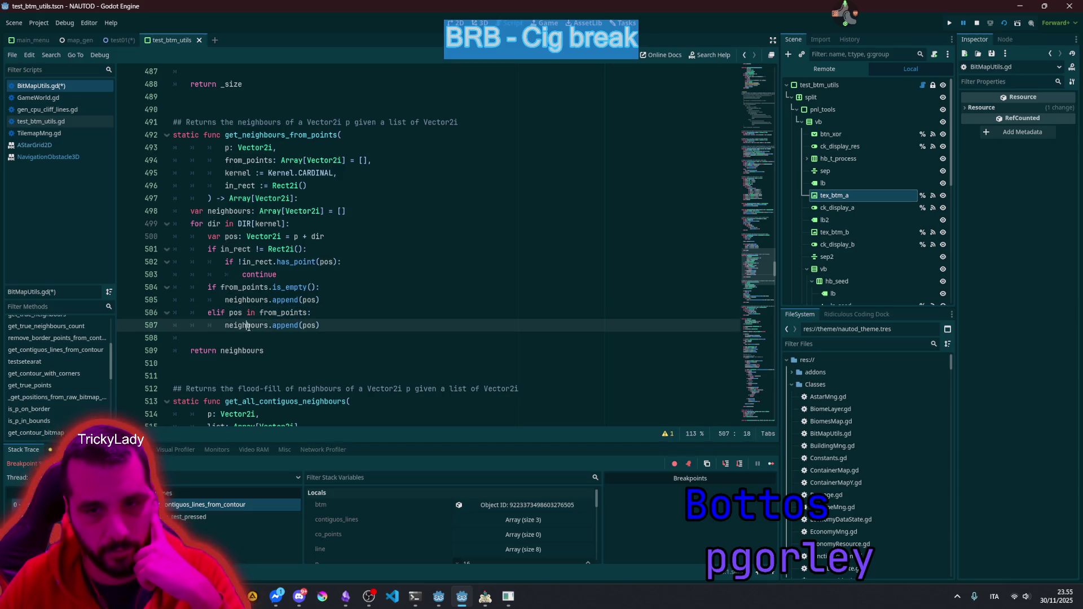
left_click(311, 326)
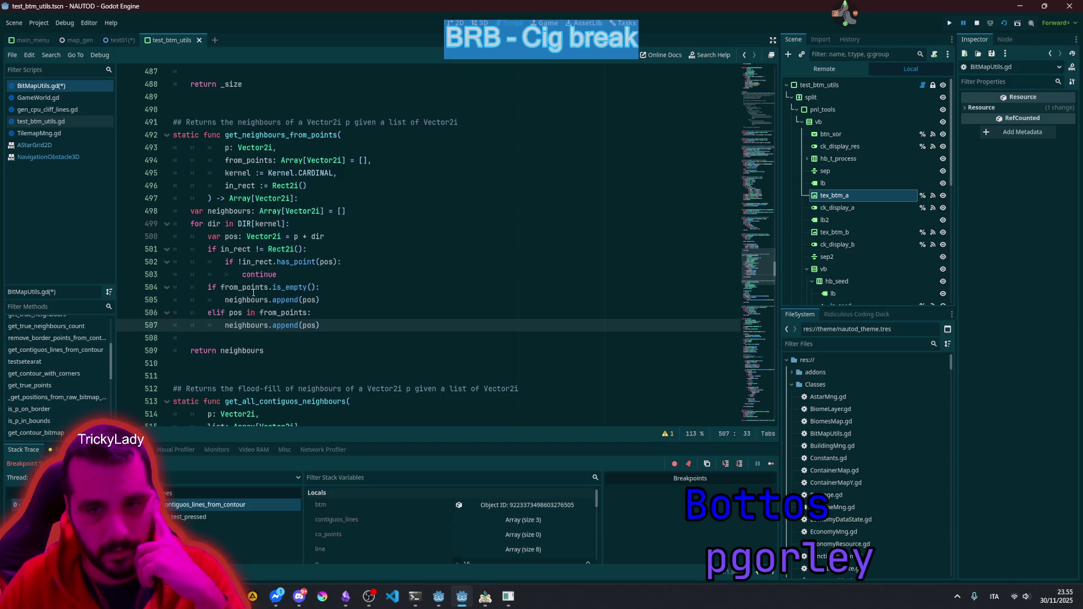
double_click(250, 288)
left_click_drag(268, 300, 242, 286)
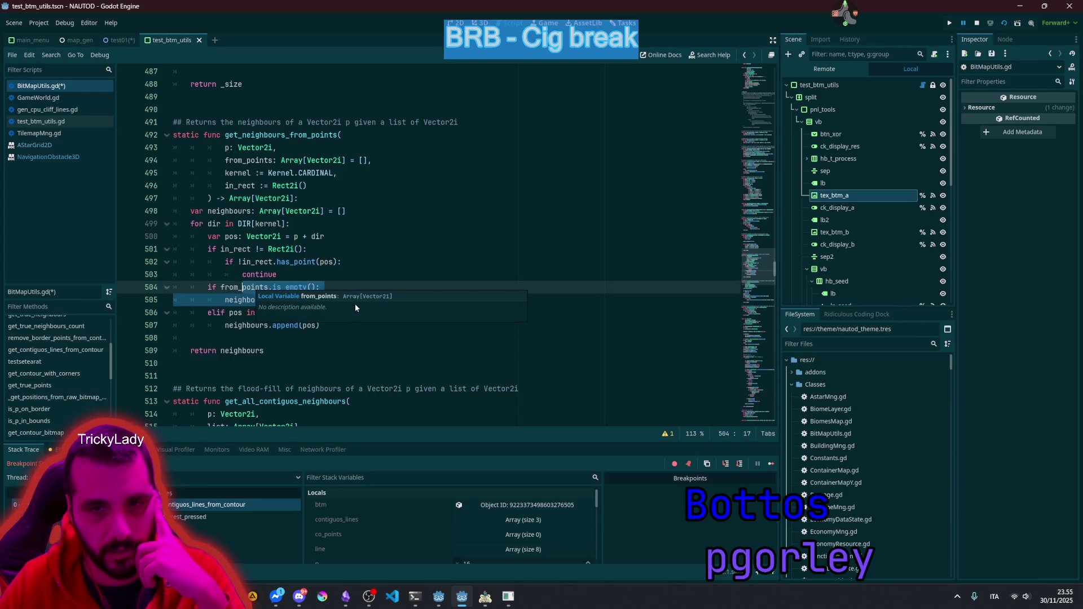
left_click(250, 287, "ctrl")
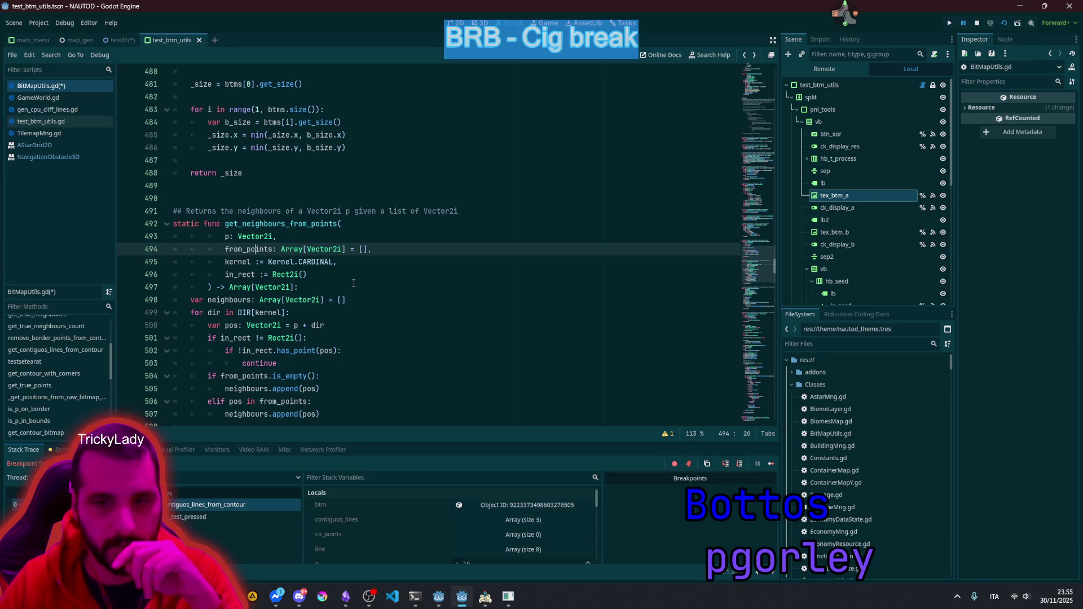
Step: Replace the line 208 call get_neighbours_from_points with get_all_contiguos_neighbours
key("alt+Left")
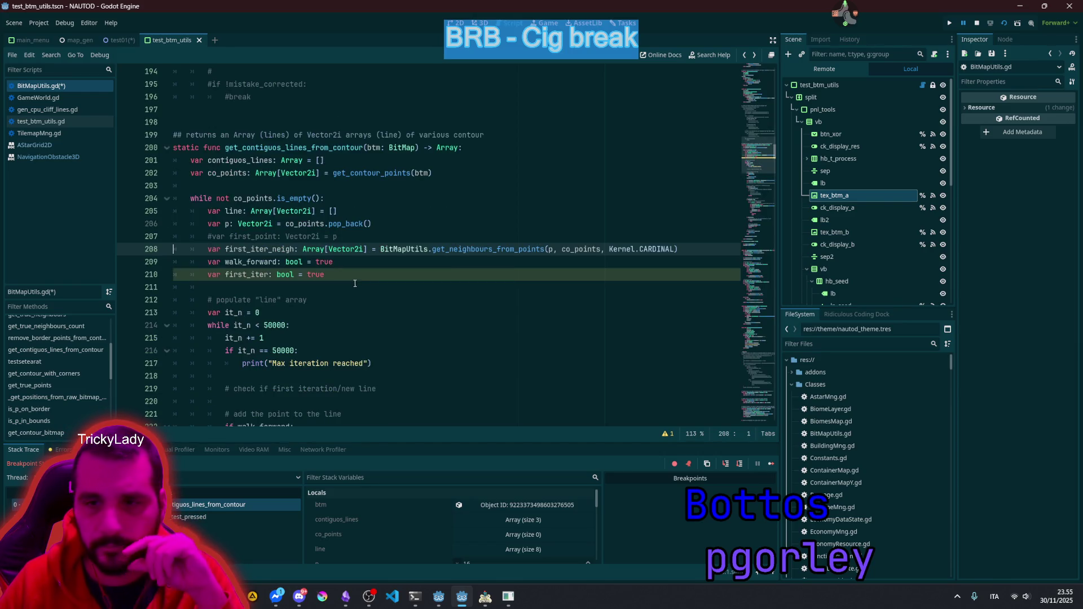
double_click(453, 250)
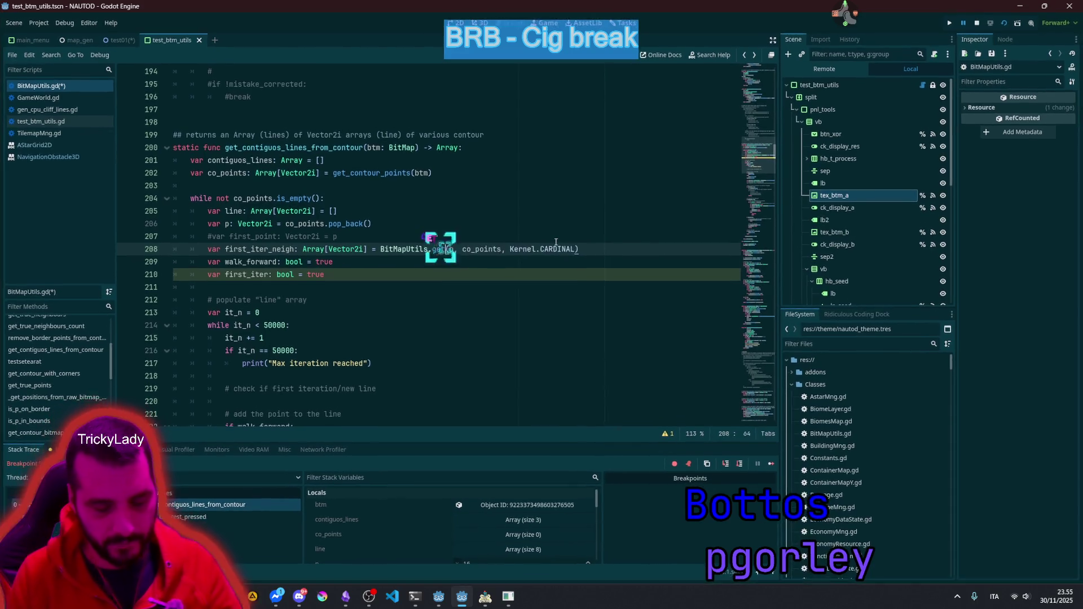
key("BackSpace")
type("get_con")
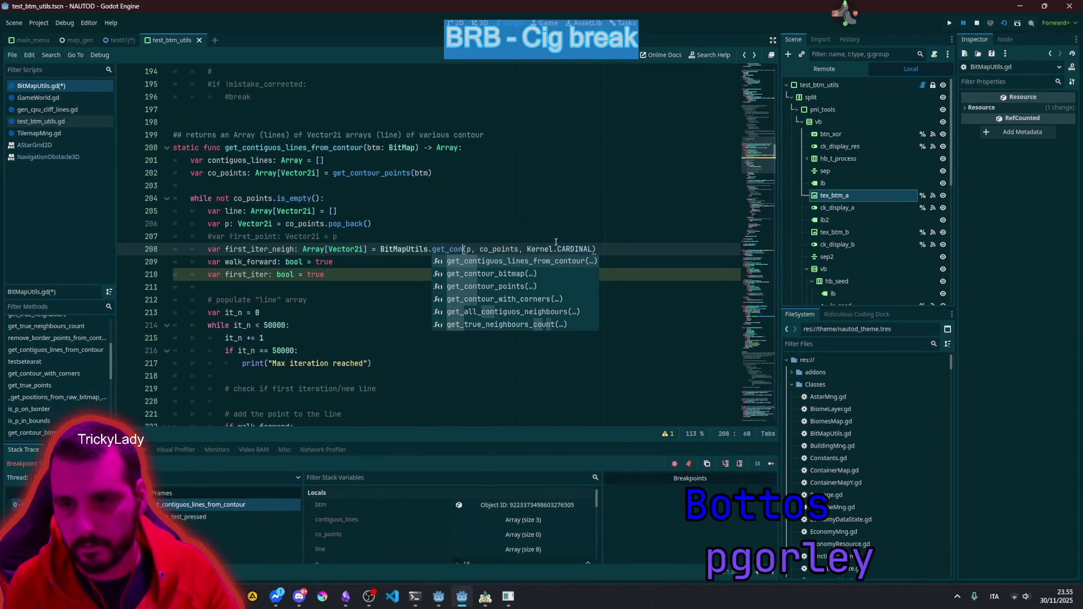
key("Down")
key("Down")
key("Down")
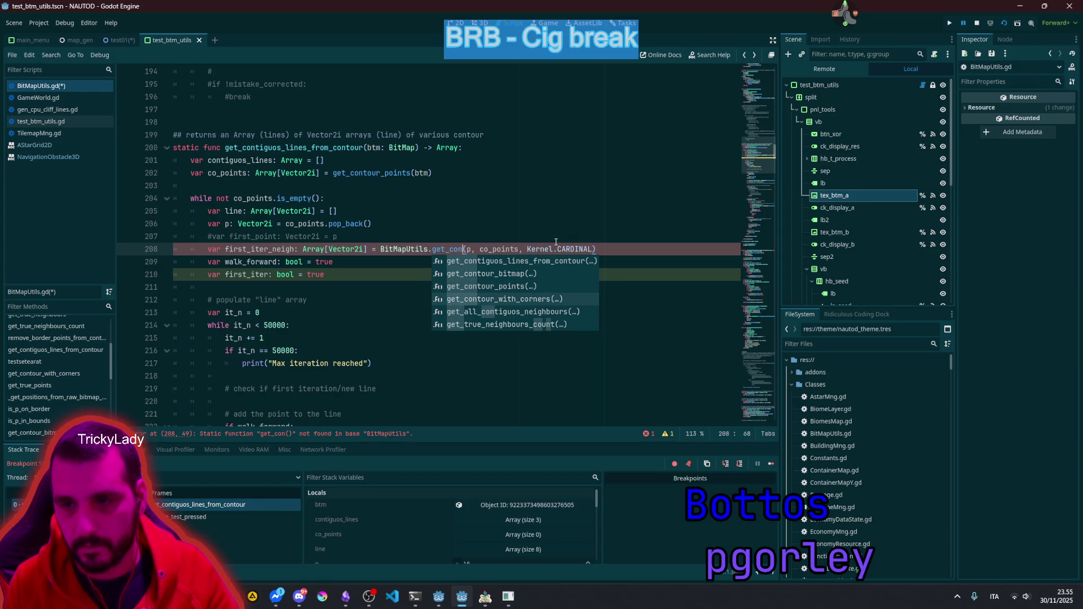
key("Return")
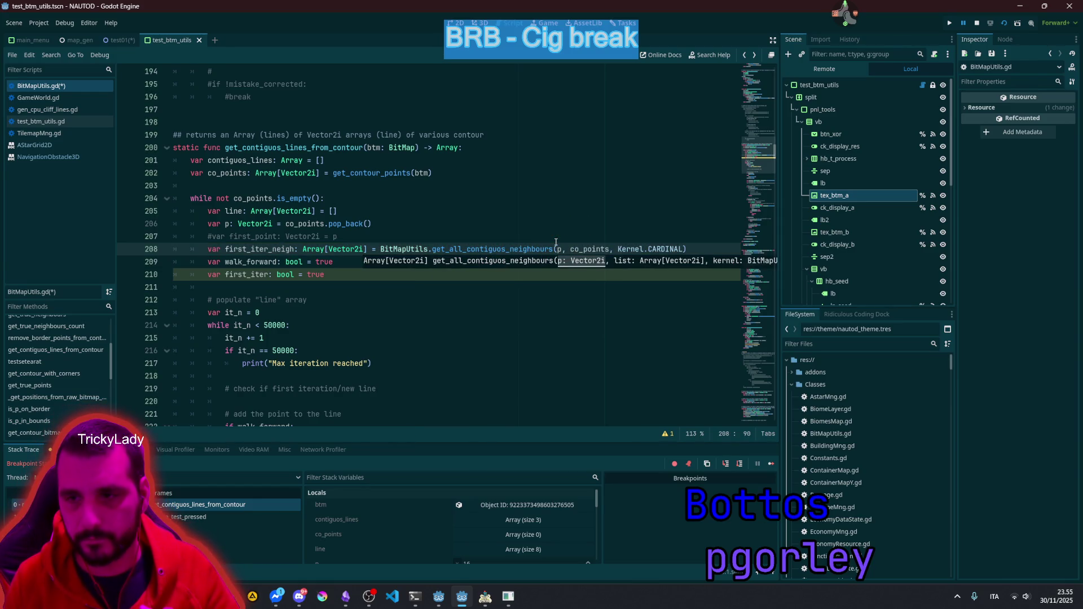
Step: Jump from the new call to the get_all_contiguos_neighbours definition
double_click(473, 250)
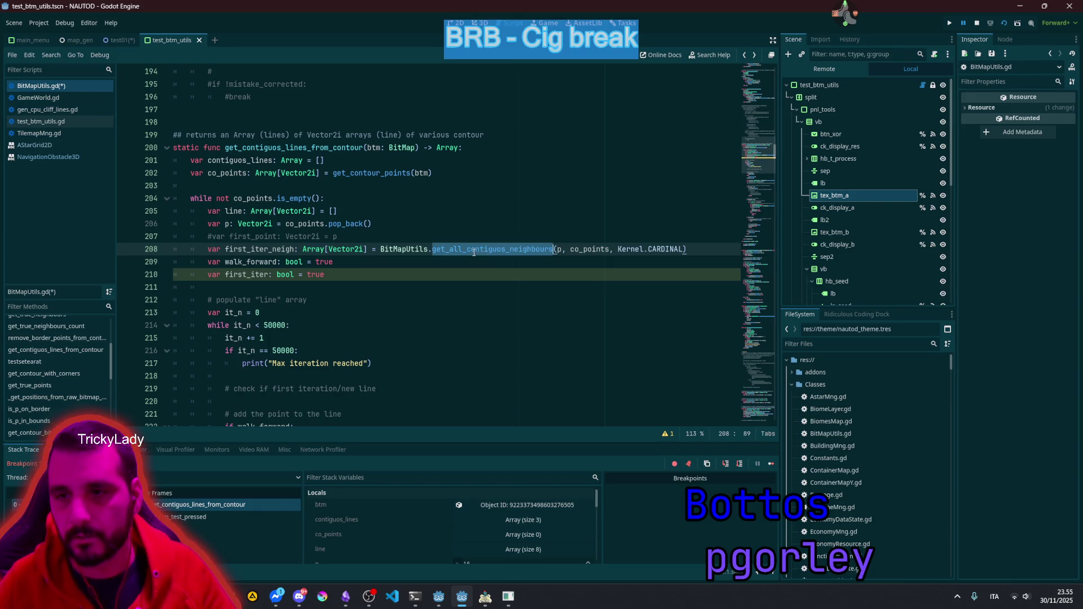
mouse_move(503, 254)
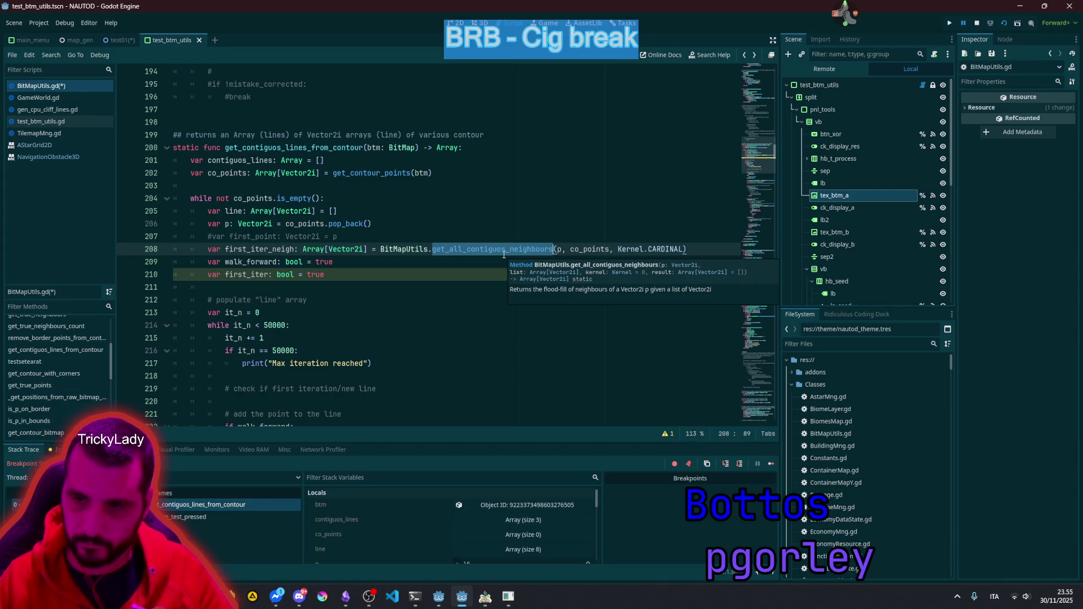
left_click(498, 249, "ctrl")
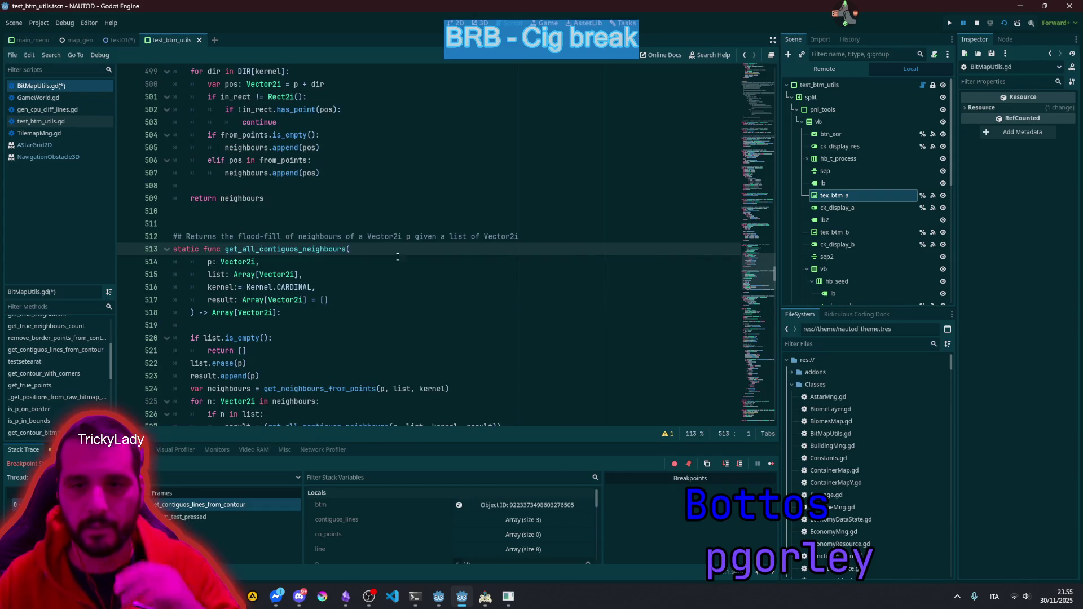
Step: Inspect the neighbours loop, the uses of n, and where list is declared
scroll(398, 257, "down", 3)
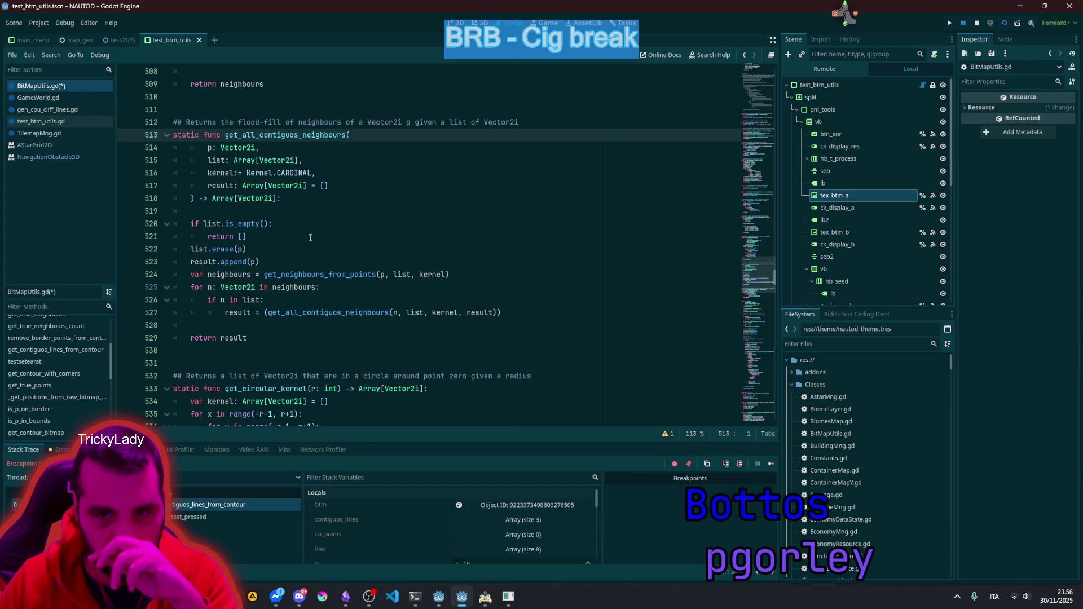
double_click(300, 274)
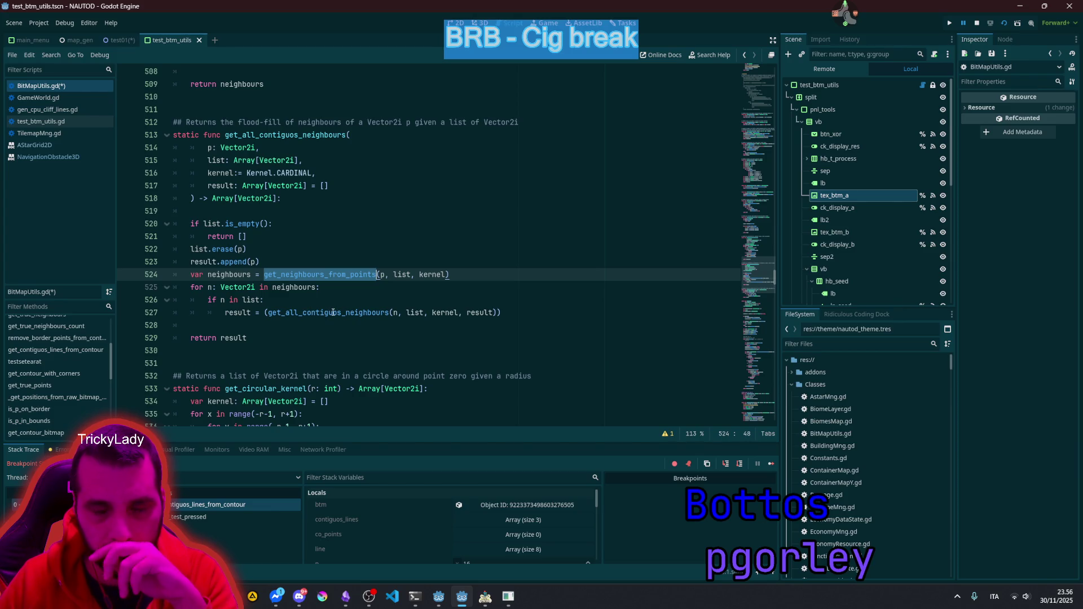
mouse_move(332, 312)
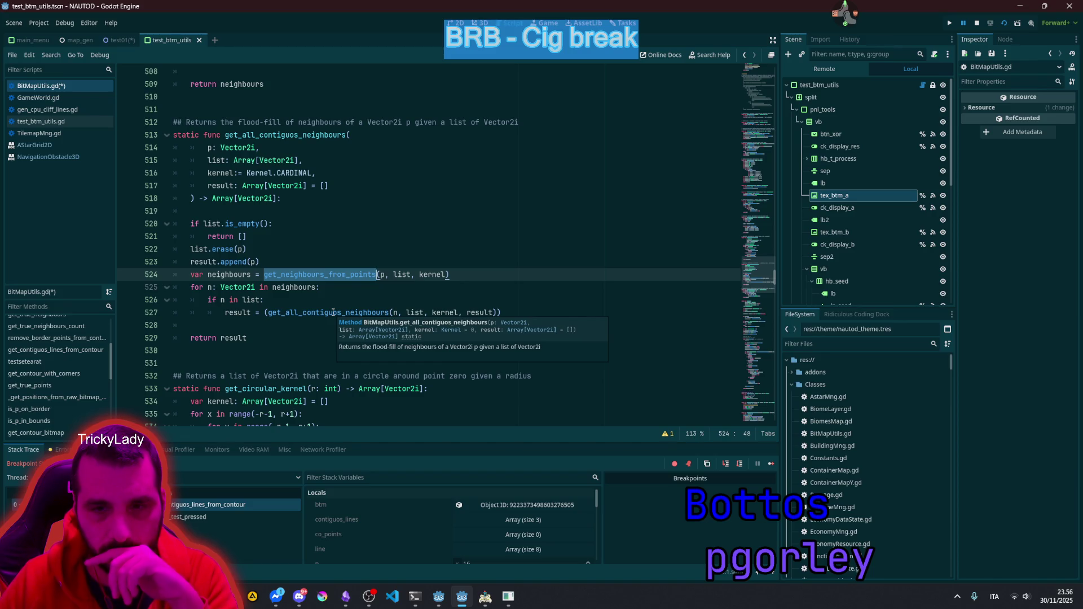
left_click(206, 287)
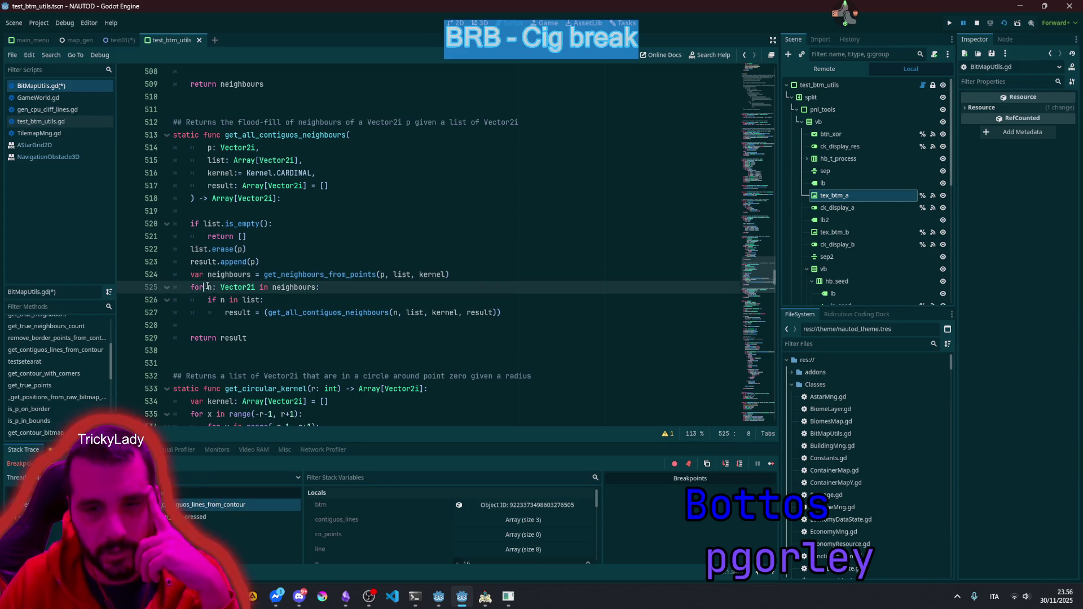
double_click(223, 299)
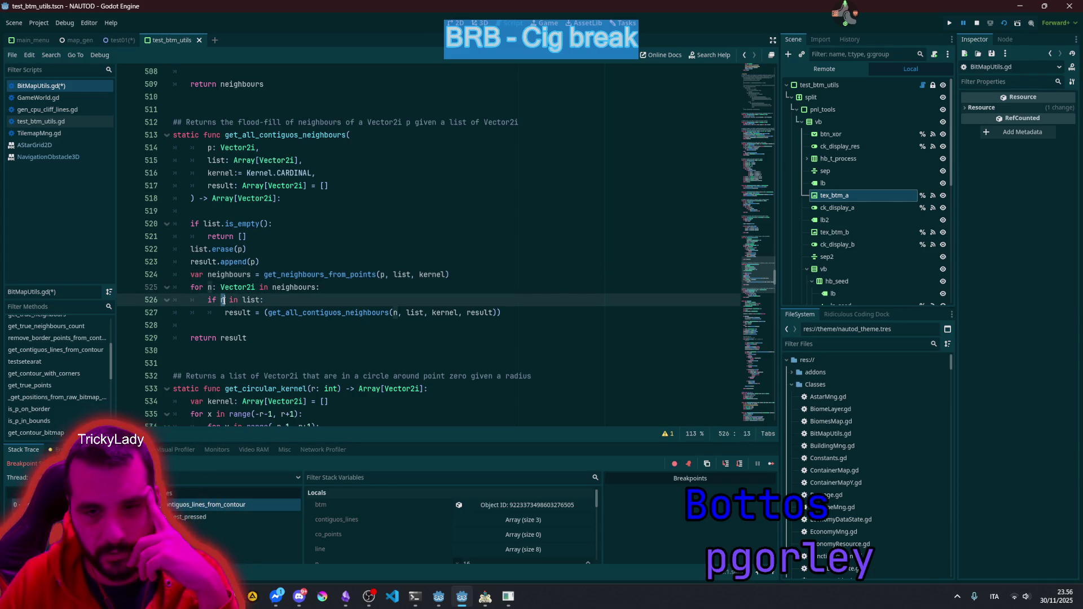
type("n")
double_click(247, 301)
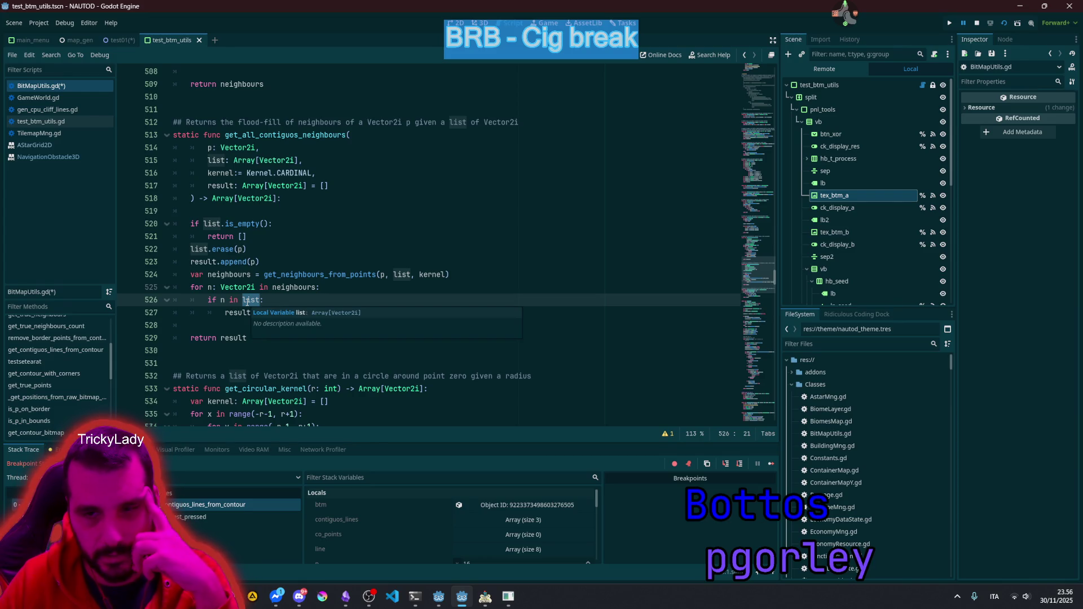
left_click(244, 298, "ctrl")
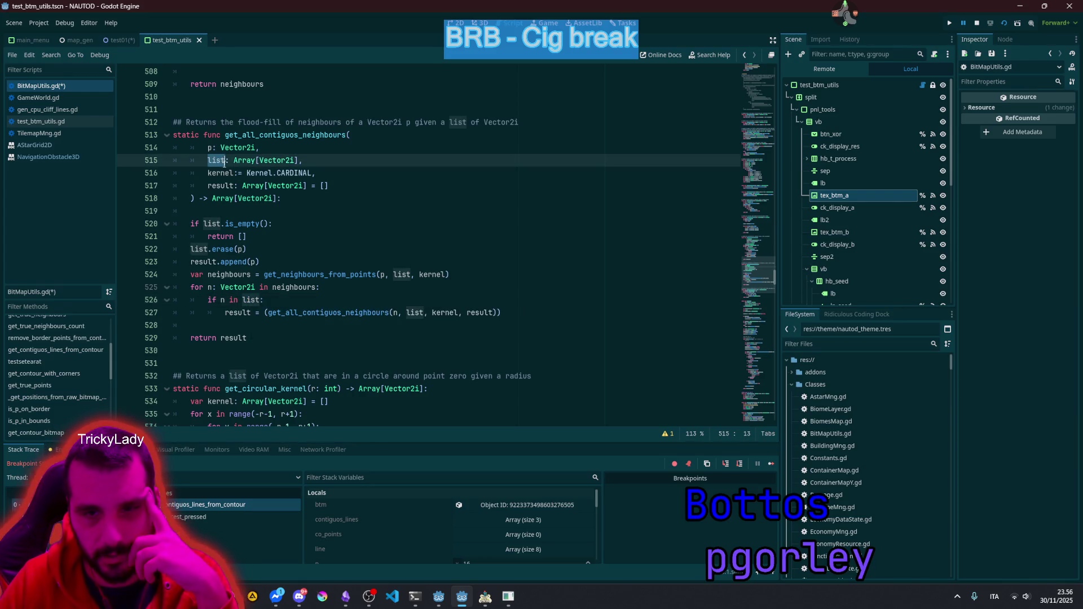
Step: Examine the recursive get_all_contiguos_neighbours call on line 527 and its result and list arguments
double_click(235, 313)
left_click(263, 313)
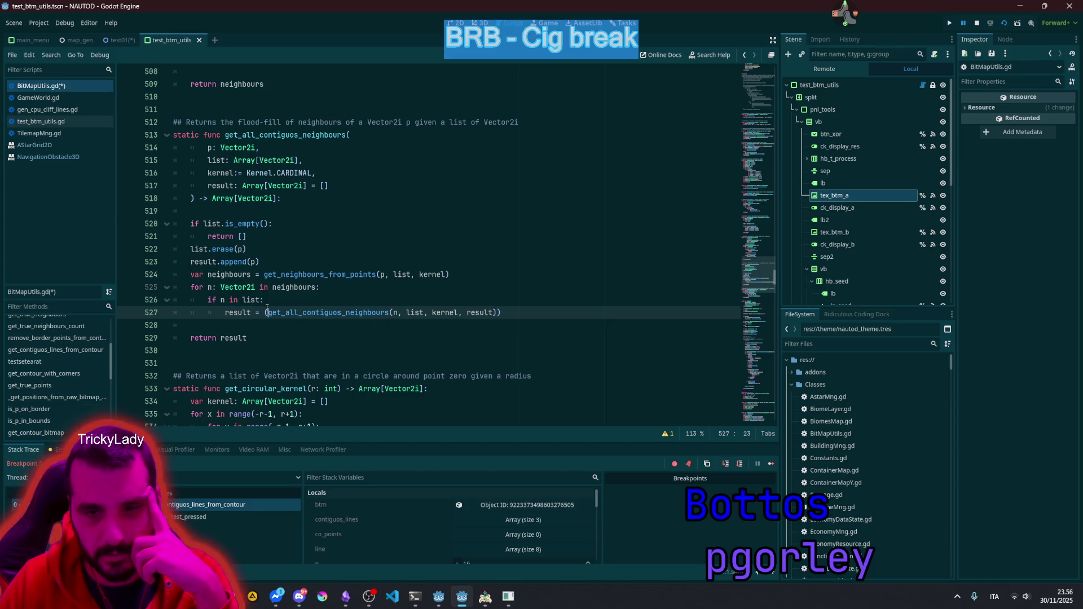
key("shift+Up")
left_click(519, 313, "shift")
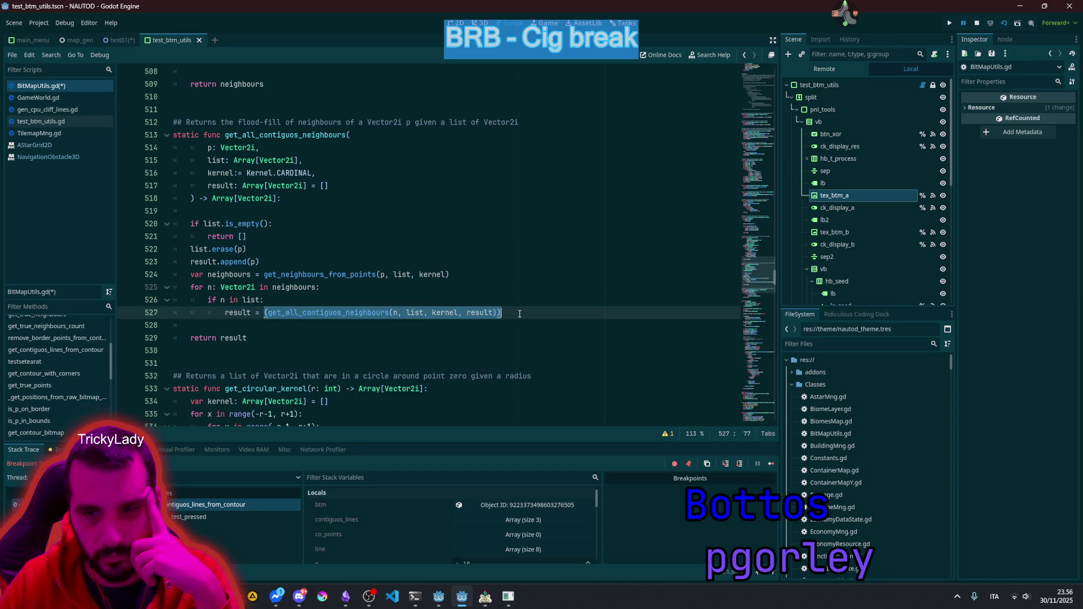
double_click(386, 313)
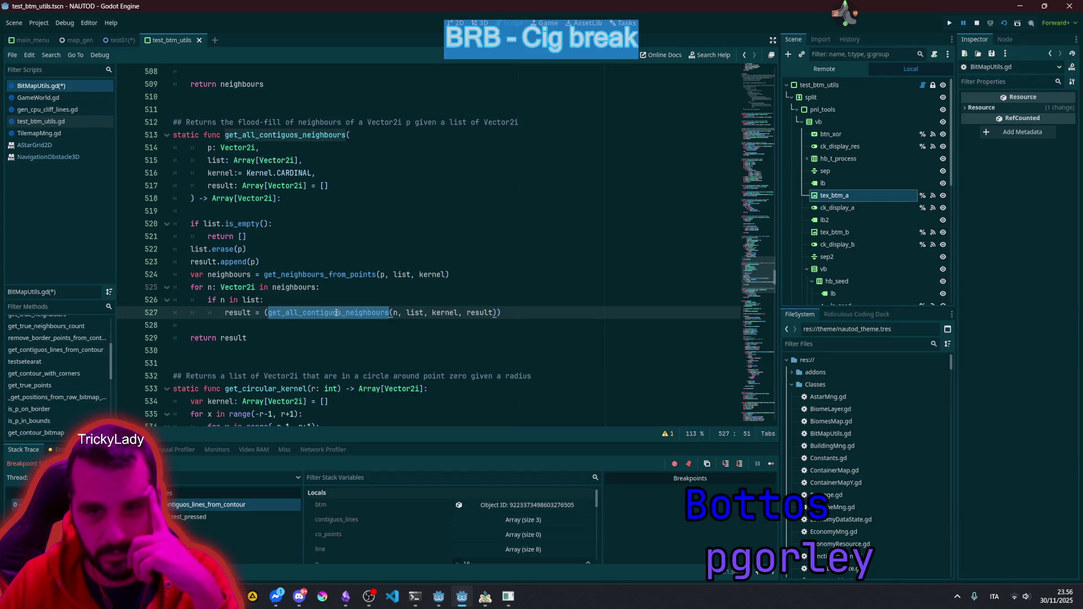
left_click(398, 311)
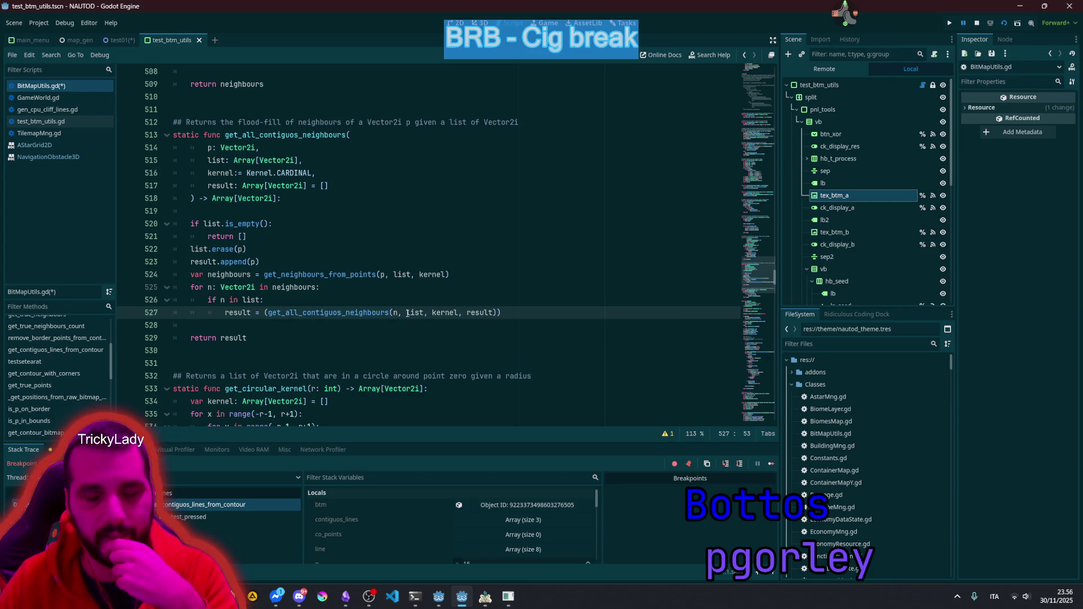
double_click(416, 314)
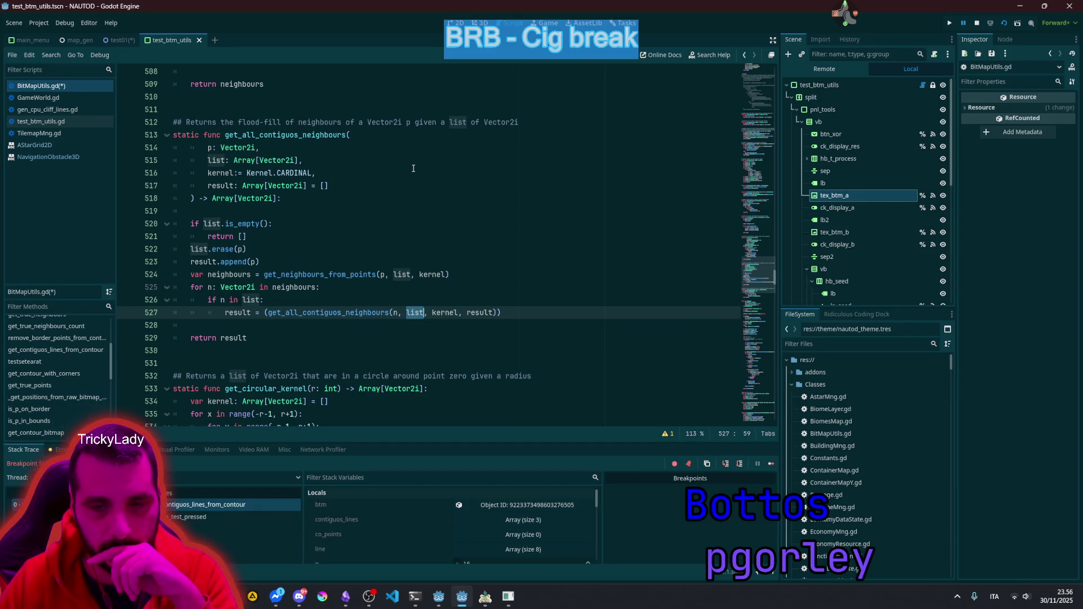
Step: Navigate back through the history to the call at line 208
key("alt+Left")
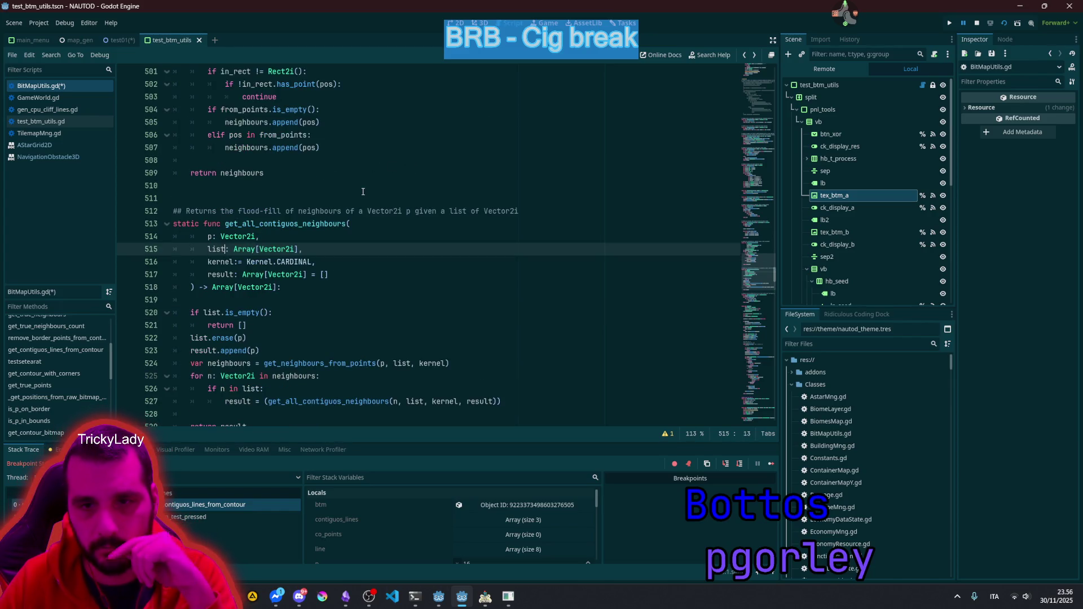
key("alt+Left")
key("alt+Left")
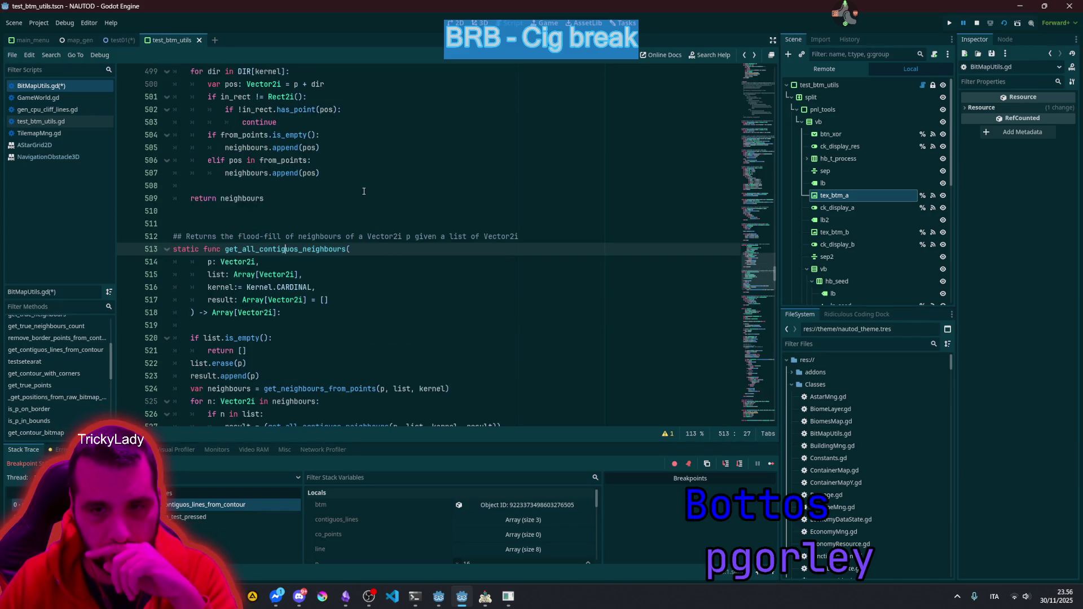
key("alt+Left")
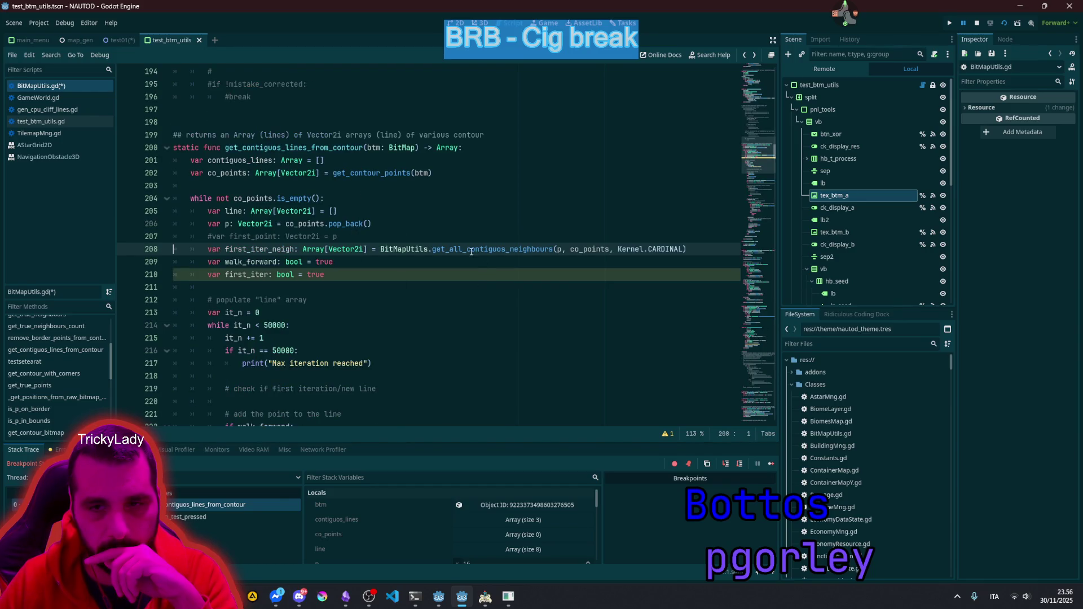
Step: Change line 208's call back to get_neighbours_from_points
double_click(509, 248)
key("shift+BackSpace")
type("get_neig")
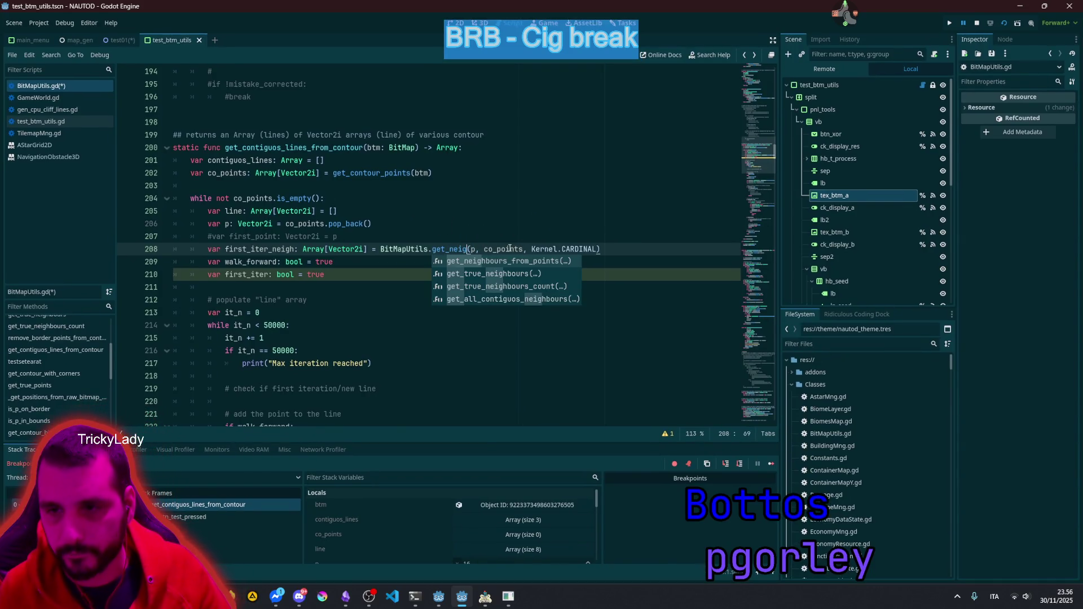
key("Return")
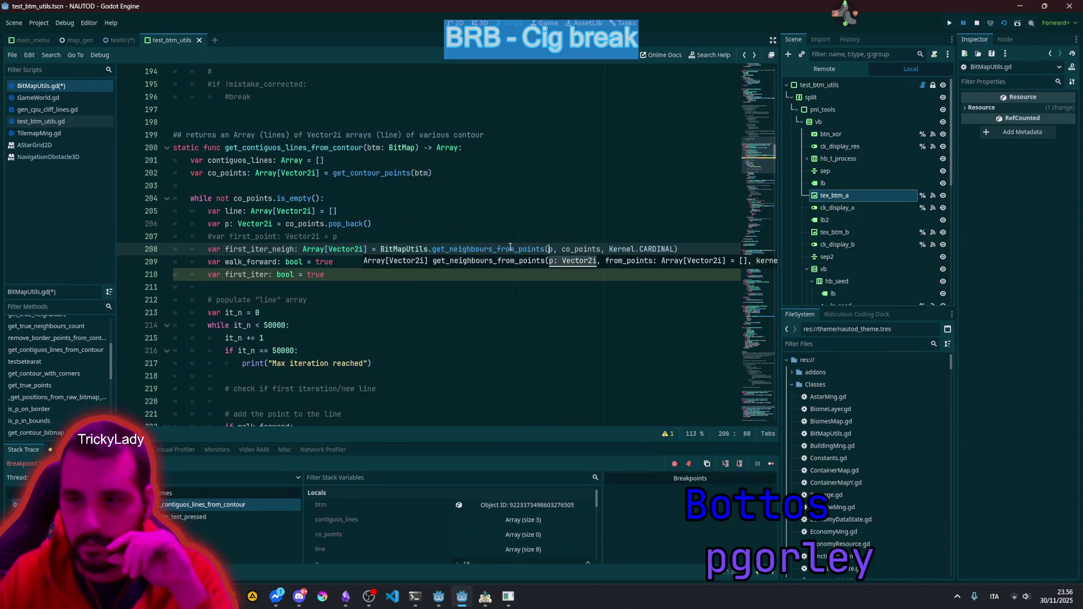
key("Up")
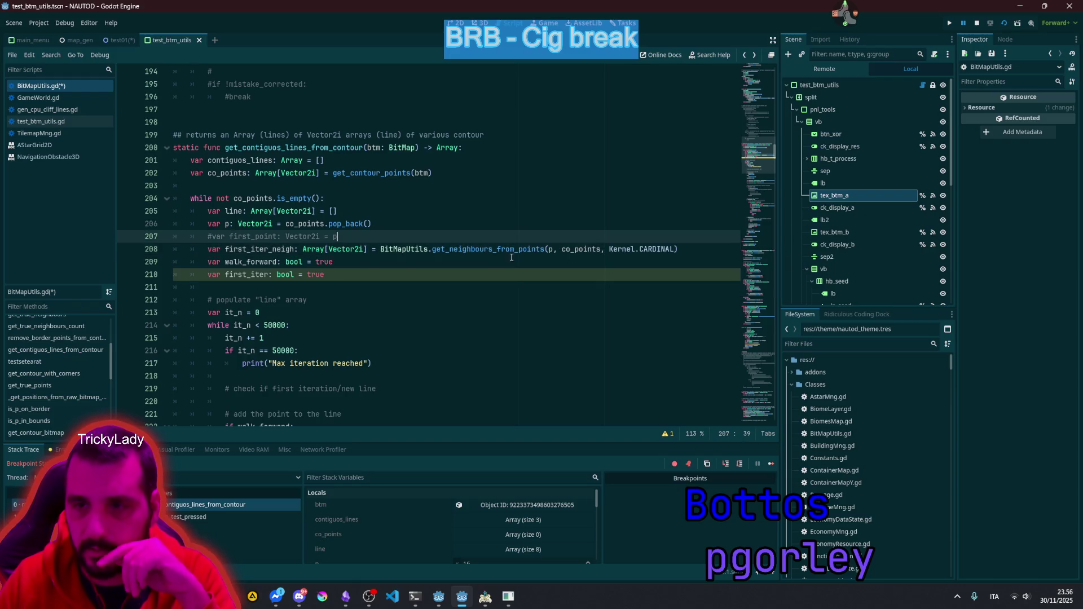
Step: Add a new line declaring var btm_rect: Rect2i after co_points
mouse_move(496, 251)
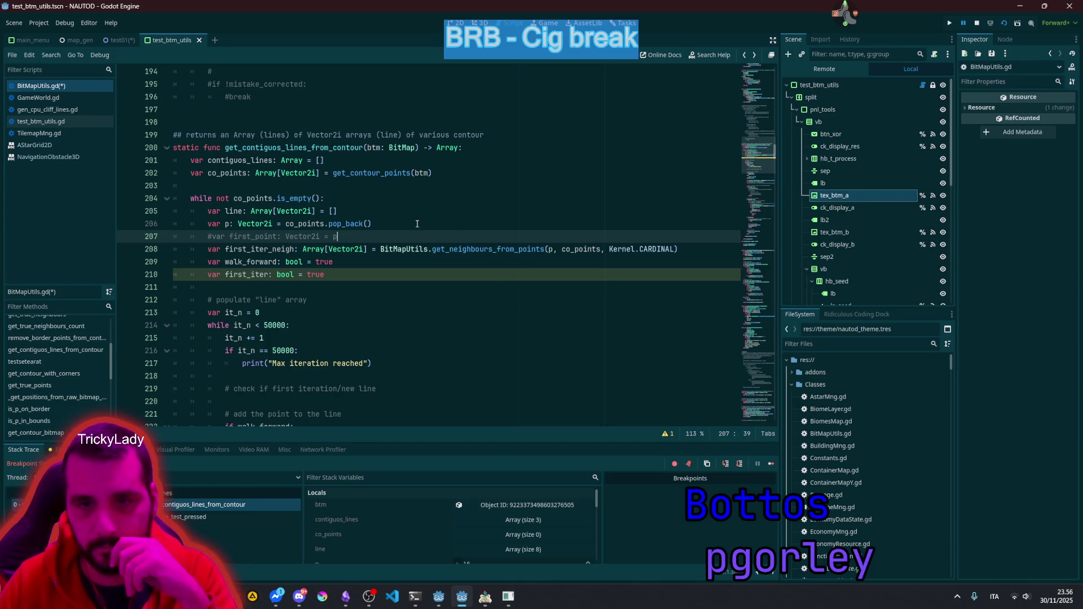
left_click(374, 186)
key("Return")
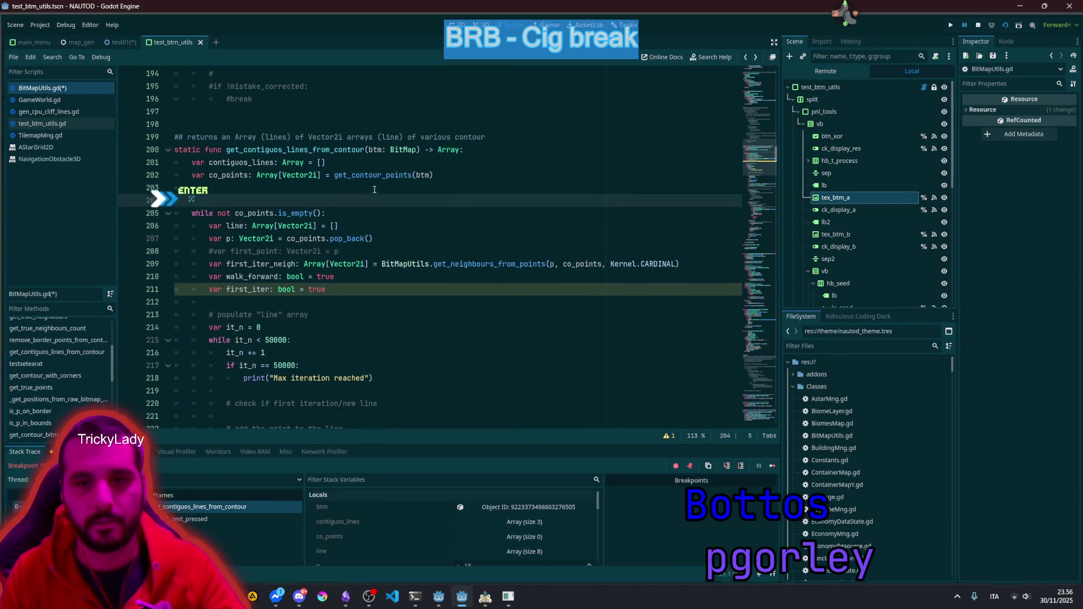
type("var btm")
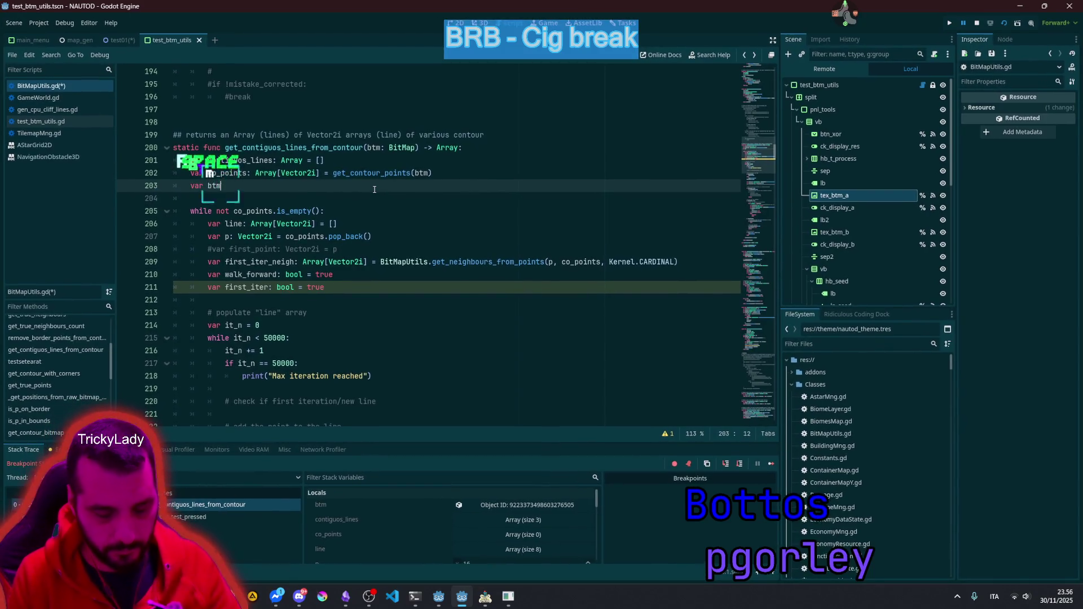
type("_rect: R")
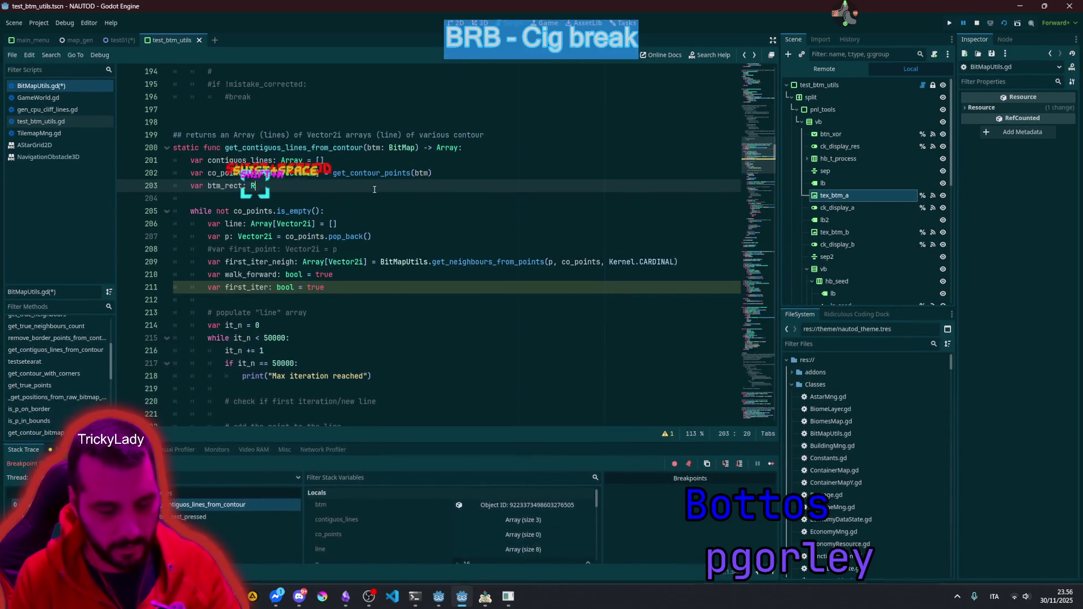
type("ect2i")
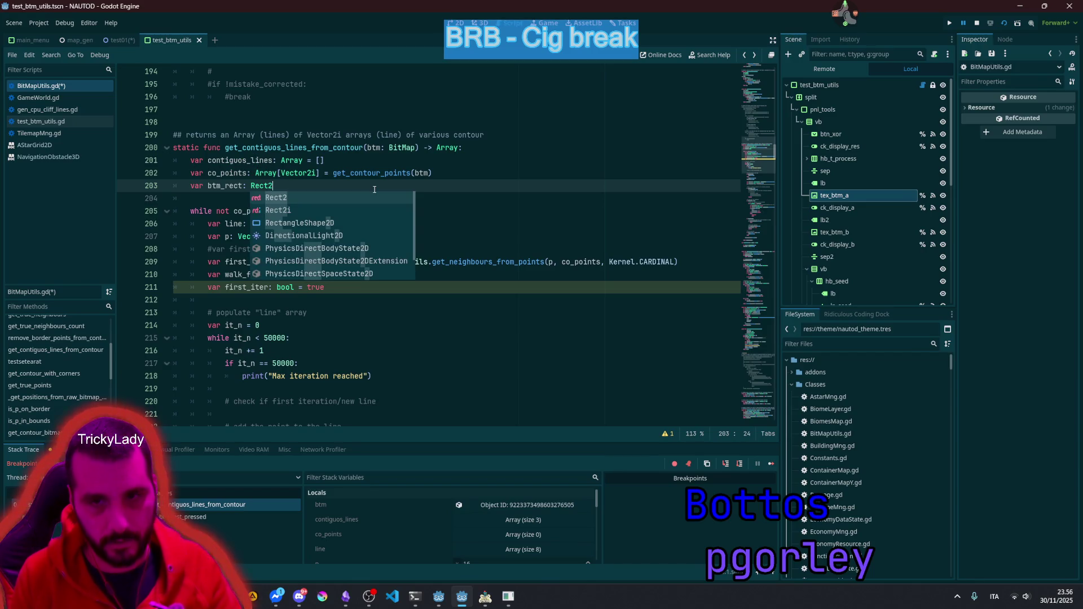
key("Return")
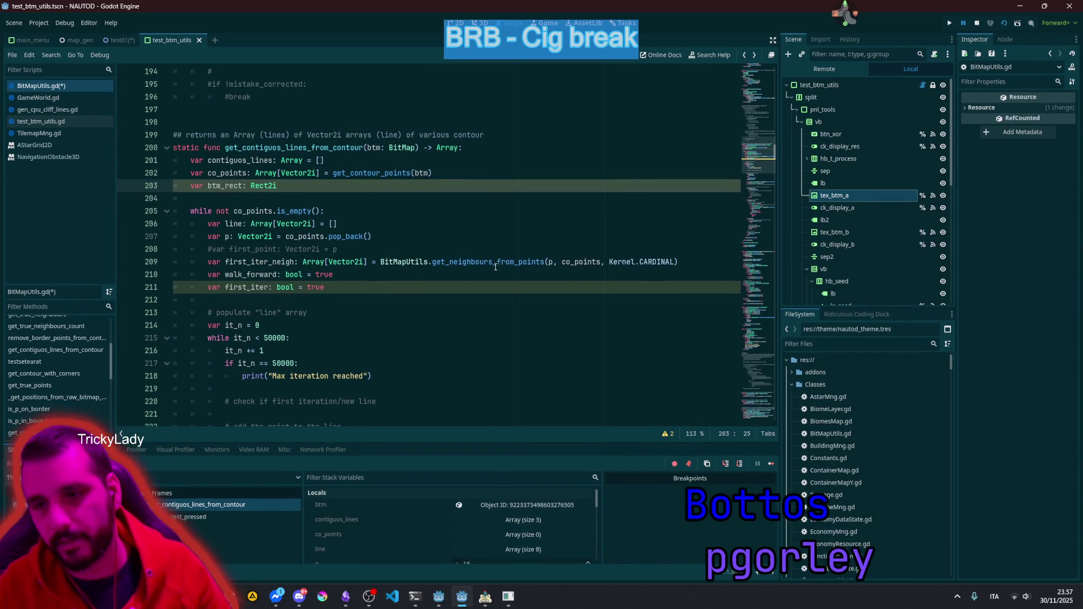
Step: Start btm_rect's value as Rect2i(Vector2i.ZERO, using autocomplete
mouse_move(492, 266)
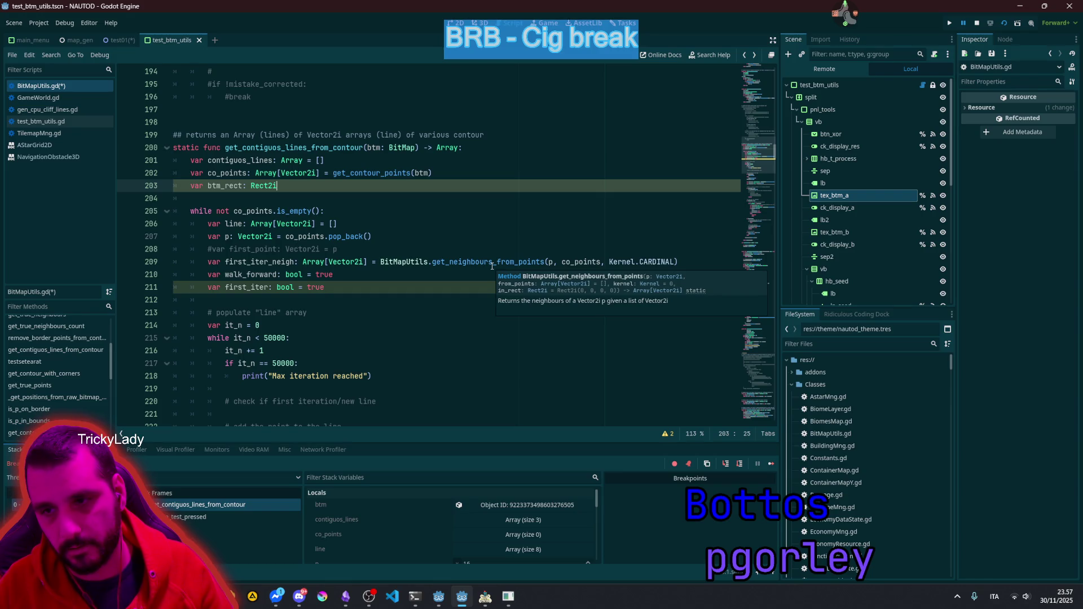
type(" = Rec")
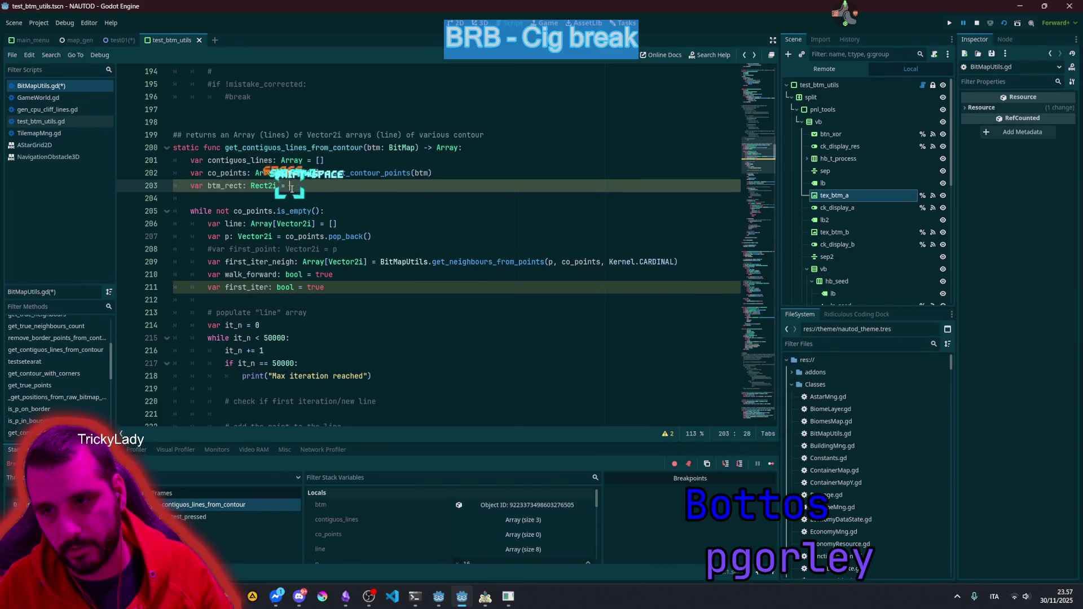
key("Up")
key("Return")
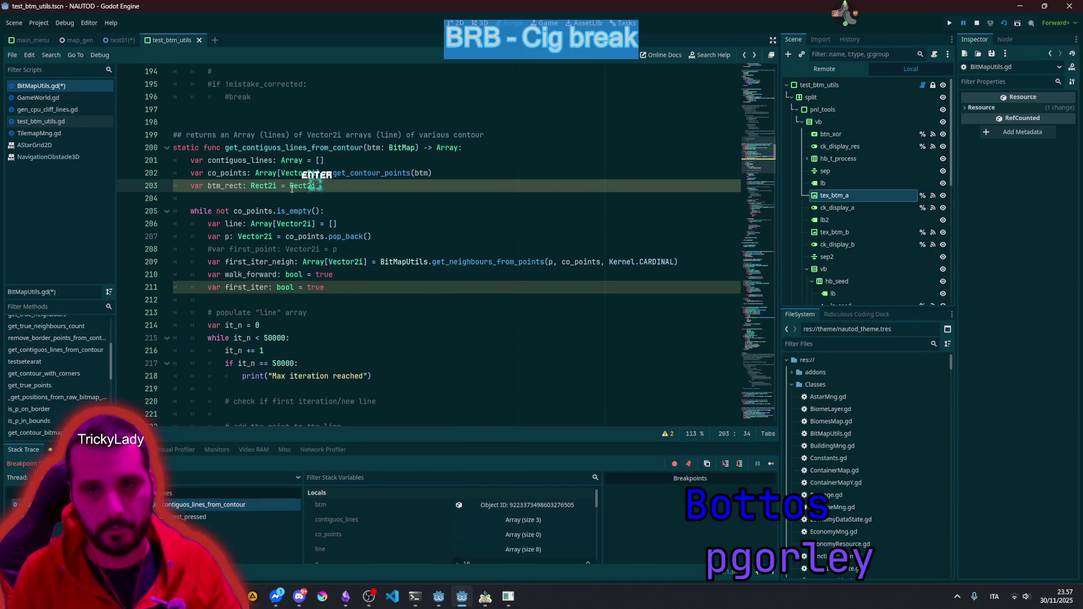
type("(")
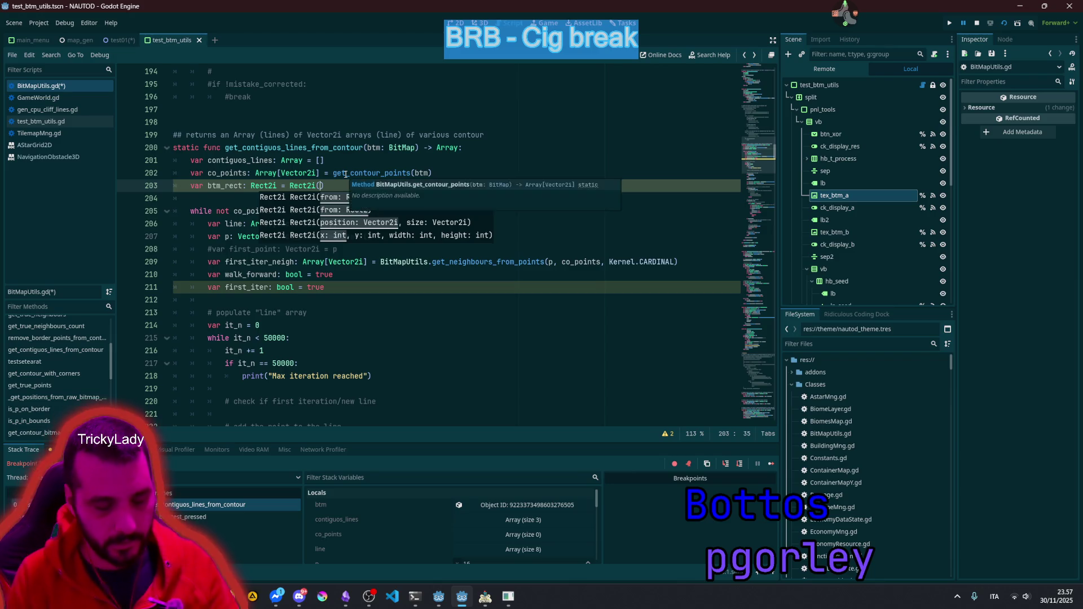
type("V")
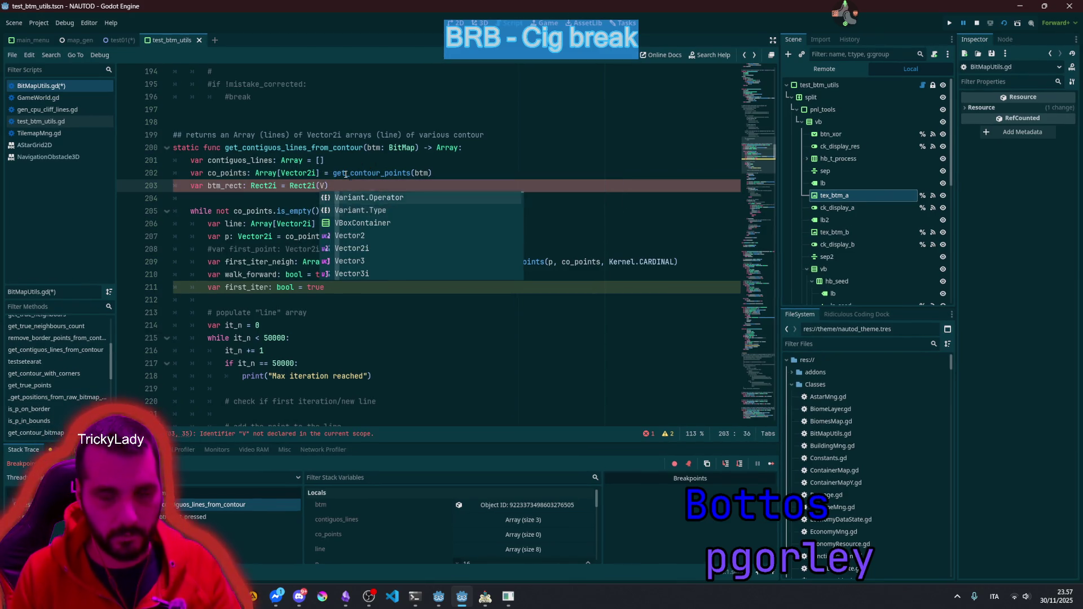
key("Down")
key("Down")
key("Down")
key("Return")
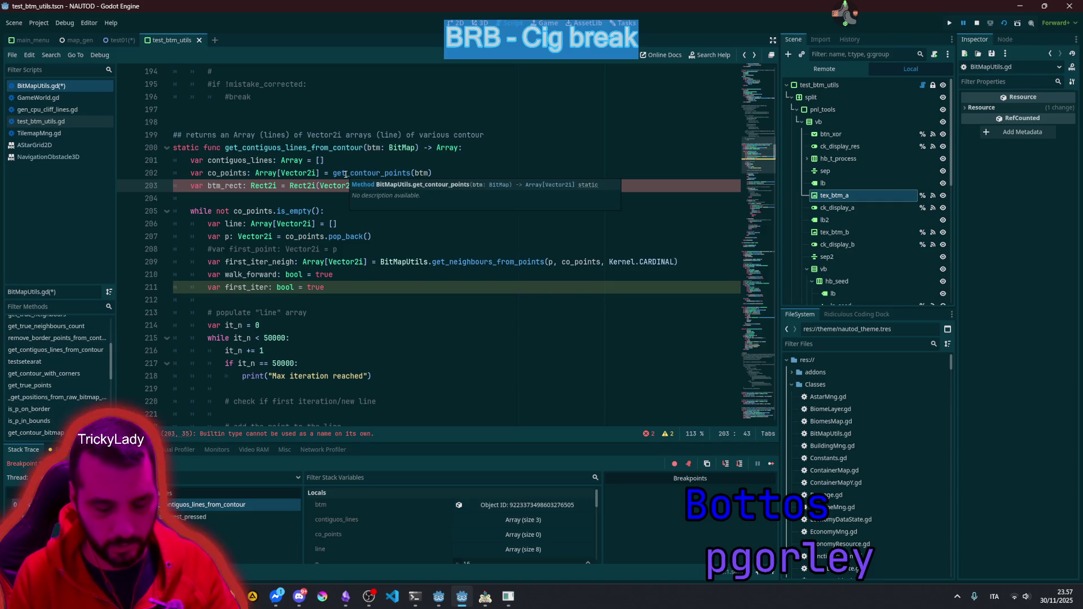
type(".ZERO")
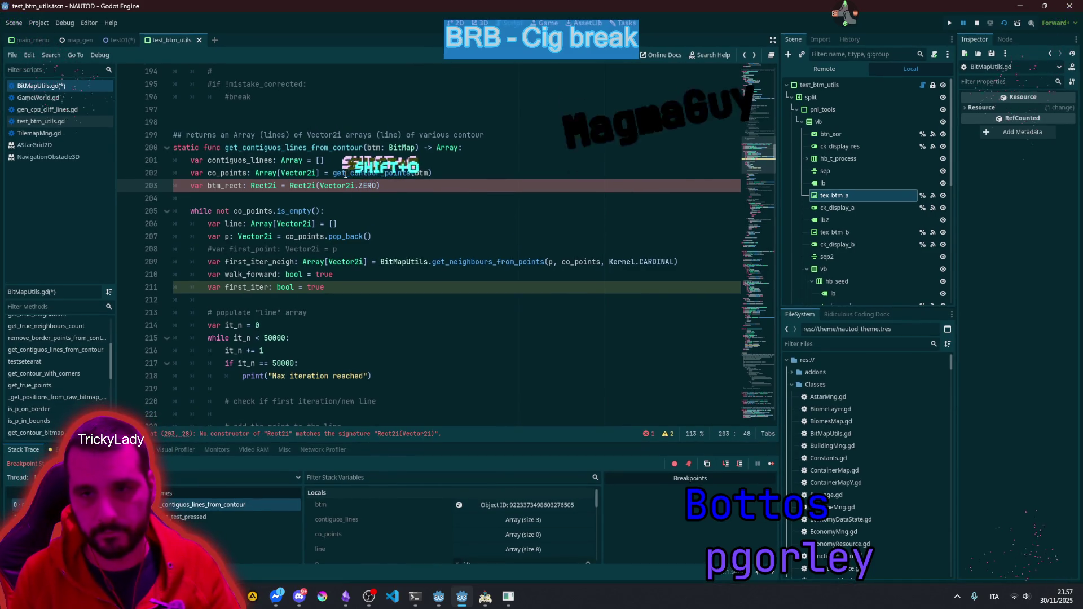
type(",")
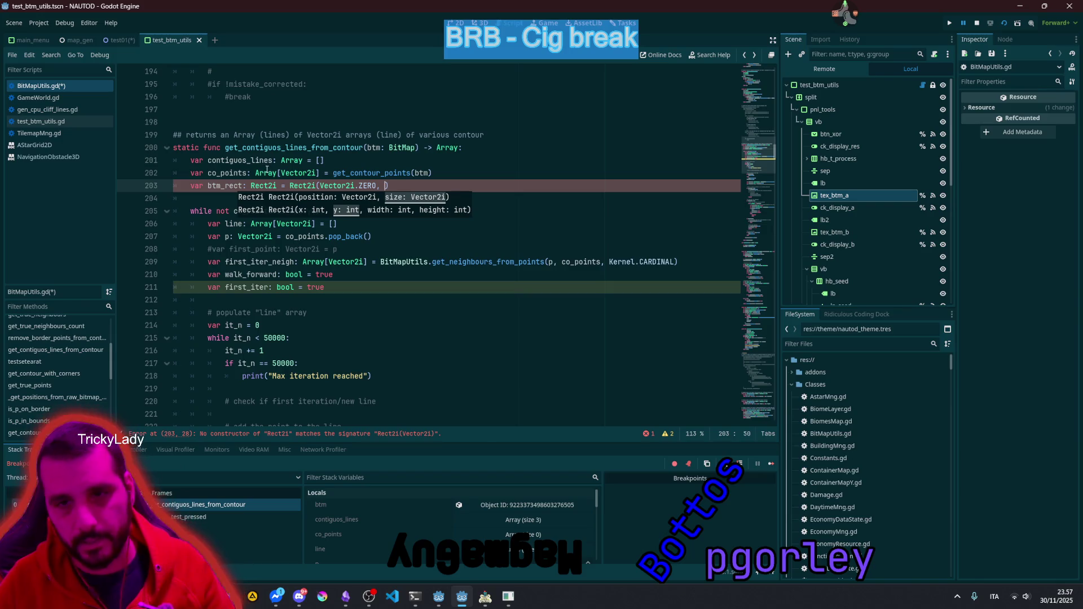
Step: Finish the second Rect2i argument as btm.get_size() - Vector2i.ONE
double_click(372, 148)
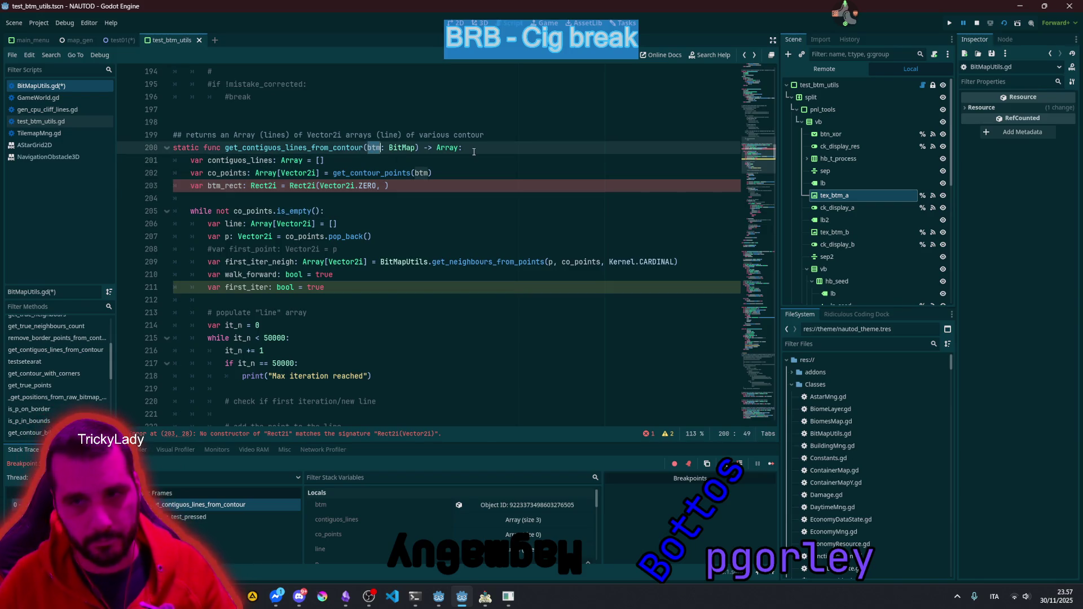
key("Down")
key("Down")
key("Down")
type("btm.get_s")
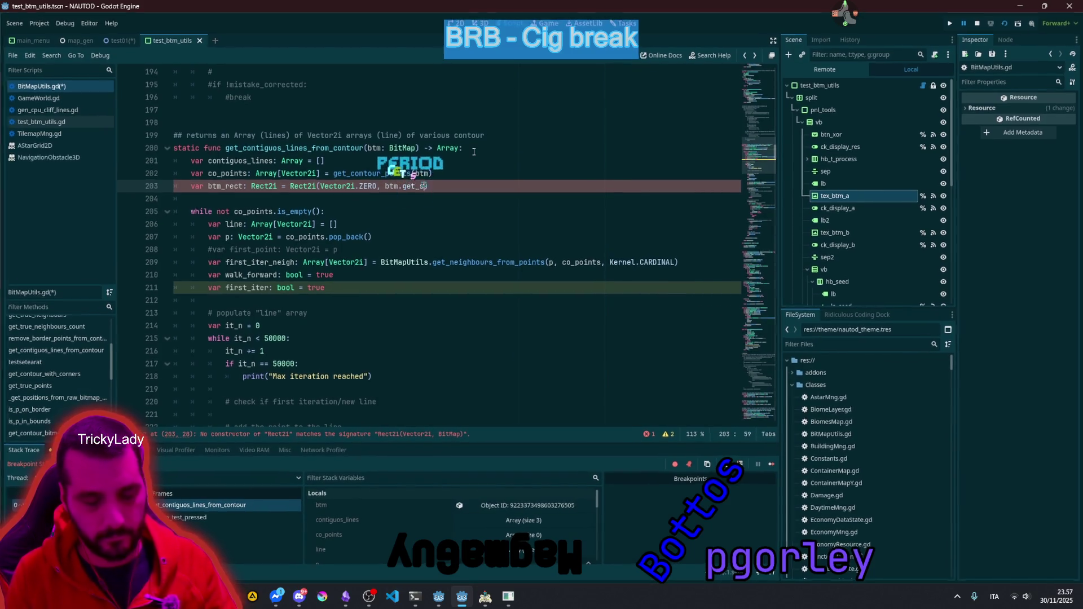
key("Return")
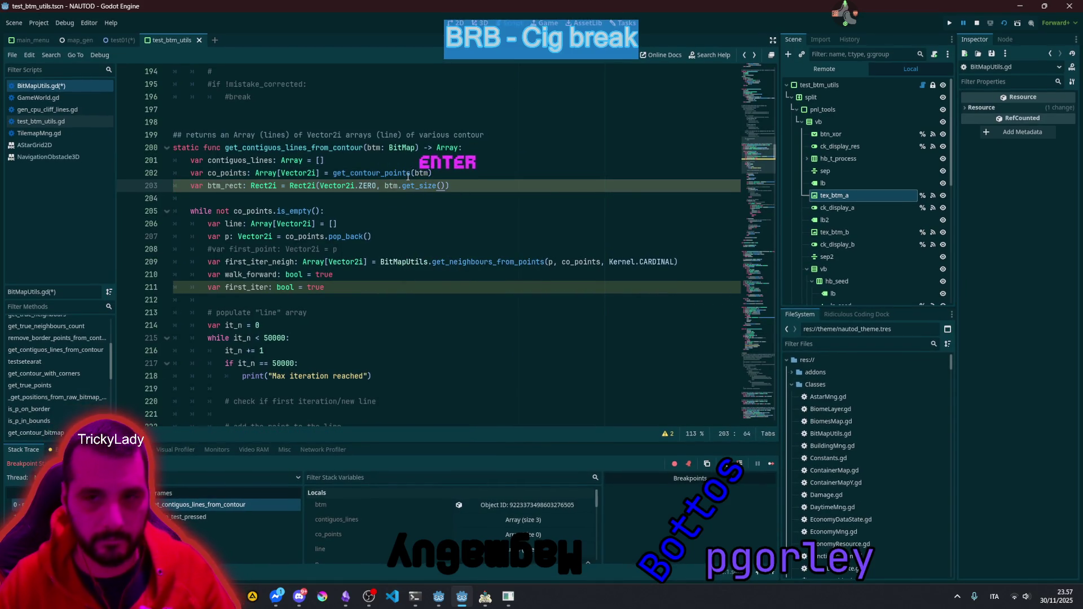
double_click(408, 186)
left_click(443, 185)
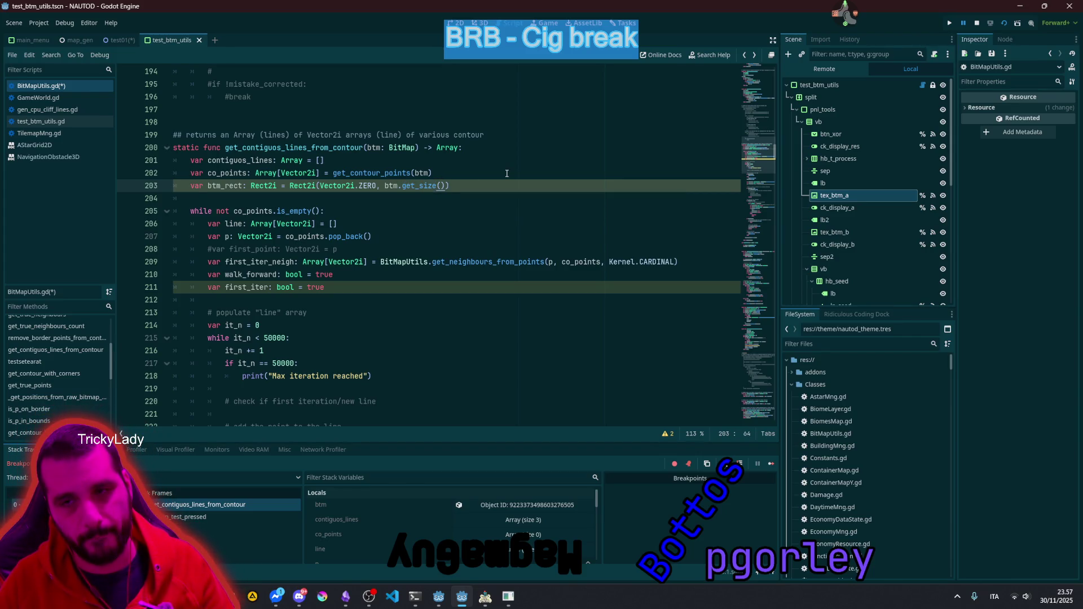
type("- V")
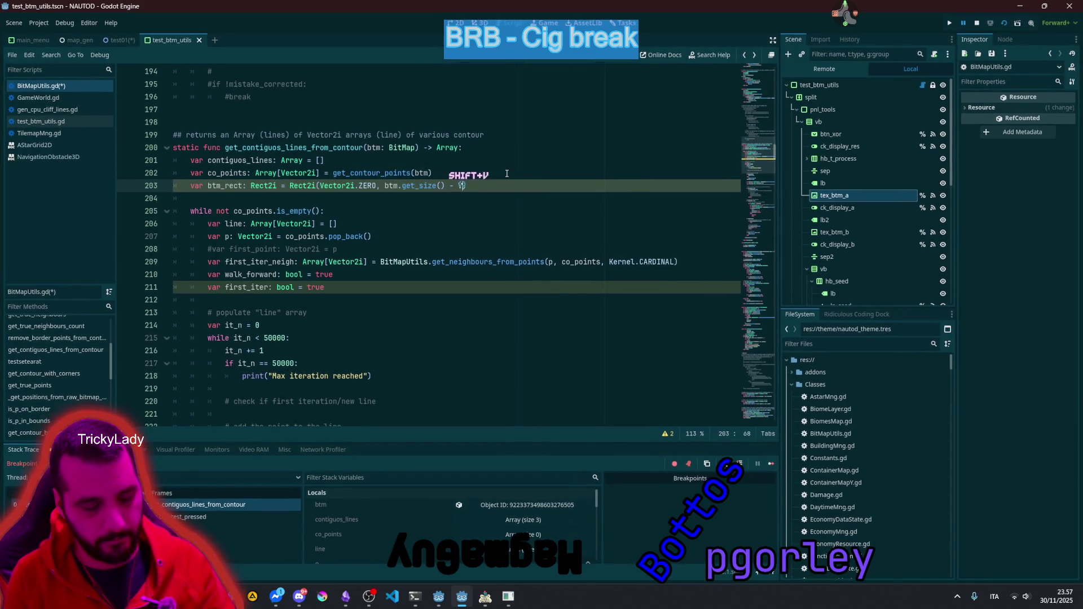
type("ector2i")
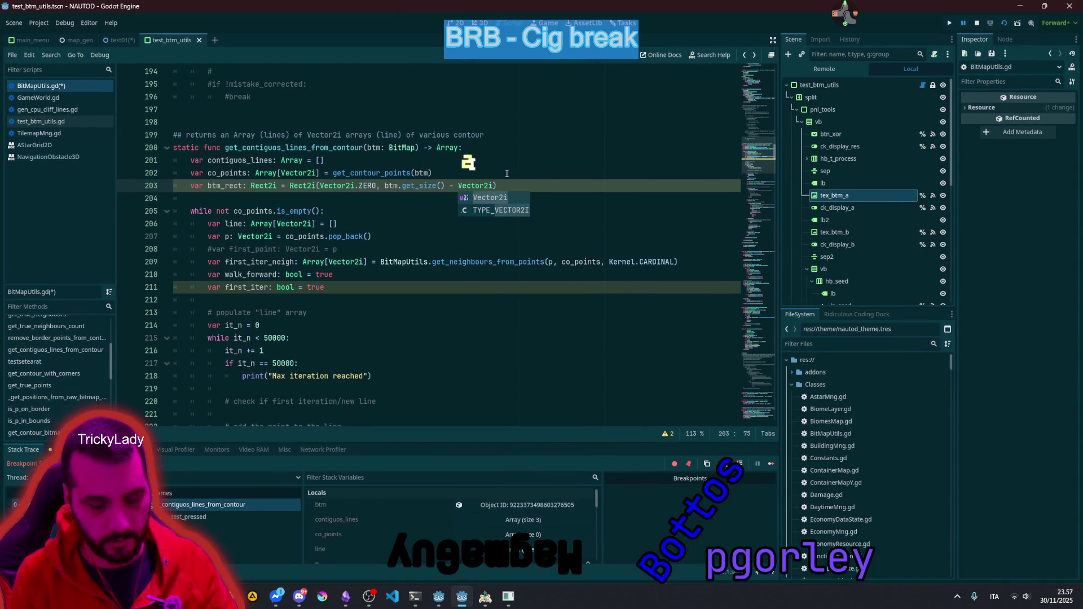
type(".ONE")
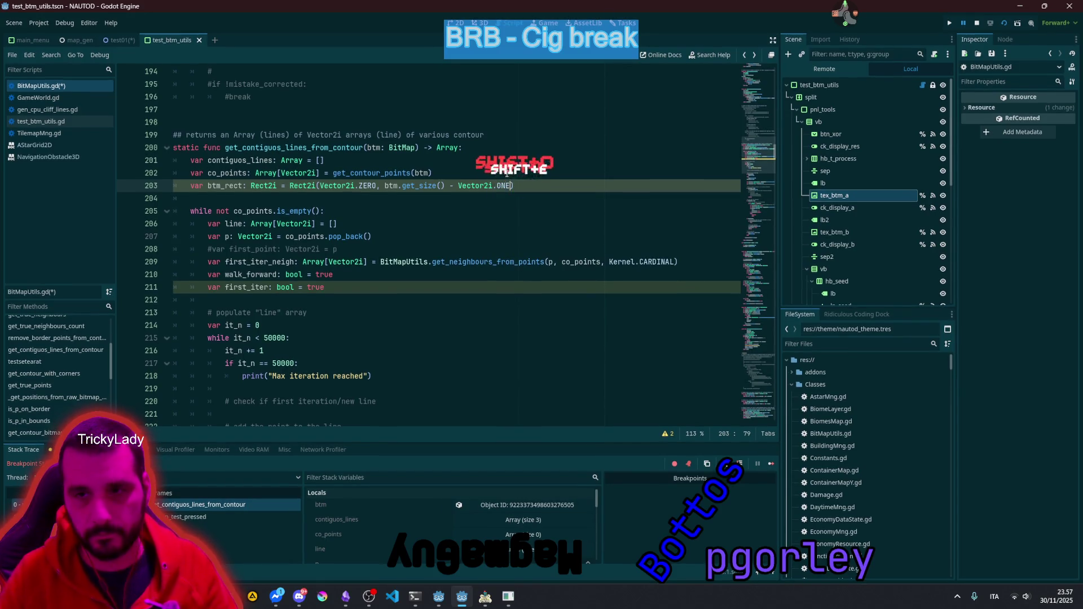
Step: Copy the btm_rect name for reuse in the neighbour call on line 209
double_click(421, 186)
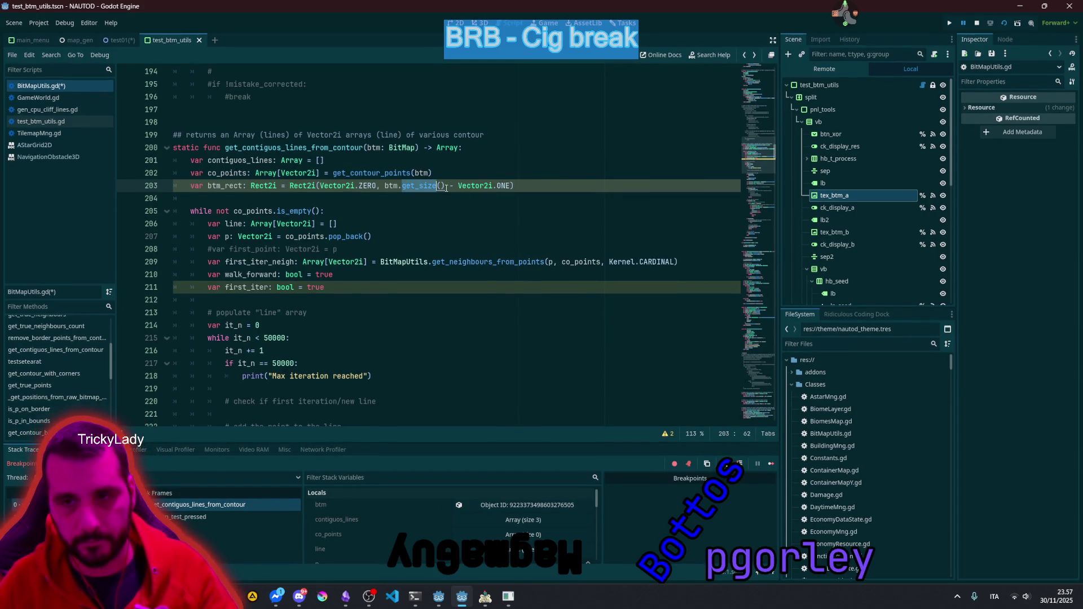
double_click(210, 186)
key("ctrl+c")
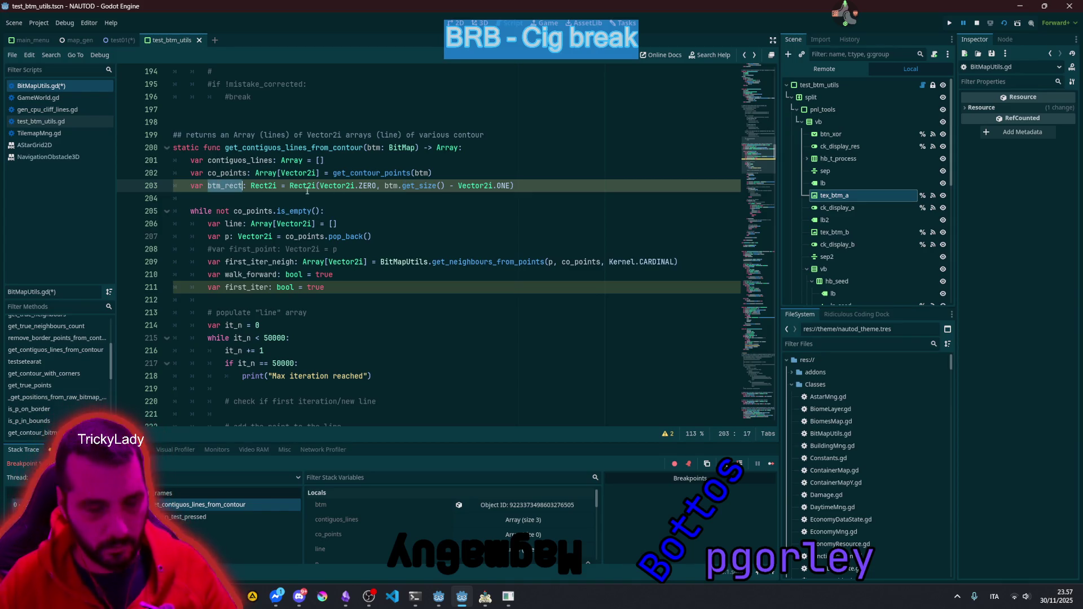
left_click(671, 262)
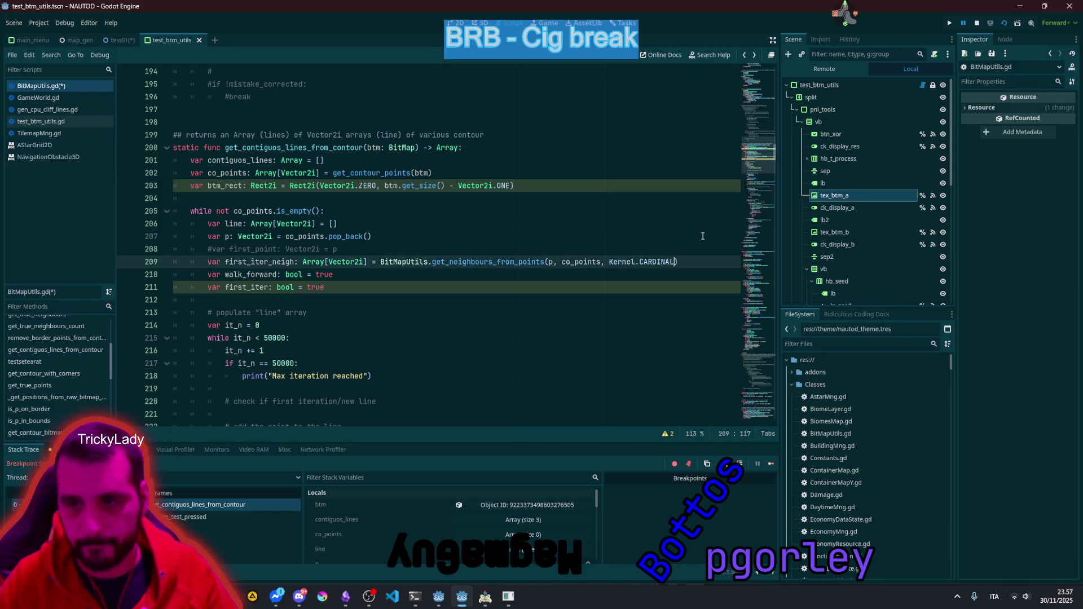
Step: Append btm_rect as an extra argument to the neighbour calls on lines 209 and 229
type(",")
key("ctrl+v")
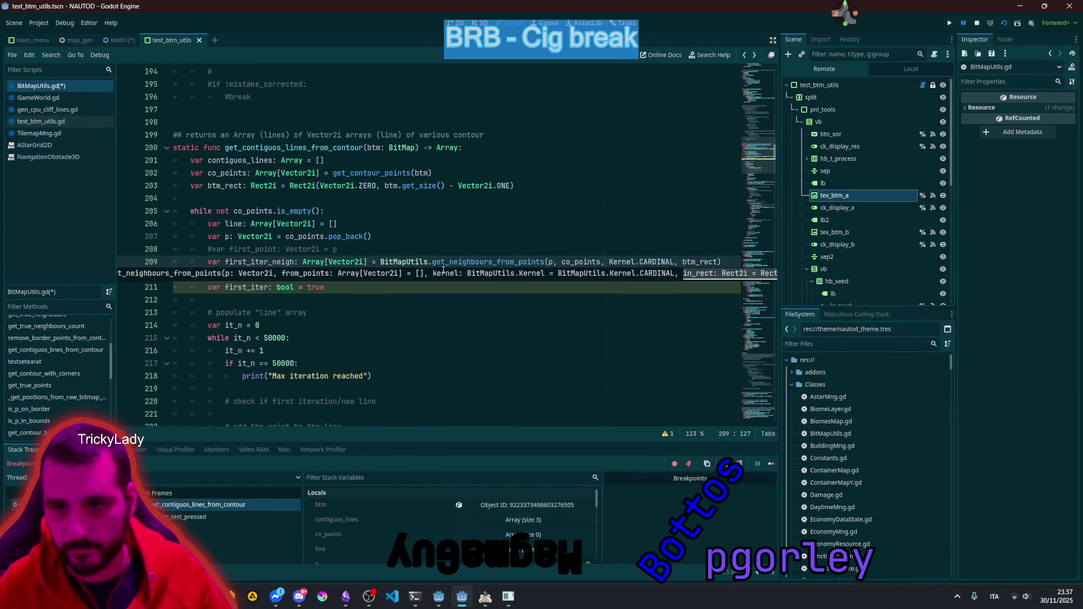
double_click(495, 262)
scroll(469, 293, "down", 5)
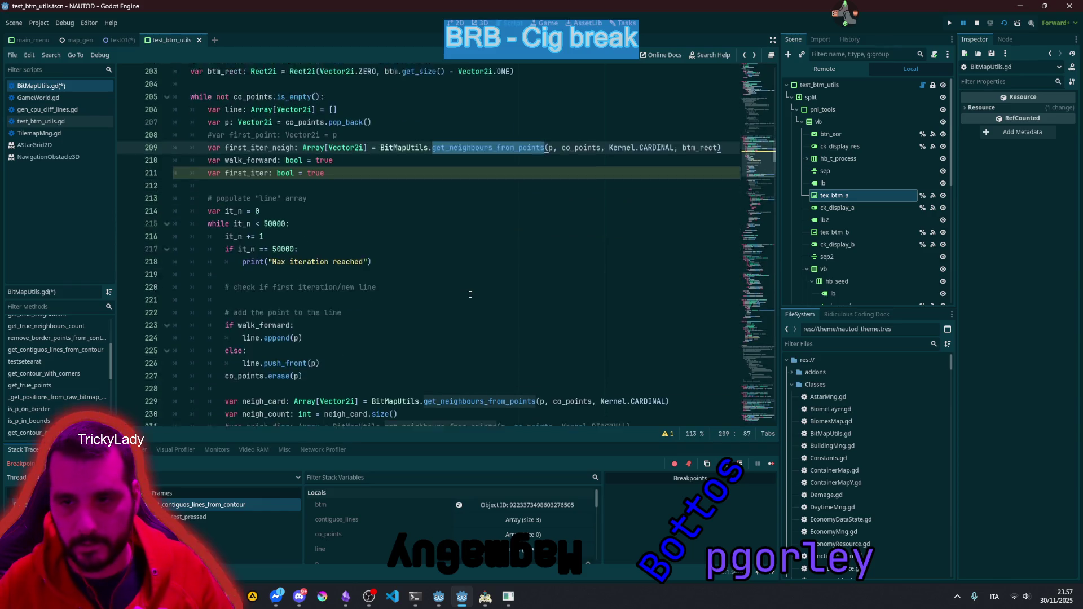
left_click(666, 325)
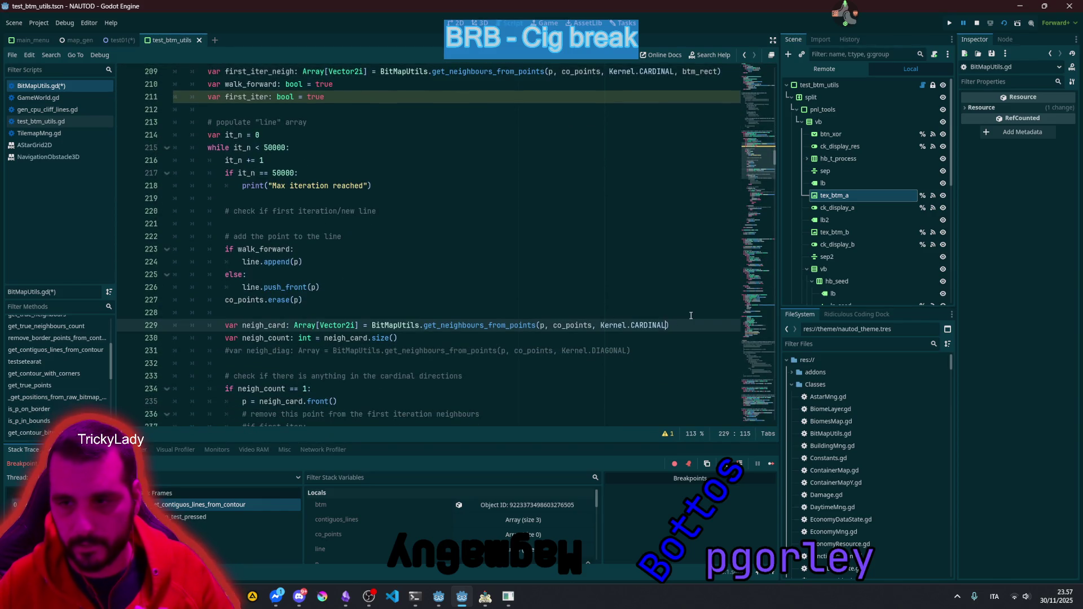
type(",")
key("ctrl+v")
Step: Save BitMapUtils.gd and run the current test scene
left_click(444, 262)
key("ctrl+s")
left_click(443, 237)
left_click(504, 588)
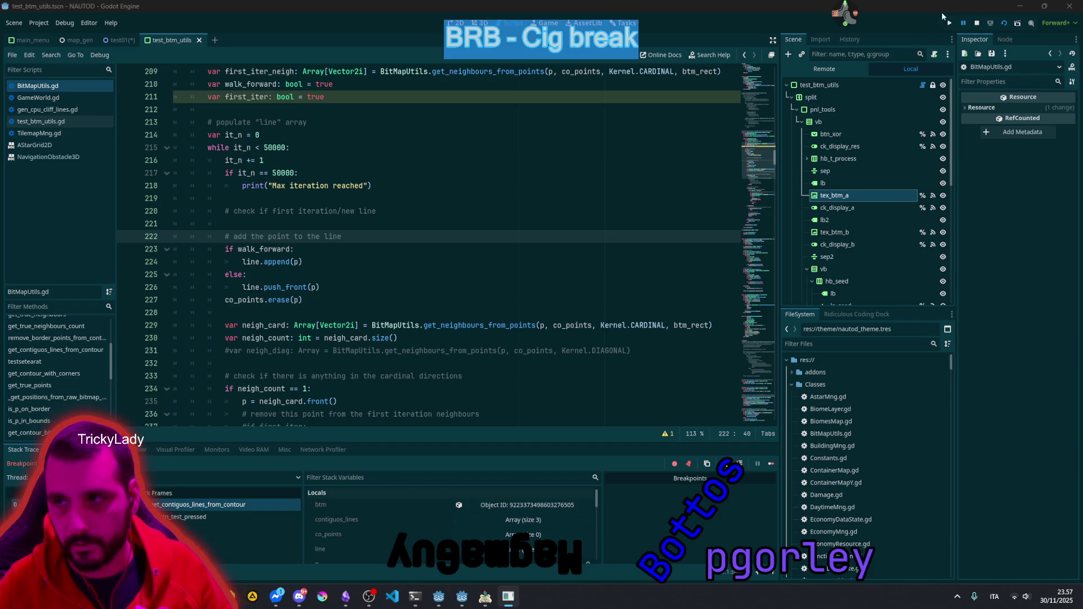
mouse_move(485, 597)
left_click(479, 550)
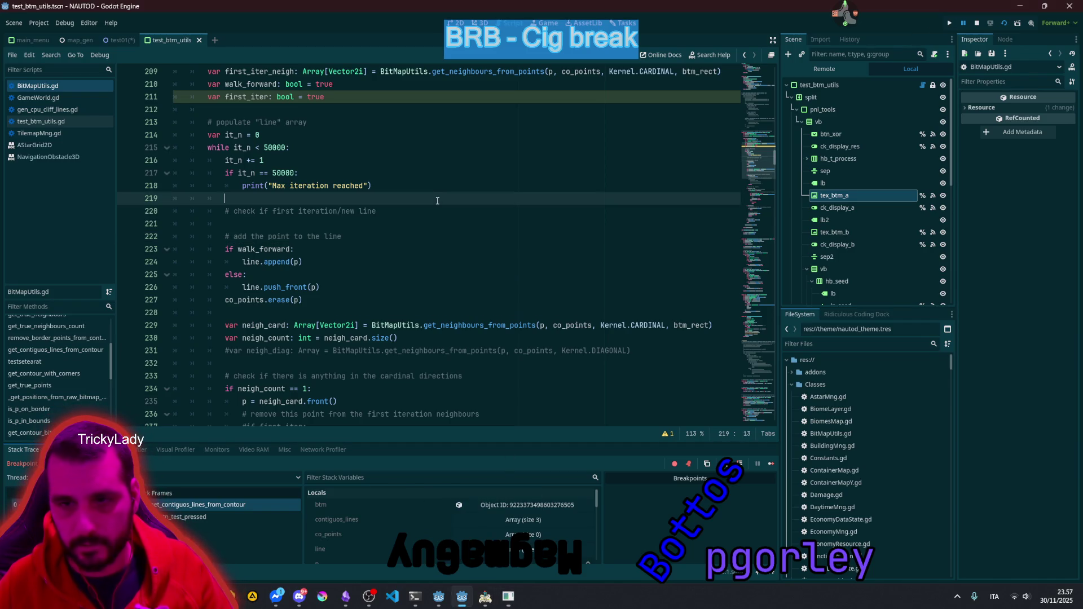
Step: View the coloured contour result in NAUTOD, then resume the paused debugger in Godot
left_click(484, 595)
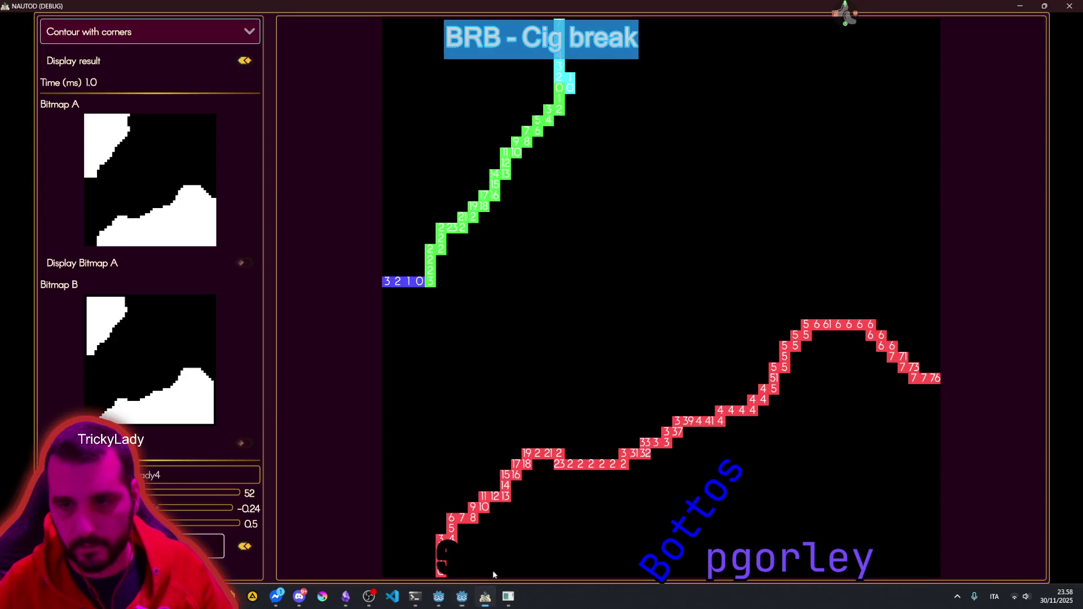
mouse_move(506, 602)
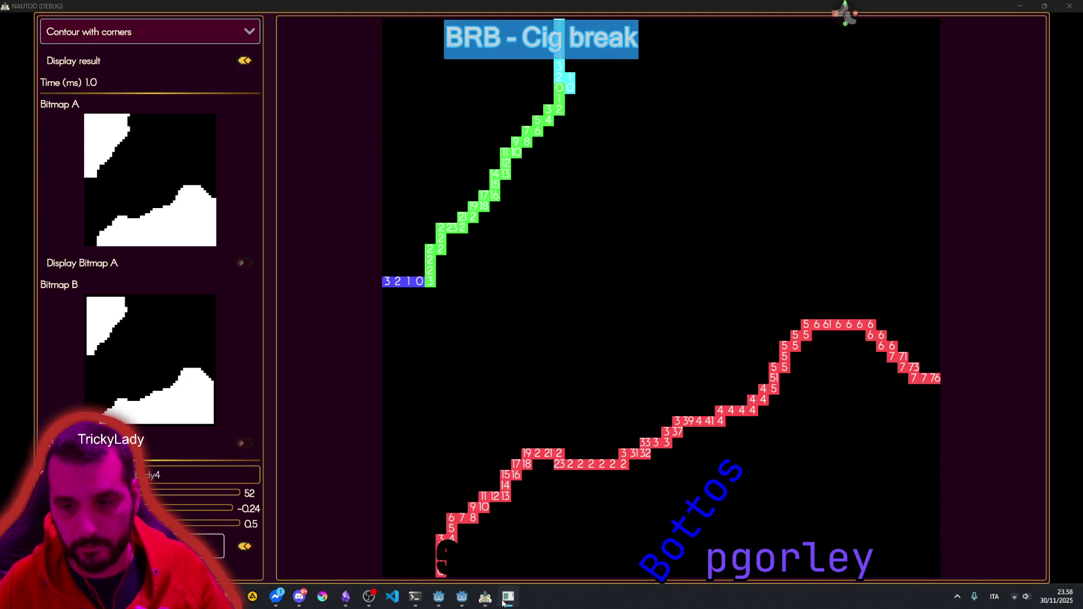
left_click(461, 576)
left_click(774, 465)
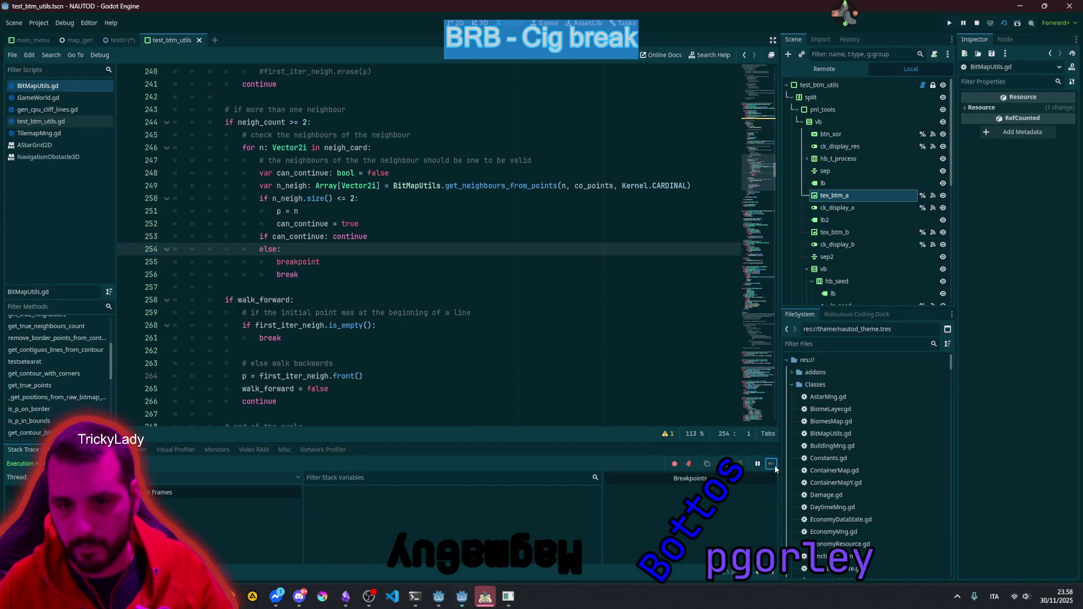
Step: Delete the breakpoint statement on line 255, leaving else: break, and rerun the scene with F6
left_click(298, 261)
double_click(298, 262)
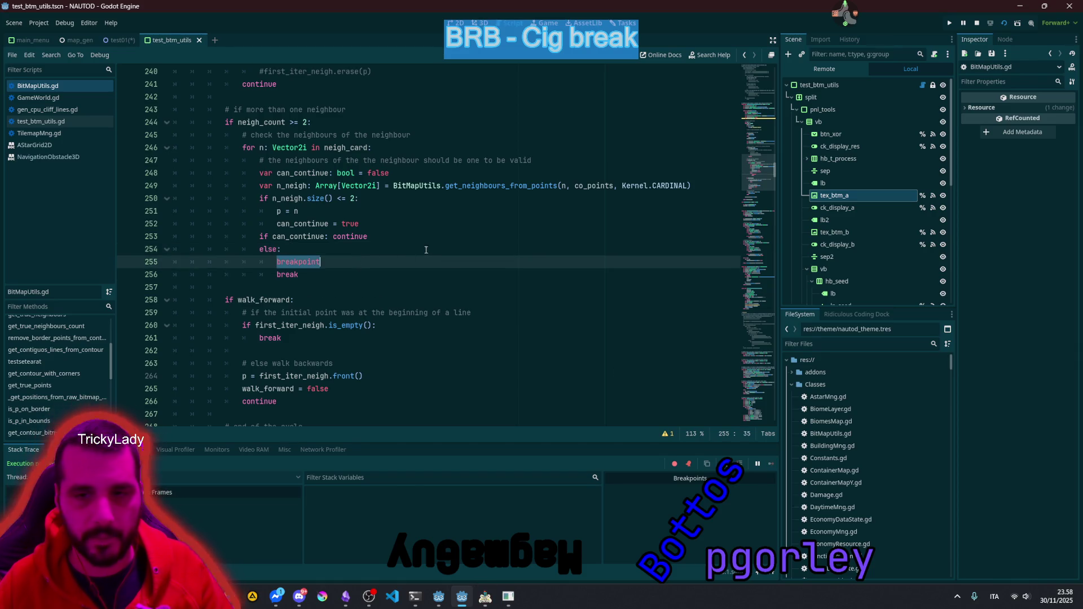
key("Left")
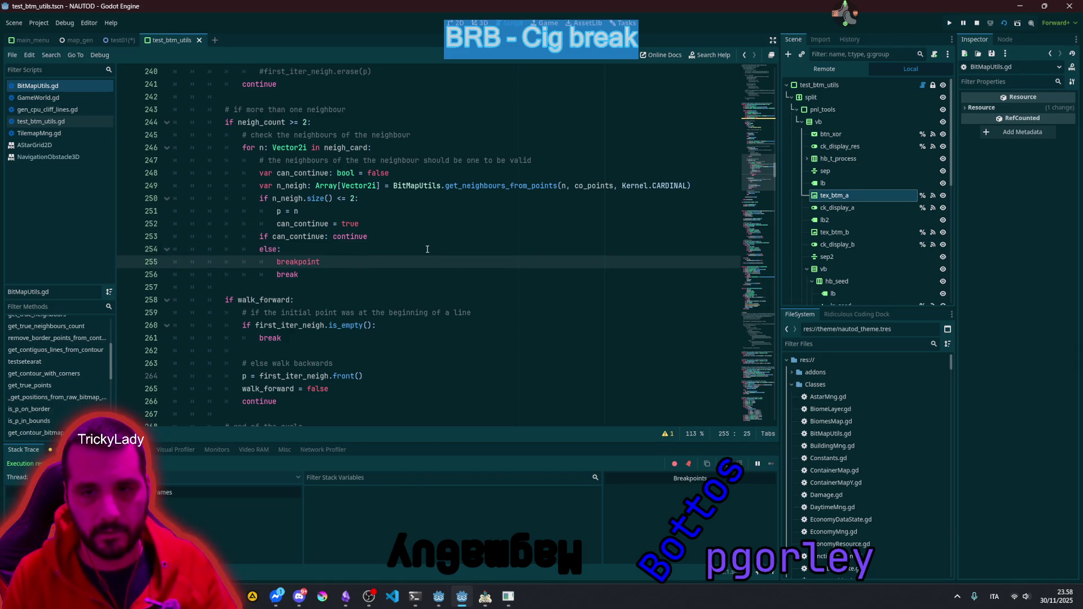
key("BackSpace")
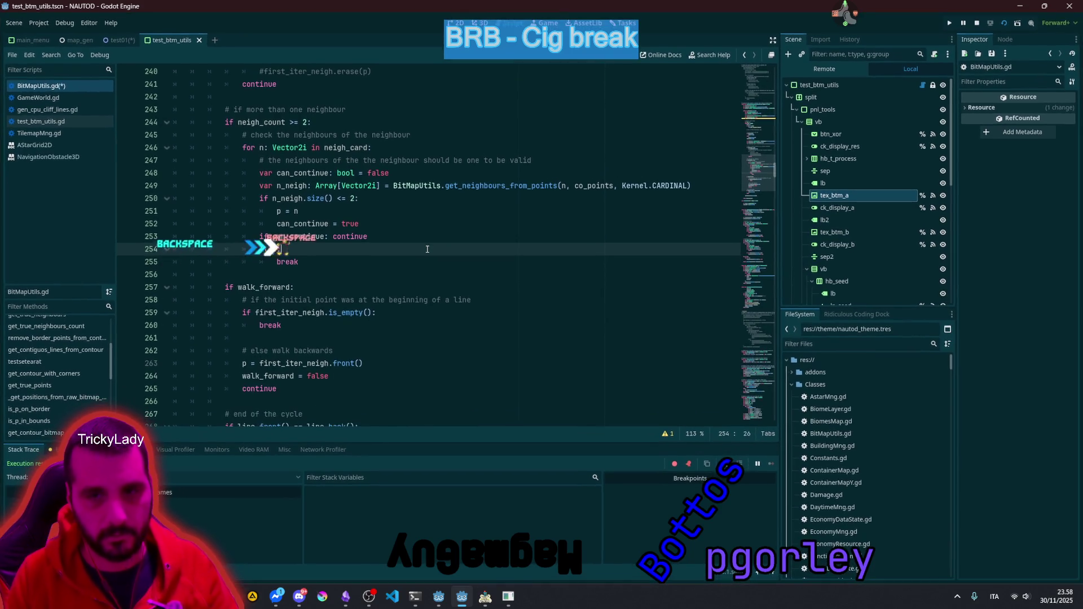
type("else:")
key("Up")
key("End")
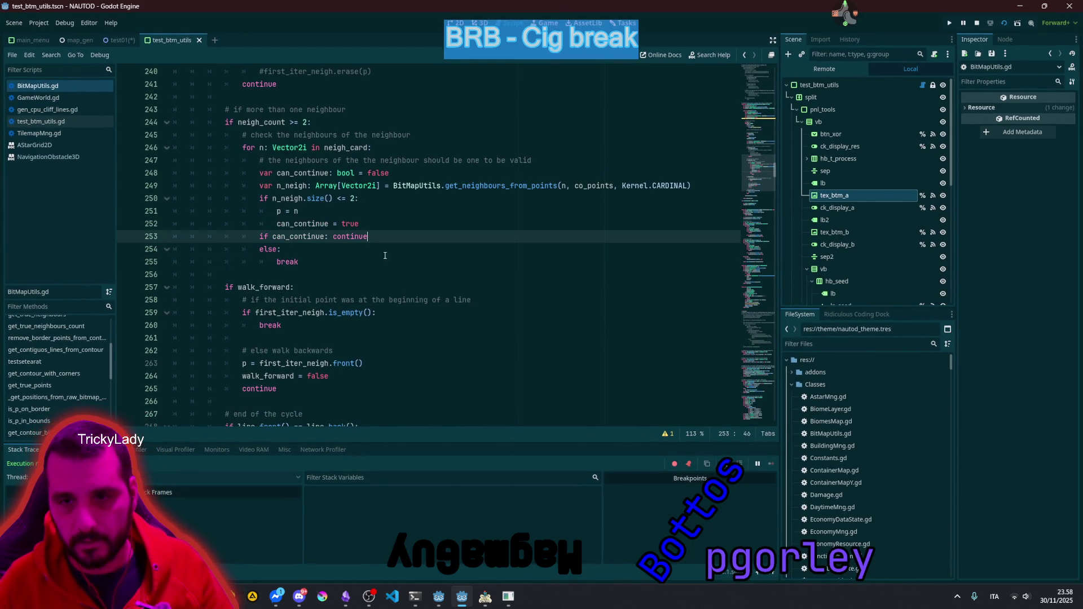
key("F6")
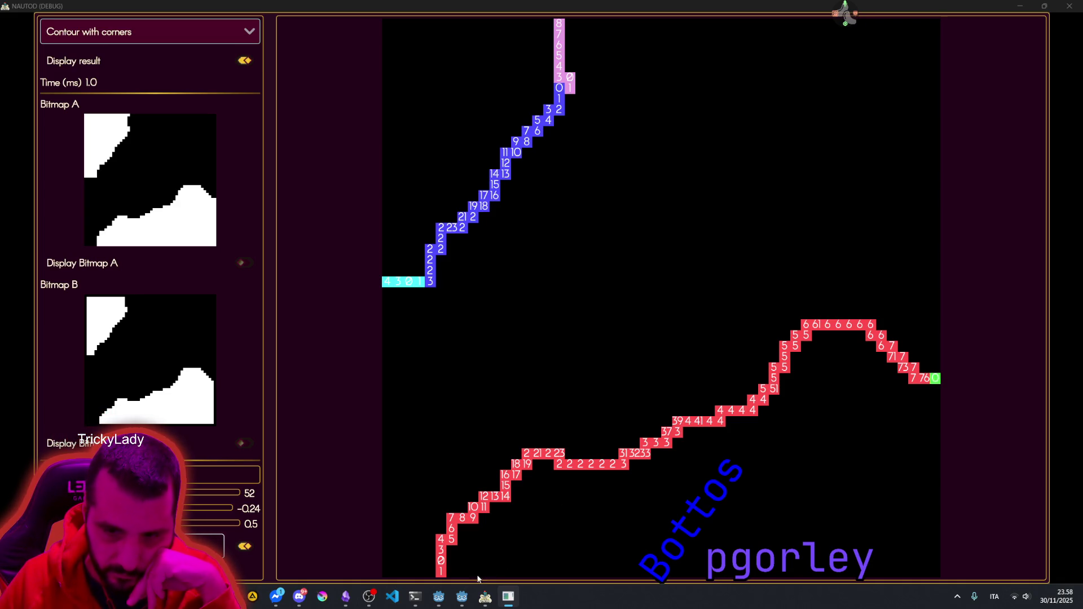
Step: Review the purple, blue, cyan, red and green numbered contour segments, then switch back to Godot
mouse_move(449, 598)
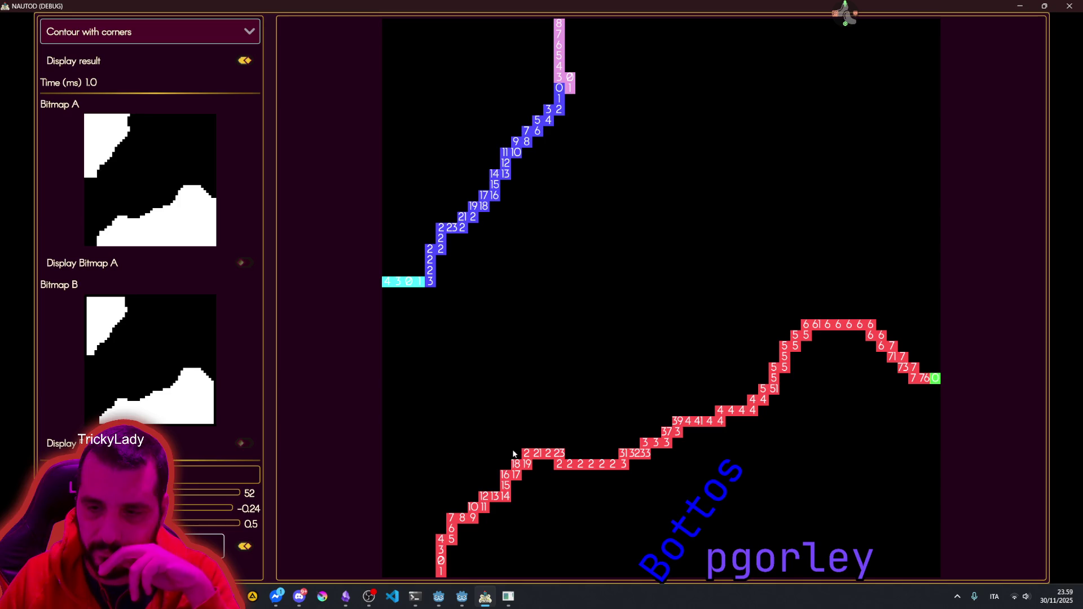
left_click(468, 596)
left_click(379, 249)
scroll(361, 280, "up", 3)
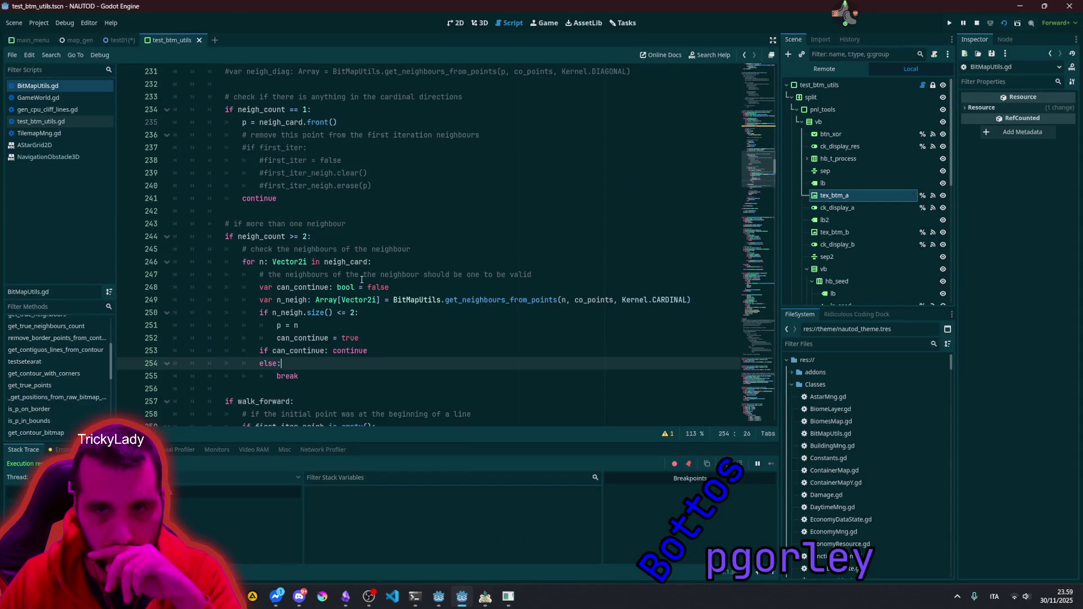
double_click(254, 223)
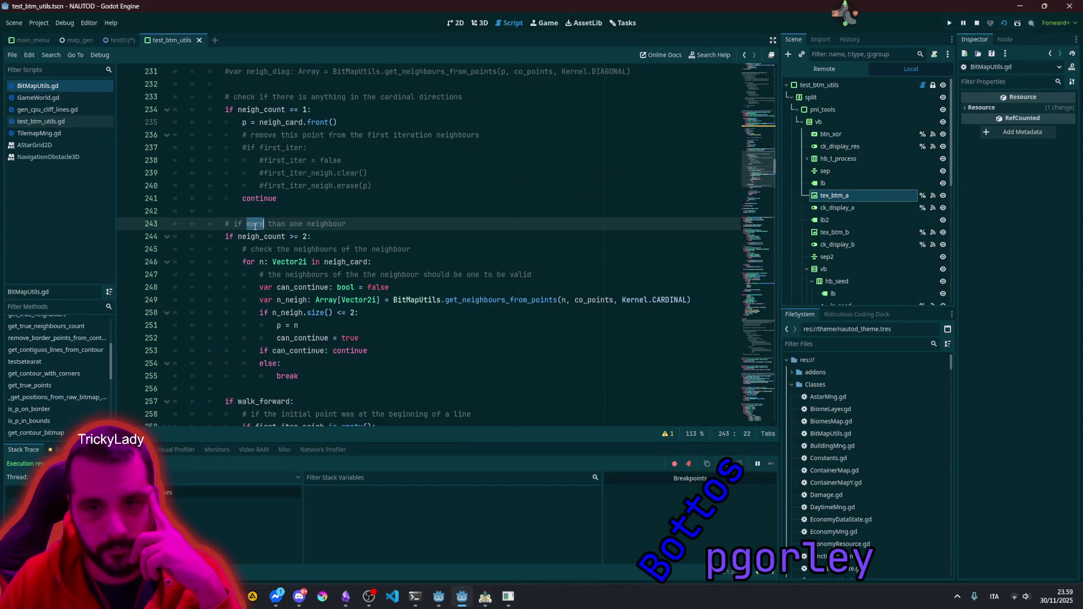
double_click(296, 223)
double_click(338, 223)
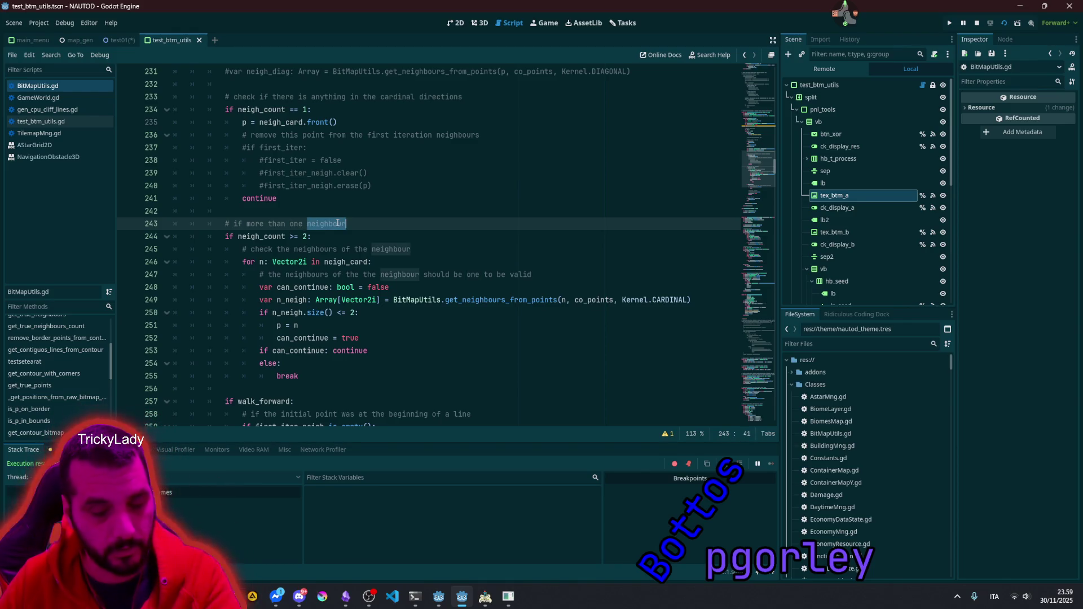
double_click(290, 235)
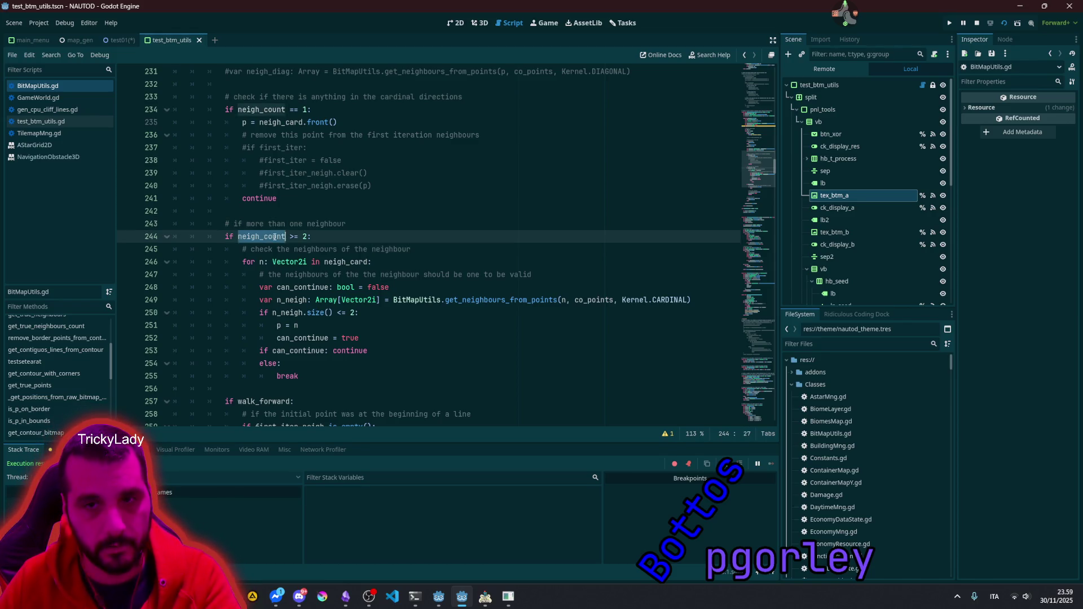
scroll(292, 215, "up", 2)
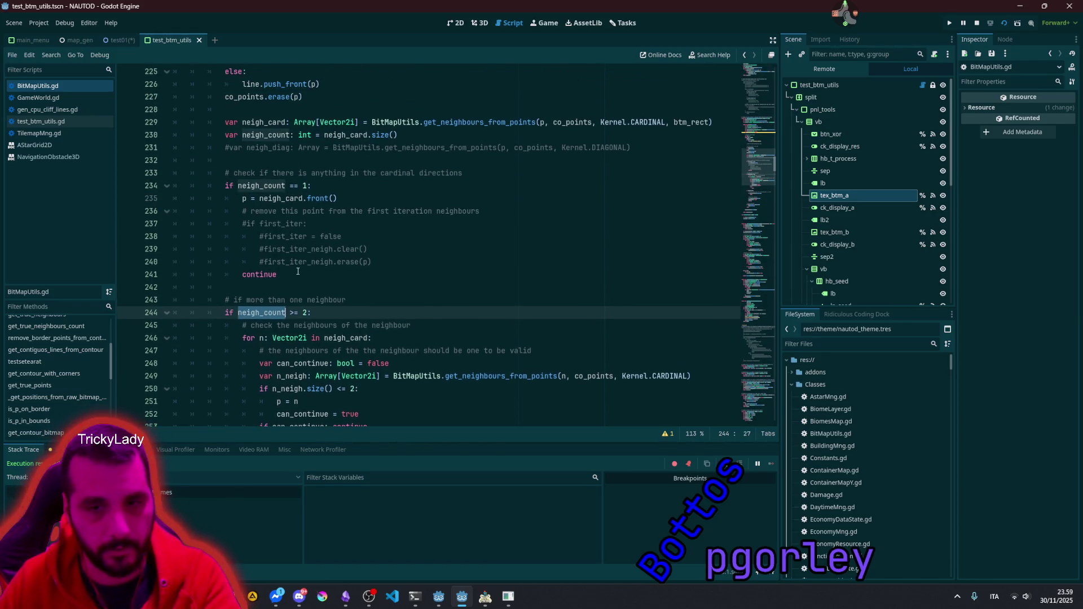
scroll(300, 261, "down", 3)
double_click(310, 211)
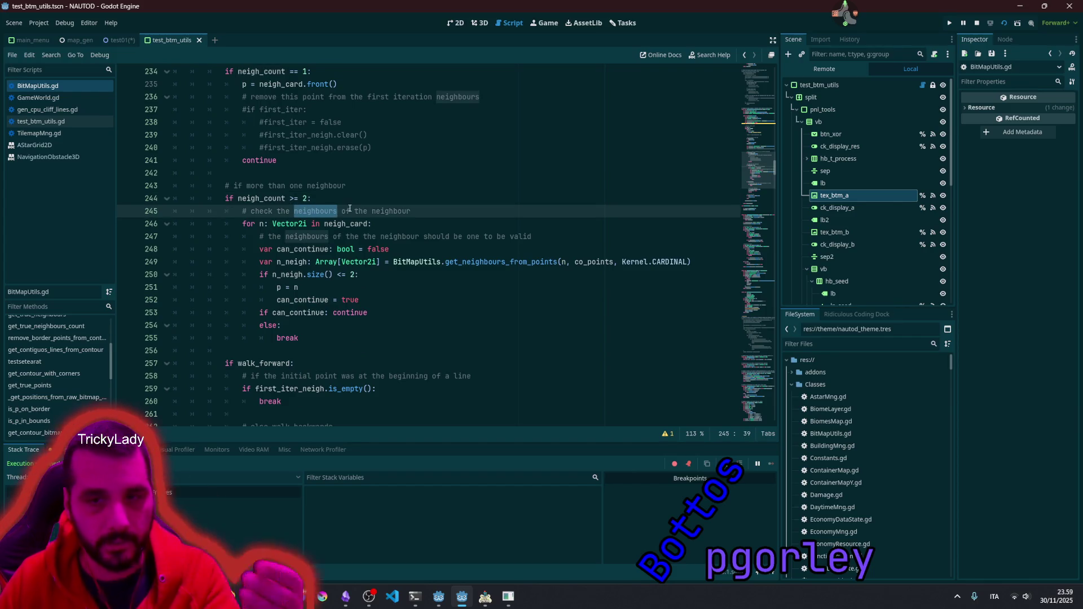
double_click(343, 224)
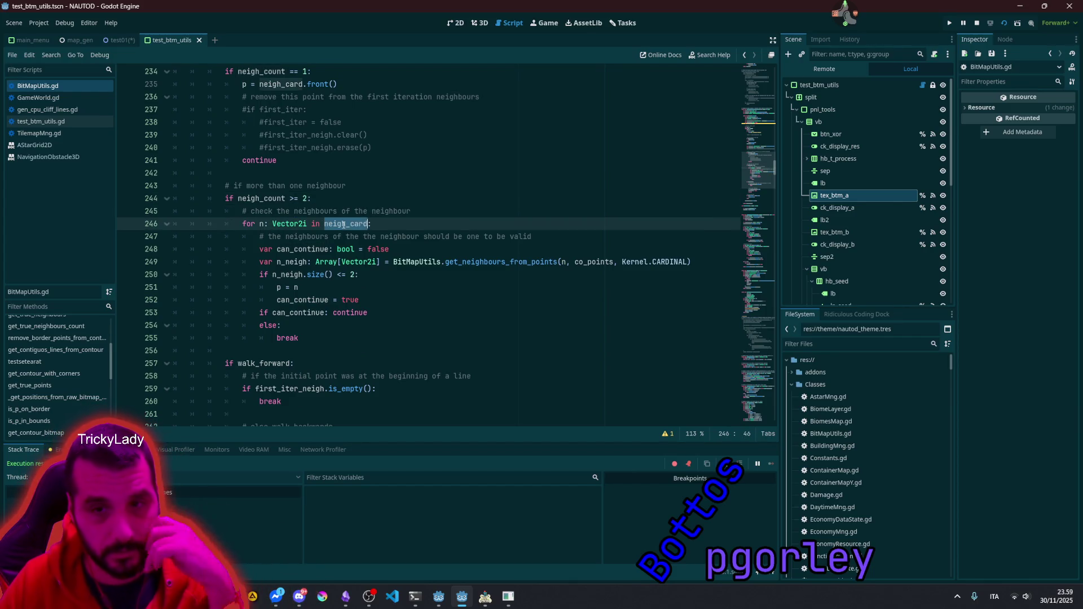
left_click(262, 224)
double_click(270, 194)
double_click(350, 224)
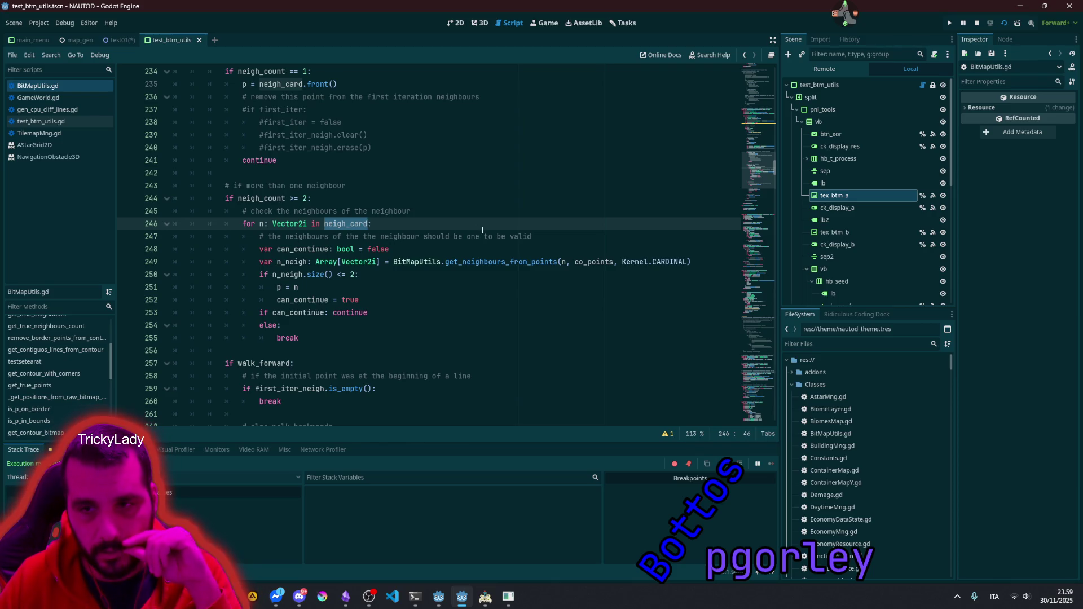
double_click(592, 262)
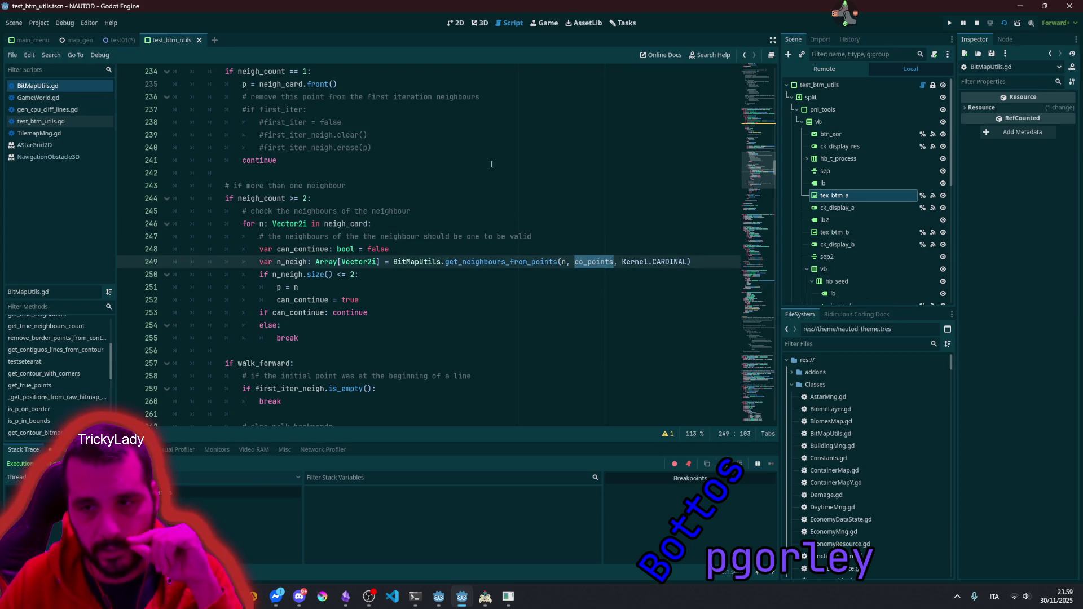